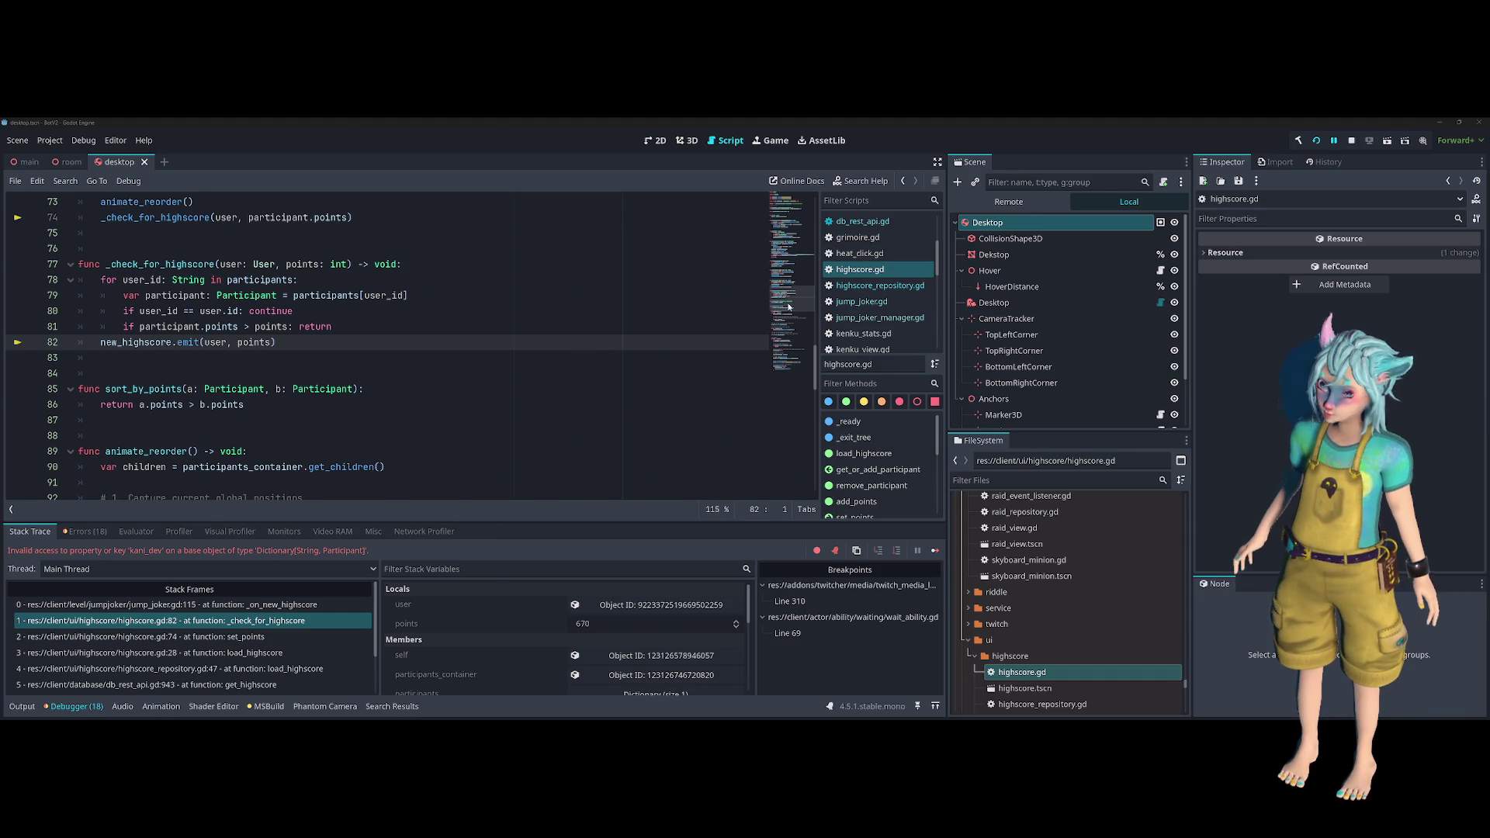
In jump_joker_manager.gd line 73, fix 'heighest' to 'highest' and remove the double space before 'platform'.
{"action": "left_click", "coordinate": [887, 319]}
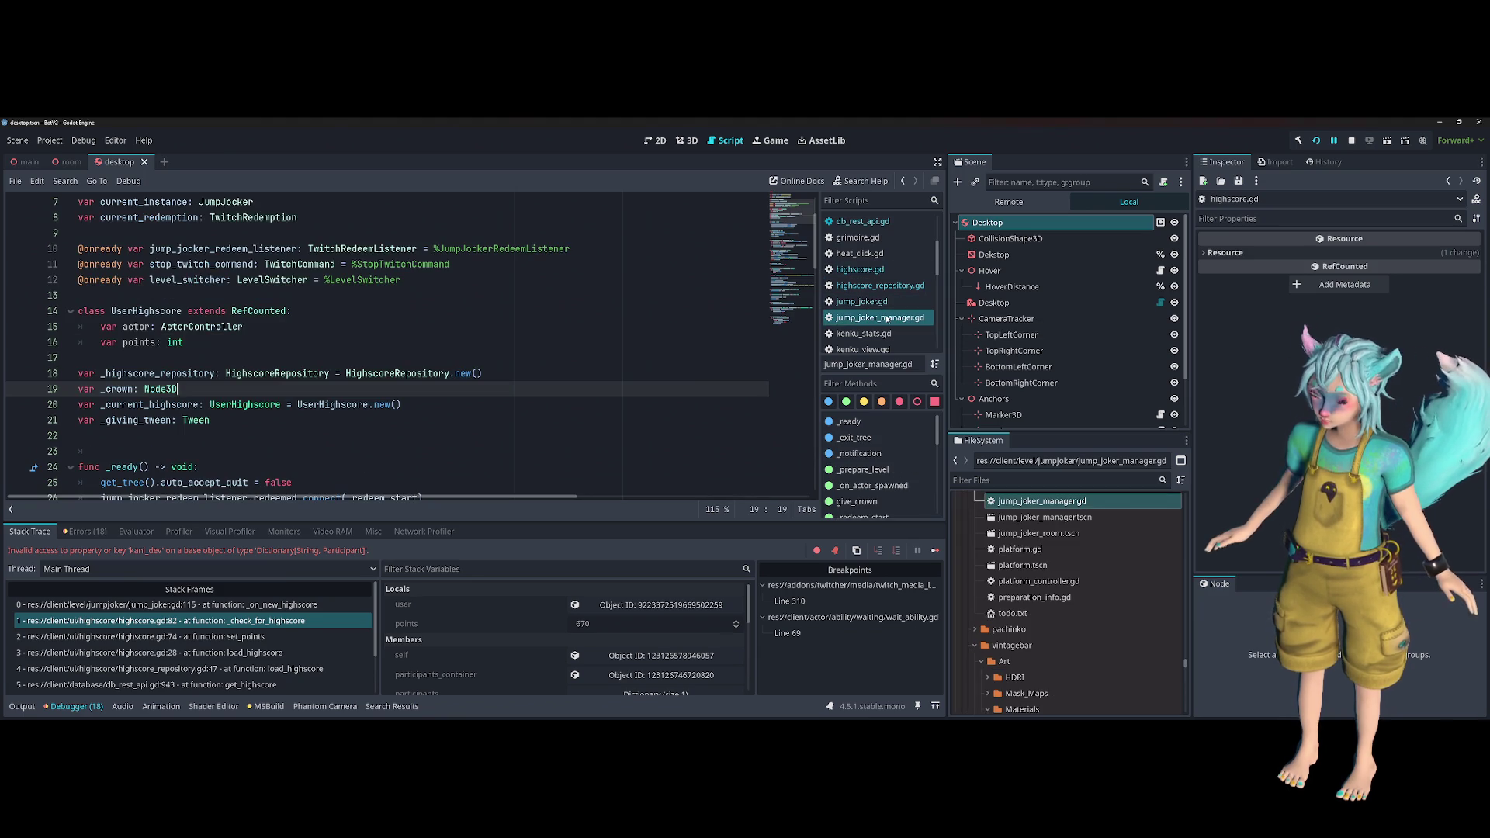
{"action": "scroll", "coordinate": [453, 294], "scroll_direction": "down", "scroll_amount": 15}
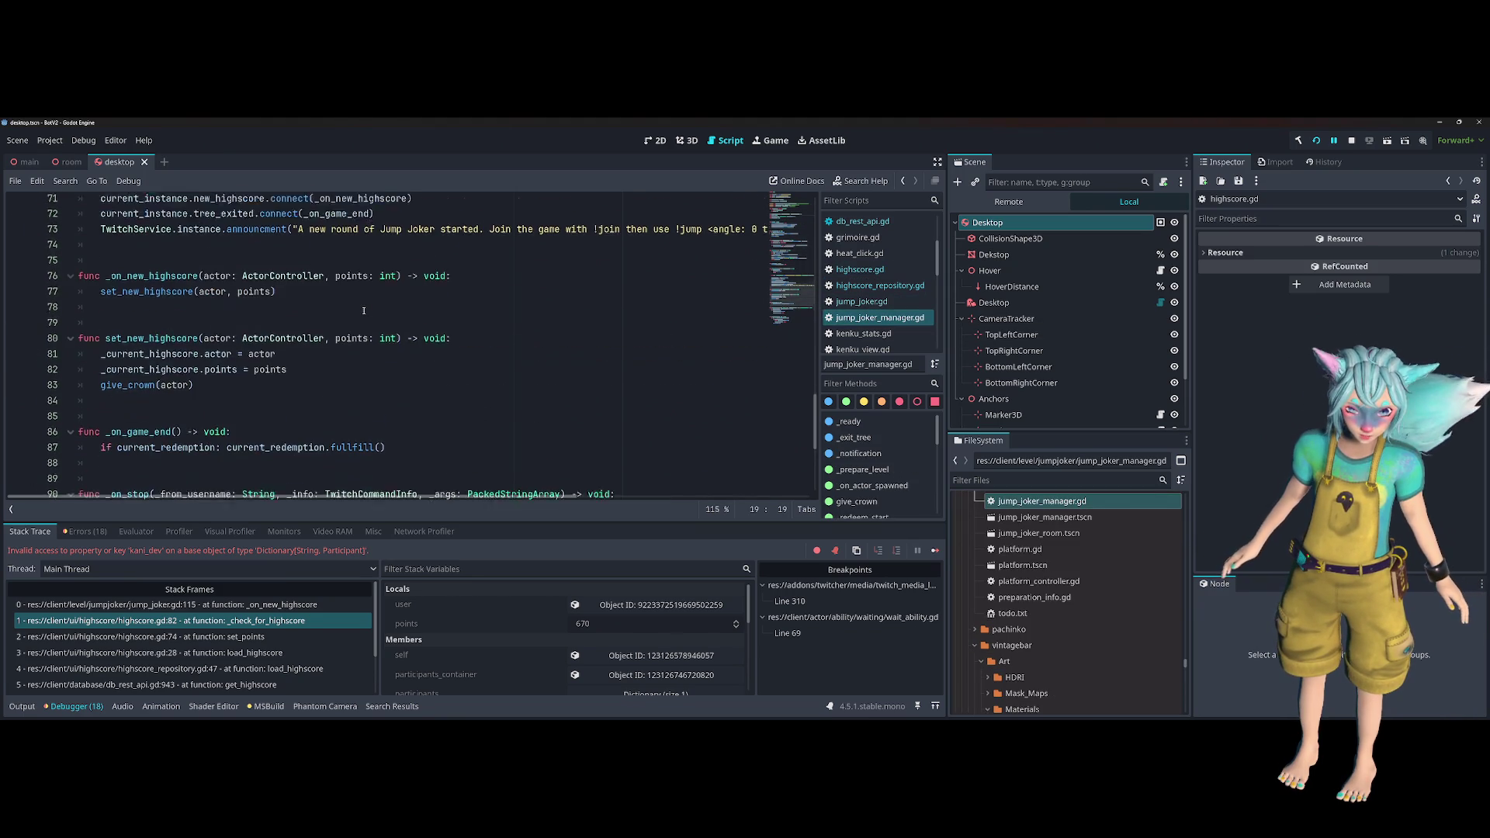
{"action": "scroll", "coordinate": [369, 310], "scroll_direction": "up", "scroll_amount": 1}
{"action": "scroll", "coordinate": [662, 343], "scroll_direction": "right", "scroll_amount": 6}
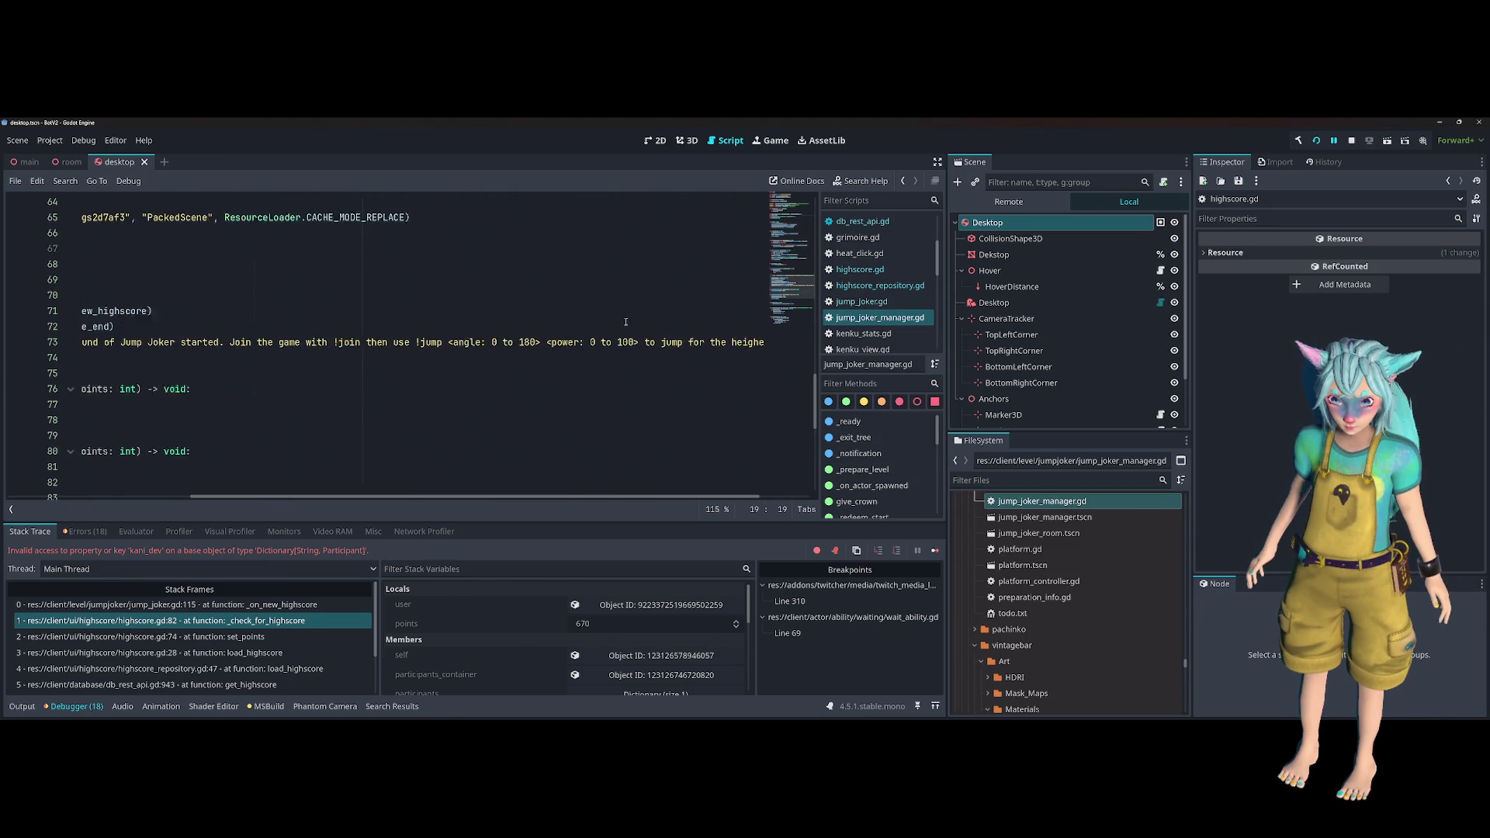
{"action": "double_click", "coordinate": [674, 342]}
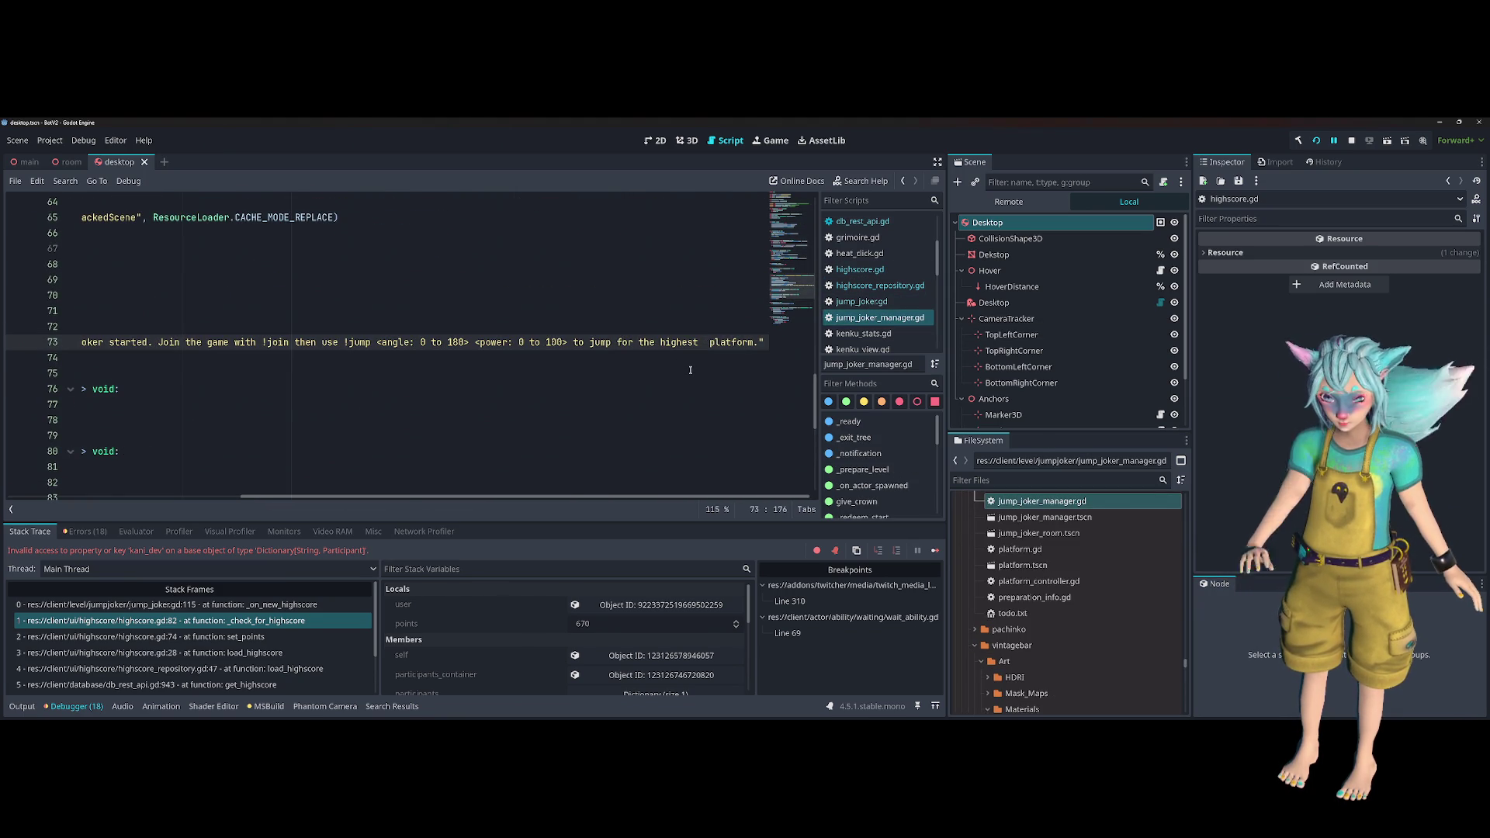
{"action": "key", "text": "BackSpace"}
{"action": "scroll", "coordinate": [690, 370], "scroll_direction": "left", "scroll_amount": 4}
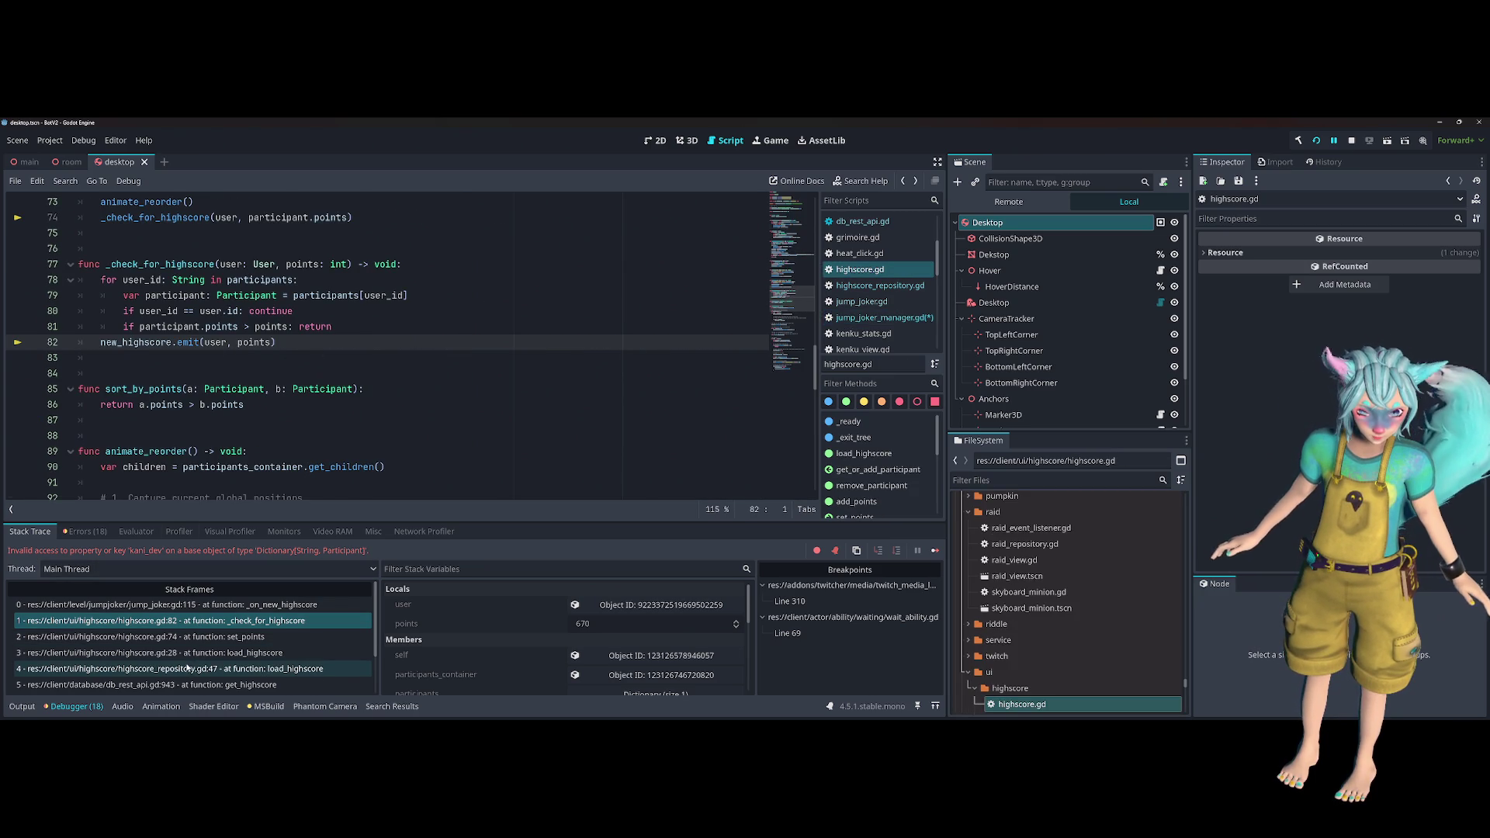
Read through the Stack Frames and highscore.gd code, then bring up jump_joker.gd.
{"action": "scroll", "coordinate": [187, 670], "scroll_direction": "down", "scroll_amount": 1}
{"action": "scroll", "coordinate": [189, 670], "scroll_direction": "down", "scroll_amount": 2}
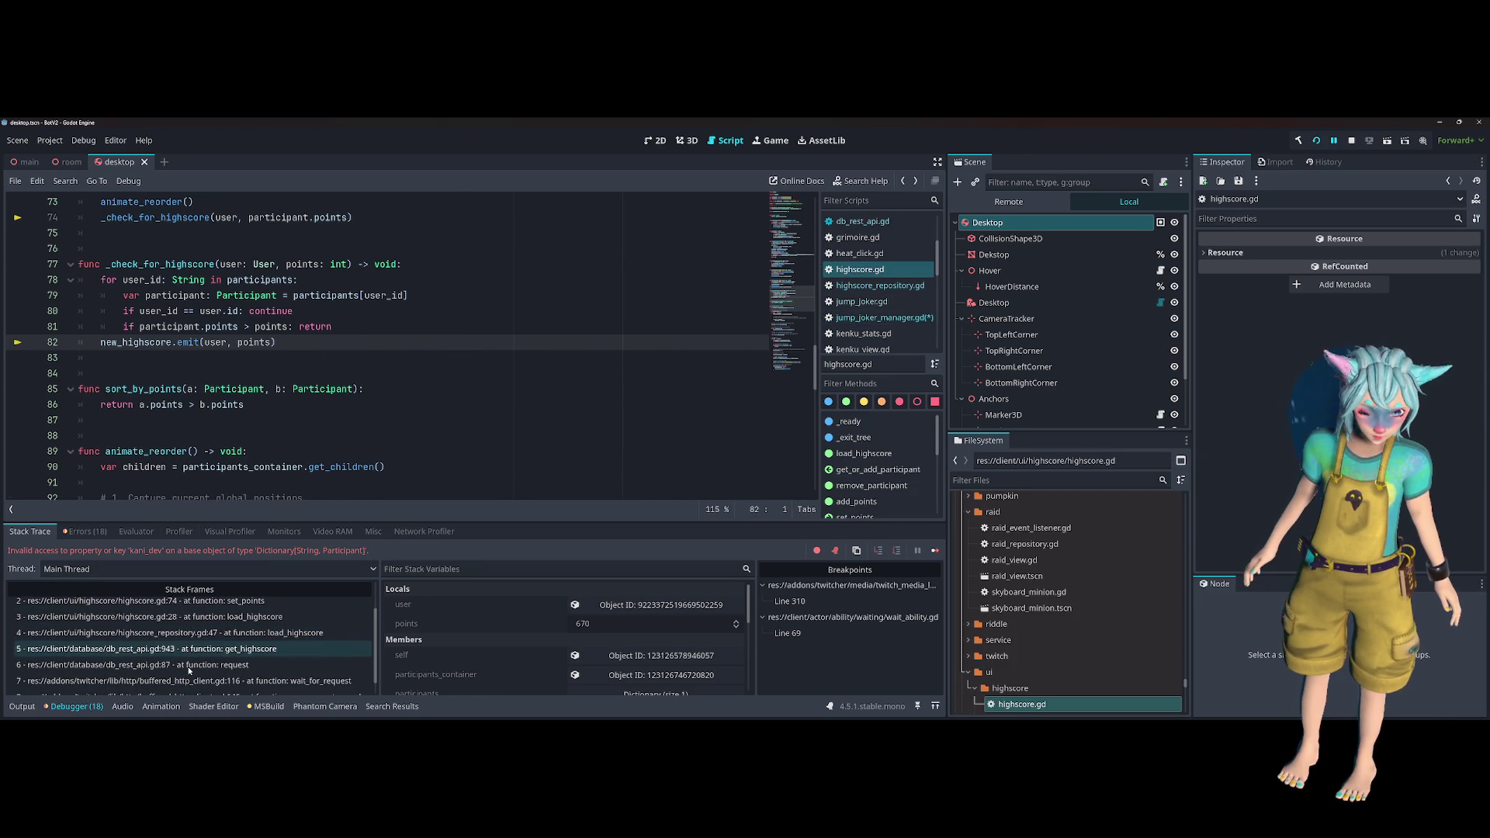
{"action": "scroll", "coordinate": [195, 677], "scroll_direction": "up", "scroll_amount": 3}
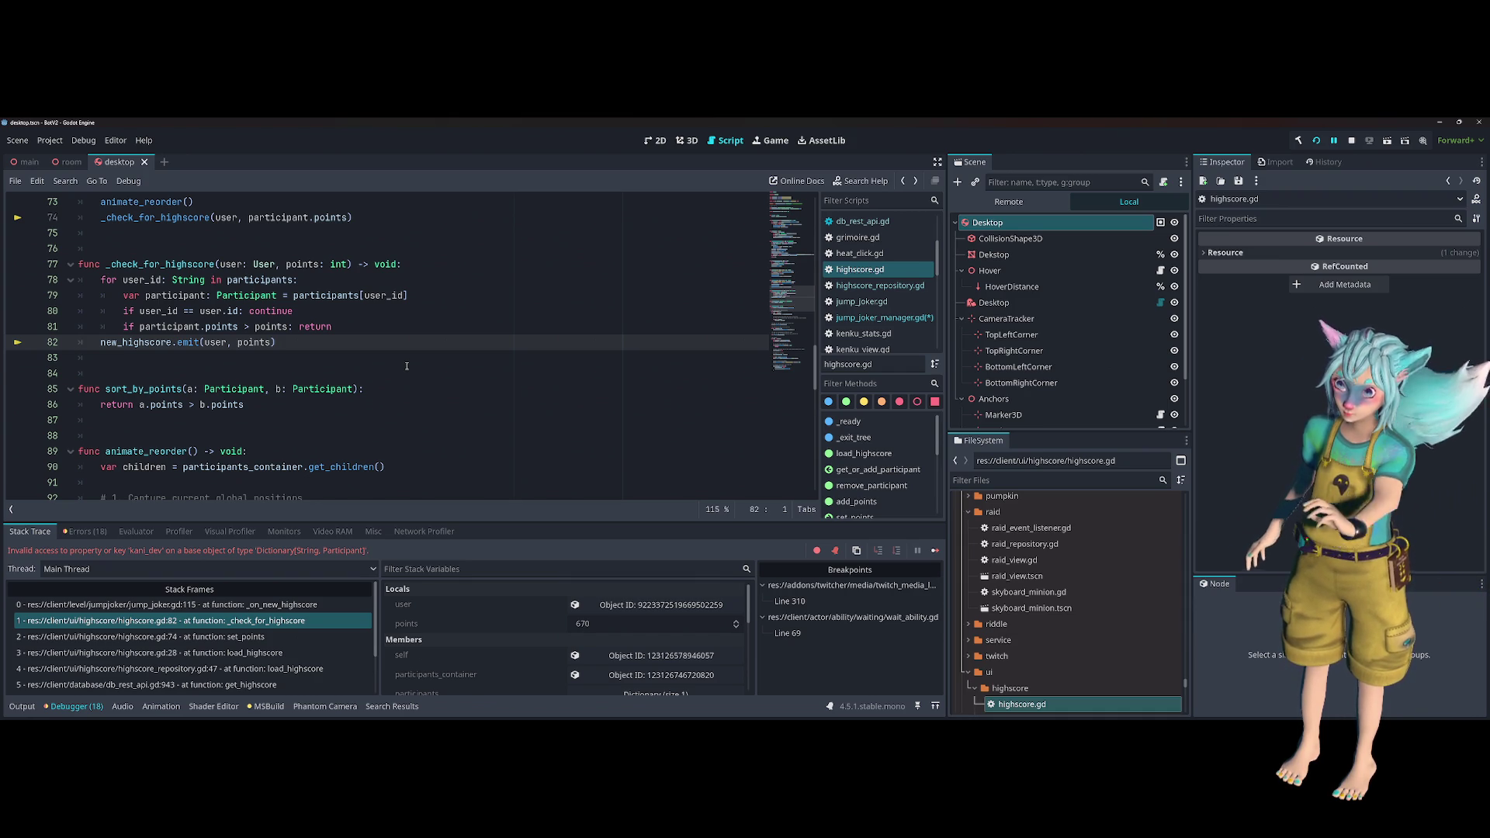
{"action": "scroll", "coordinate": [406, 366], "scroll_direction": "up", "scroll_amount": 2}
{"action": "scroll", "coordinate": [404, 357], "scroll_direction": "up", "scroll_amount": 5}
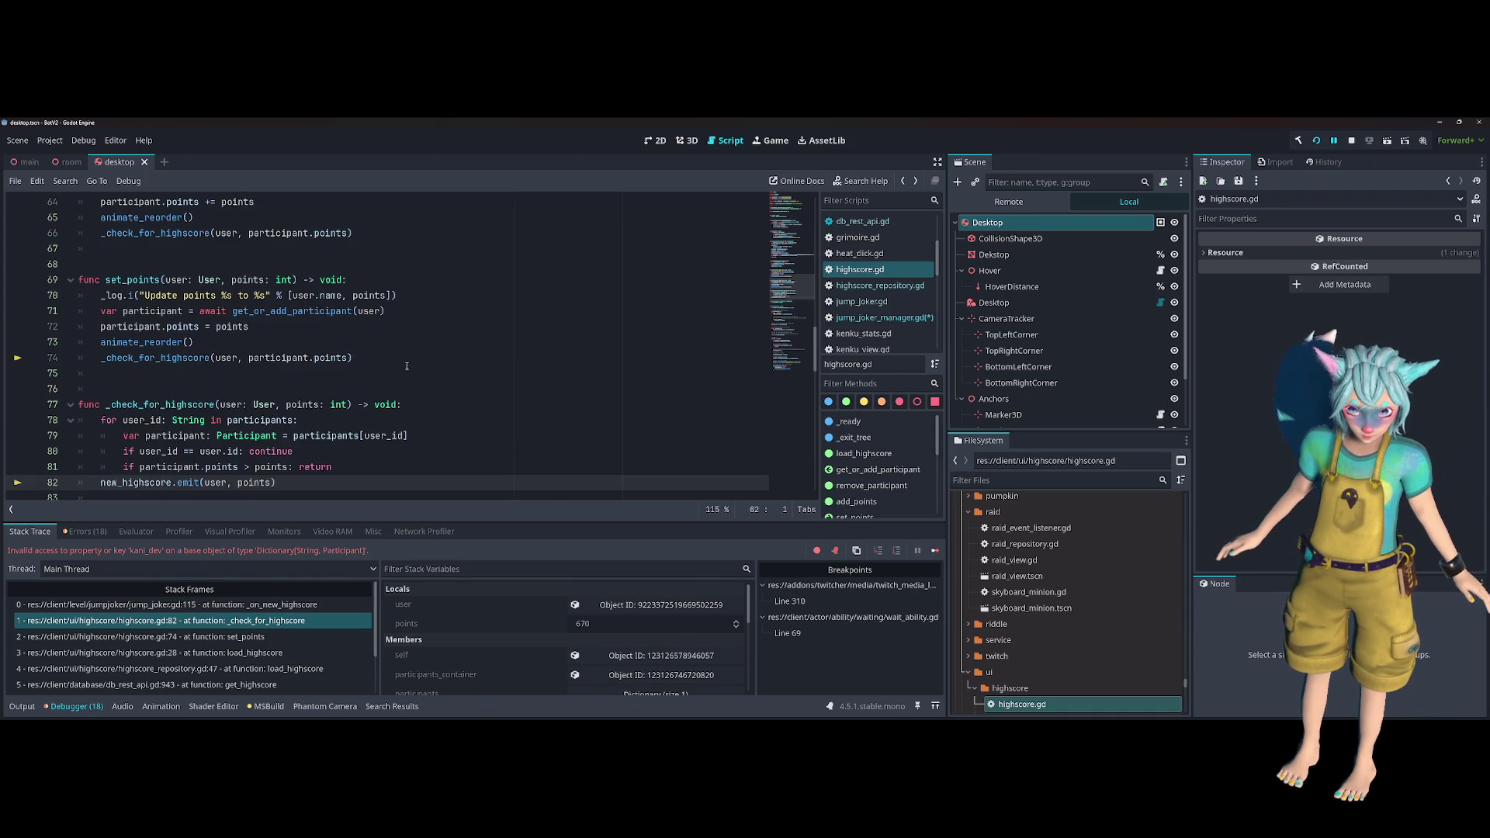
{"action": "scroll", "coordinate": [399, 347], "scroll_direction": "up", "scroll_amount": 14}
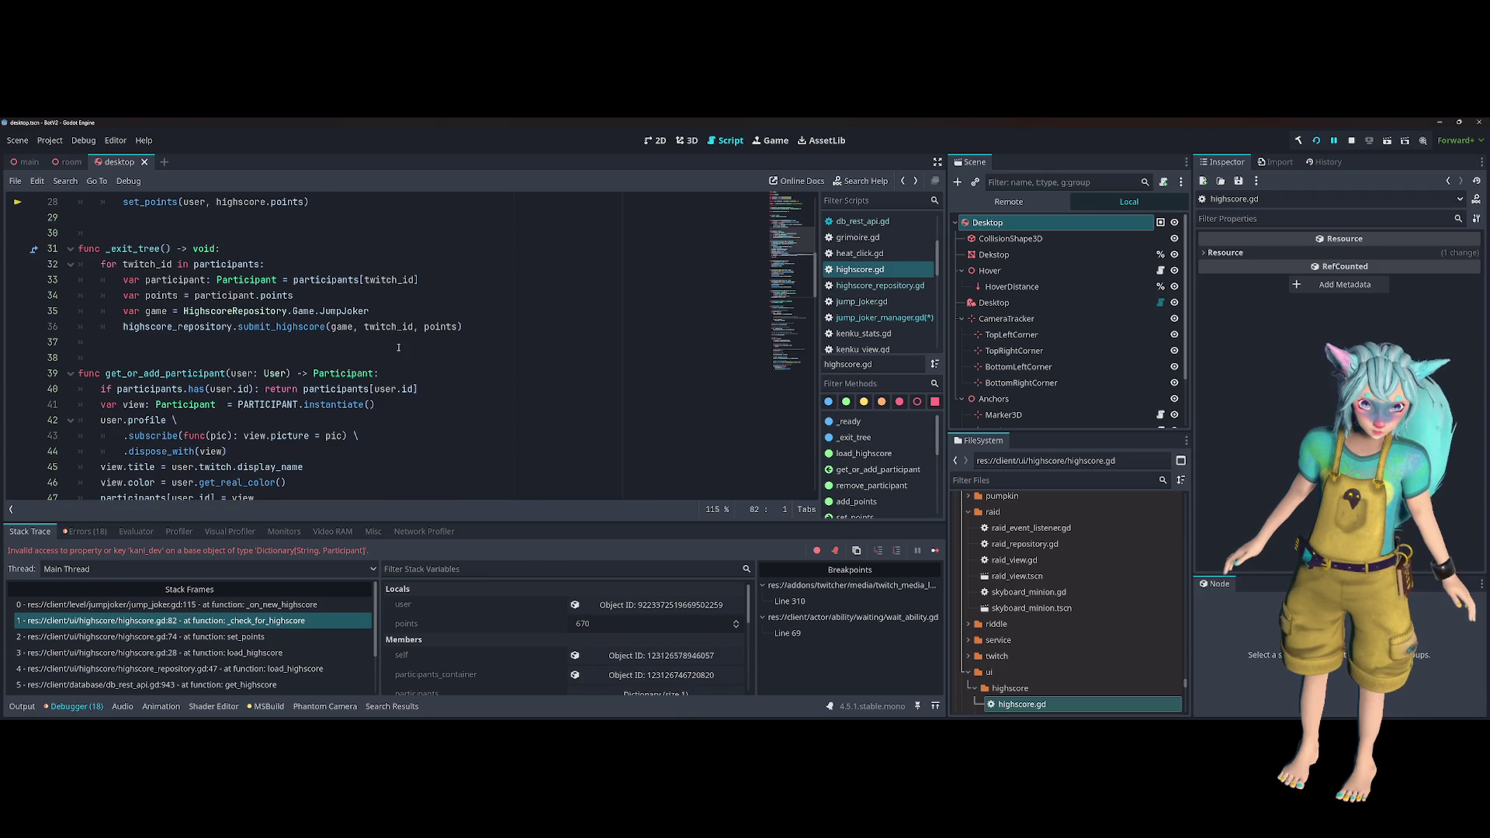
{"action": "scroll", "coordinate": [398, 347], "scroll_direction": "down", "scroll_amount": 2}
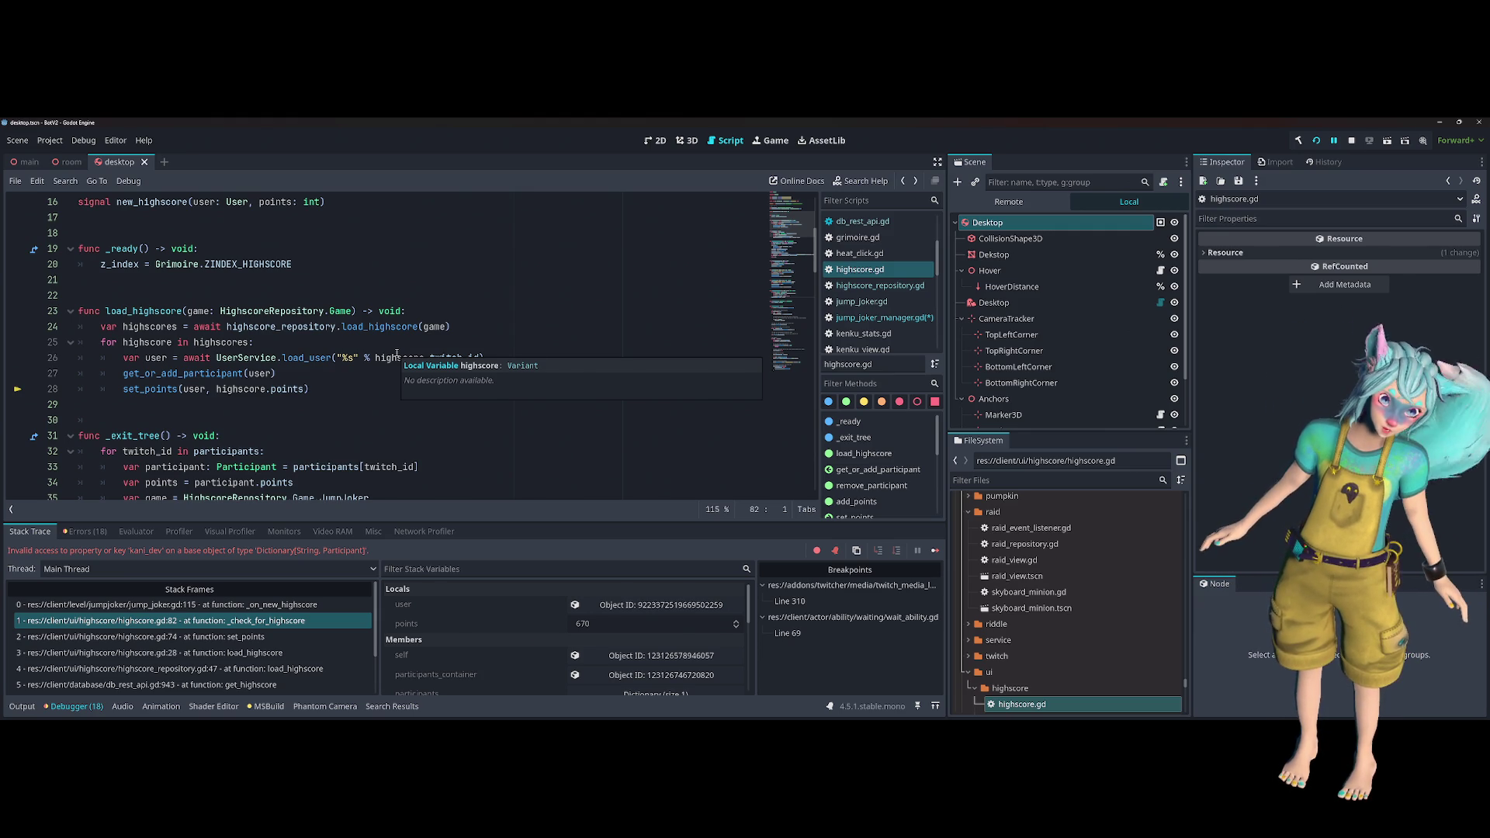
{"action": "scroll", "coordinate": [397, 353], "scroll_direction": "up", "scroll_amount": 1}
{"action": "scroll", "coordinate": [397, 353], "scroll_direction": "up", "scroll_amount": 4}
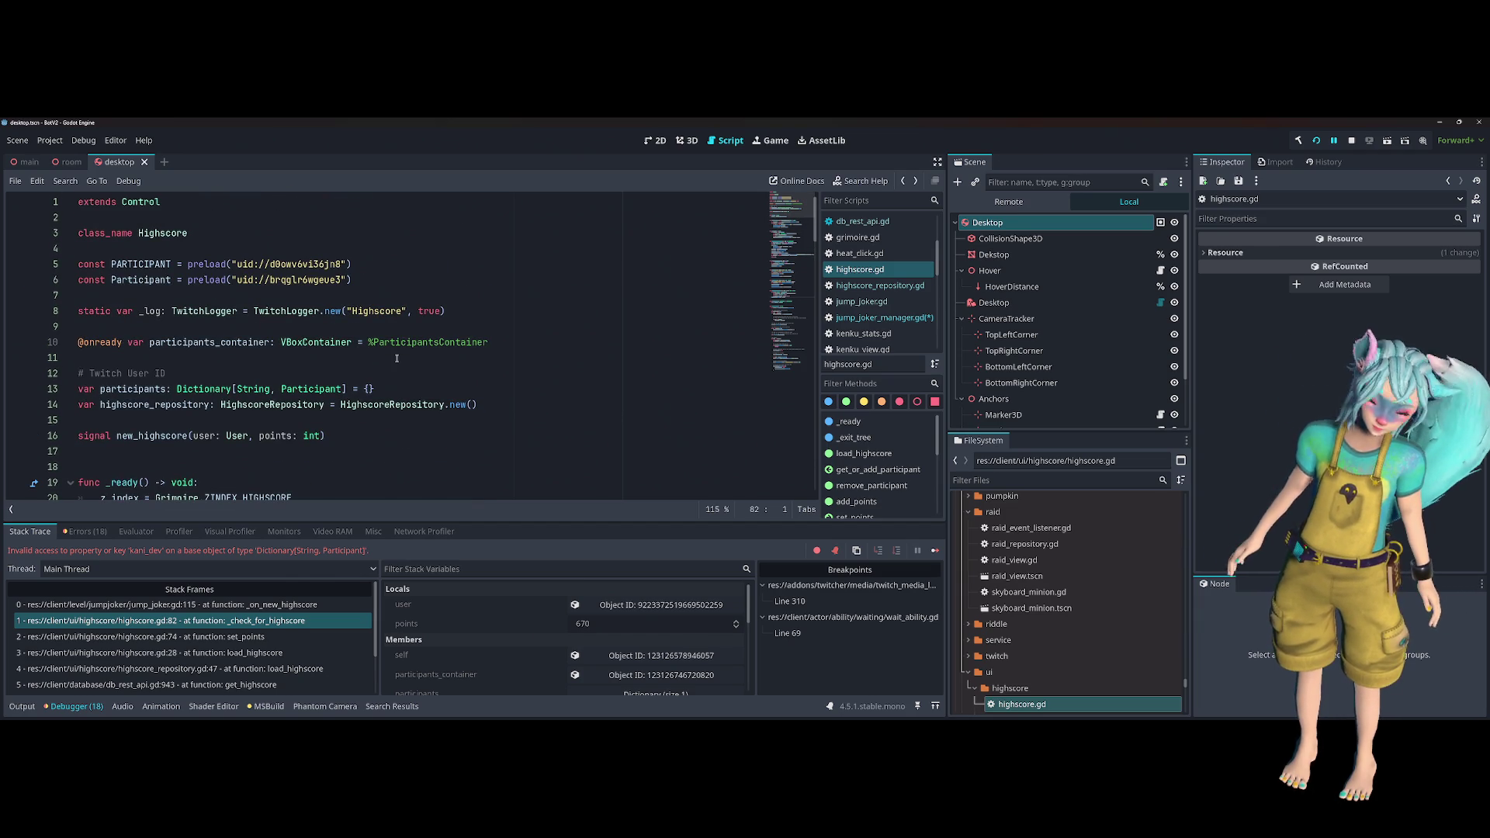
{"action": "left_click", "coordinate": [864, 333]}
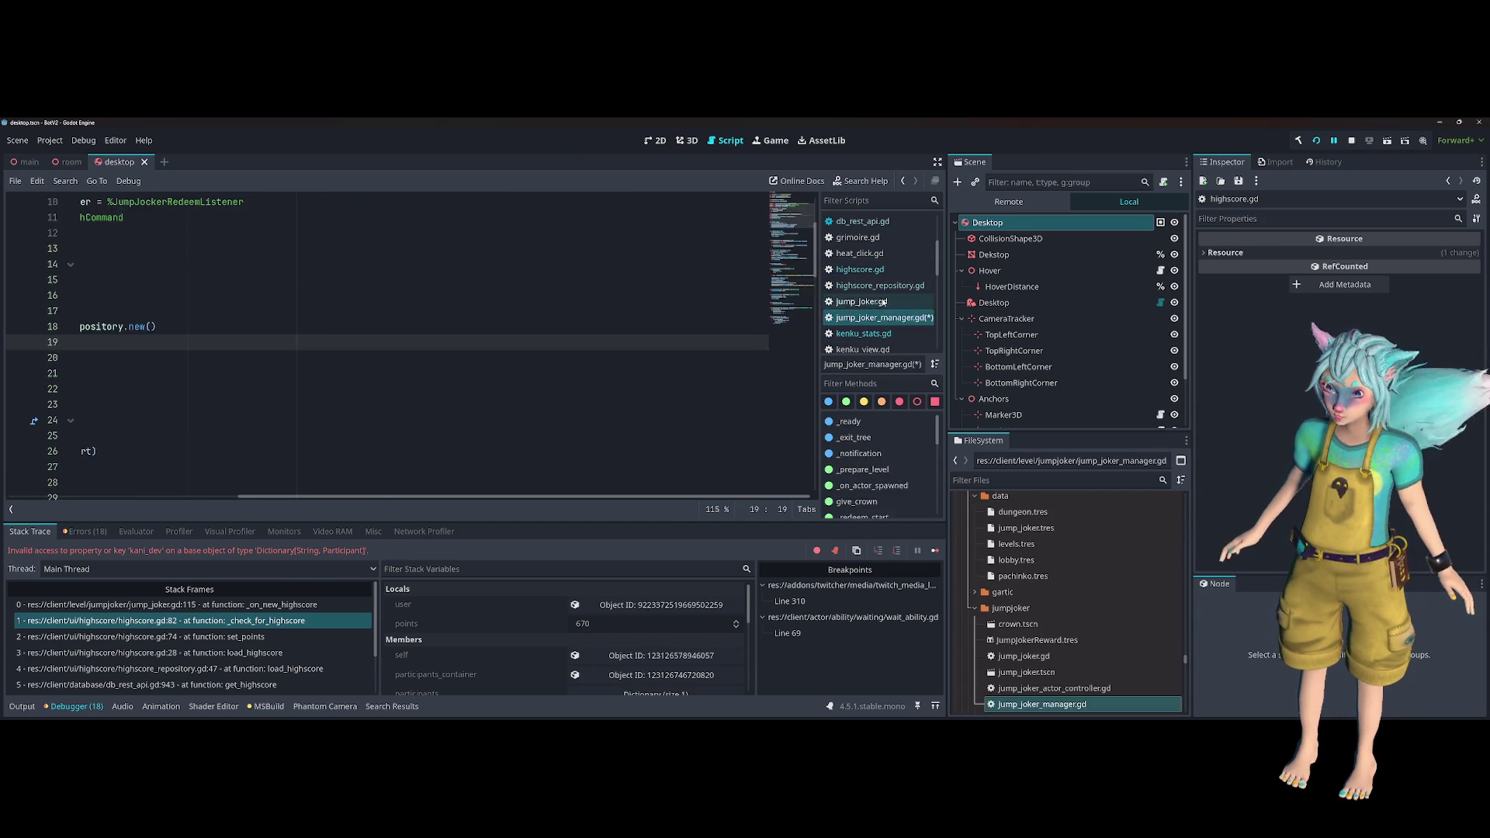
Select the load_highscore call on line 50 of _ready and jump to its definition.
{"action": "left_click", "coordinate": [862, 301]}
{"action": "scroll", "coordinate": [618, 315], "scroll_direction": "up", "scroll_amount": 6}
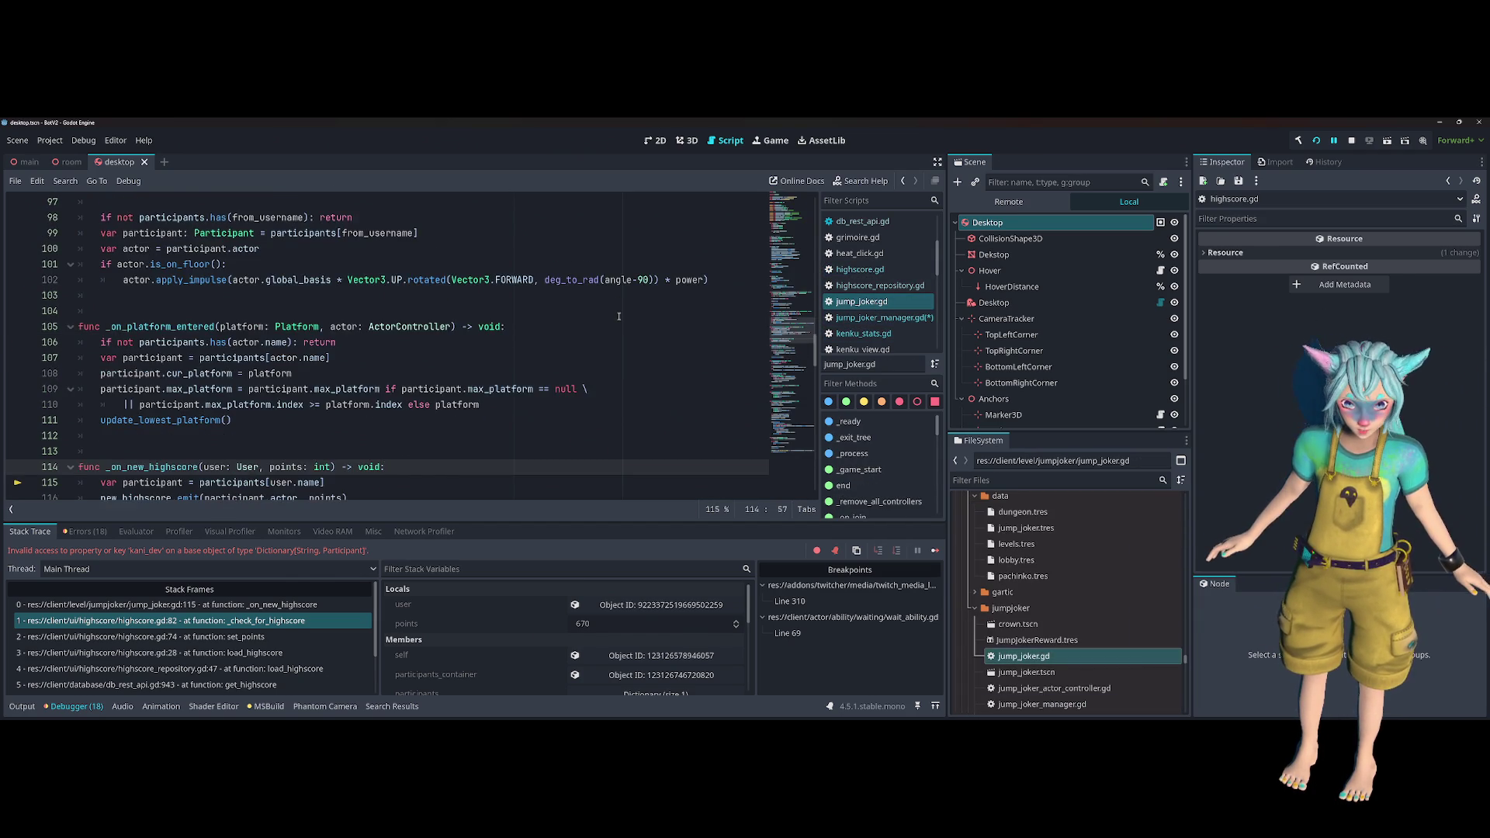
{"action": "scroll", "coordinate": [618, 316], "scroll_direction": "up", "scroll_amount": 14}
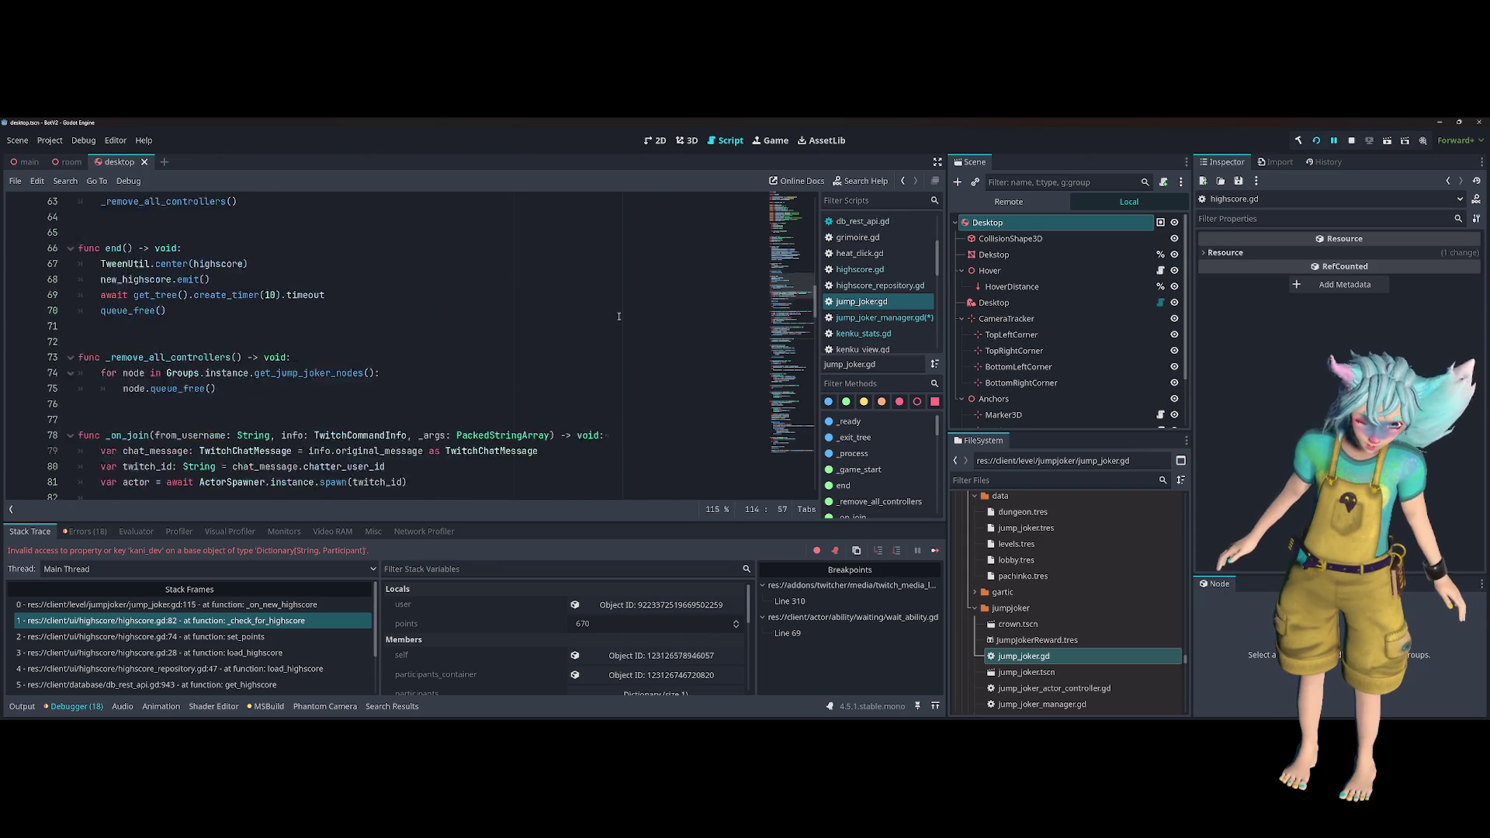
{"action": "scroll", "coordinate": [619, 316], "scroll_direction": "up", "scroll_amount": 3}
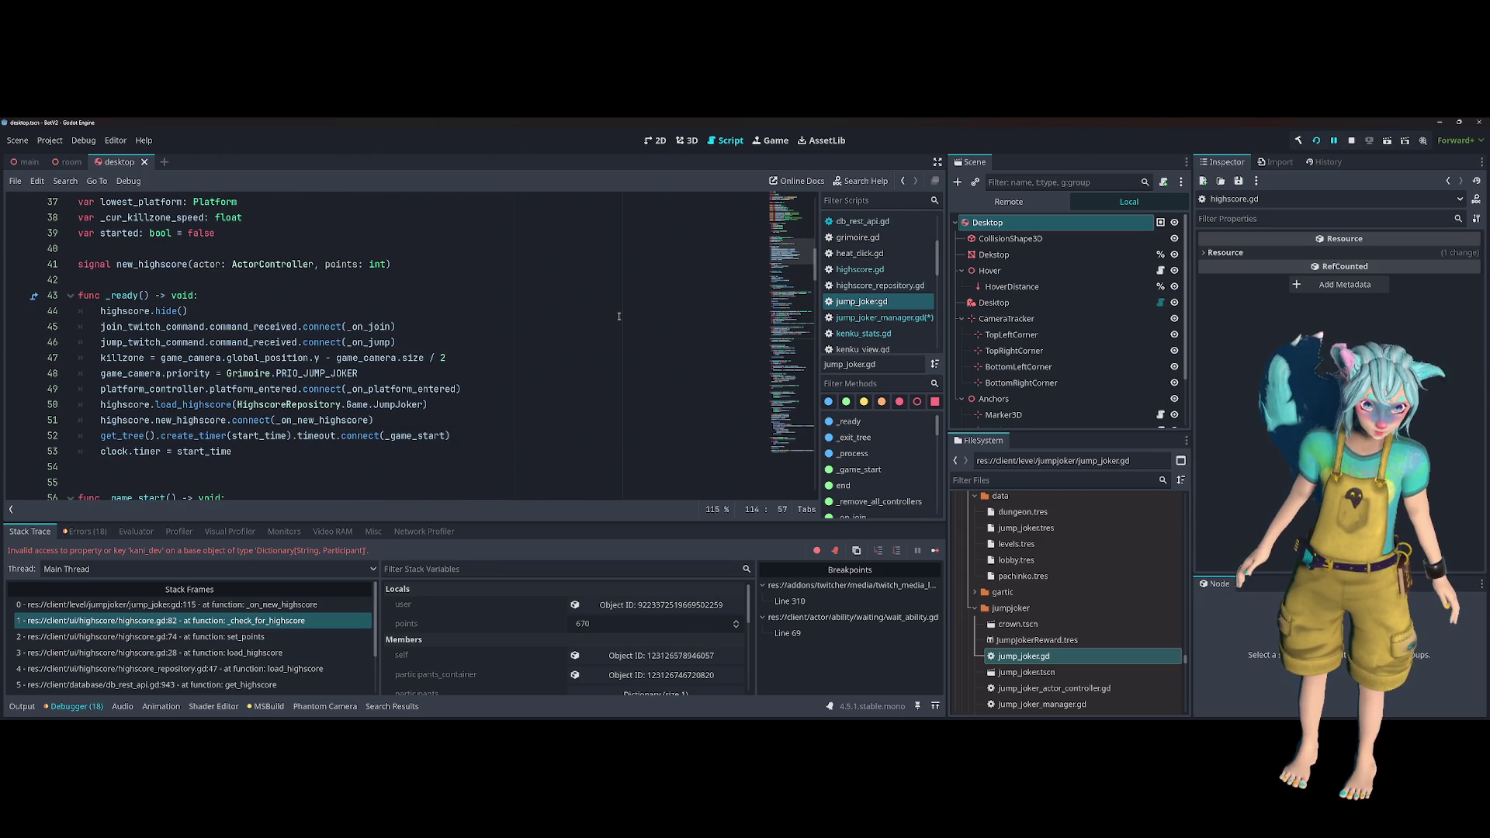
{"action": "left_click", "coordinate": [217, 317]}
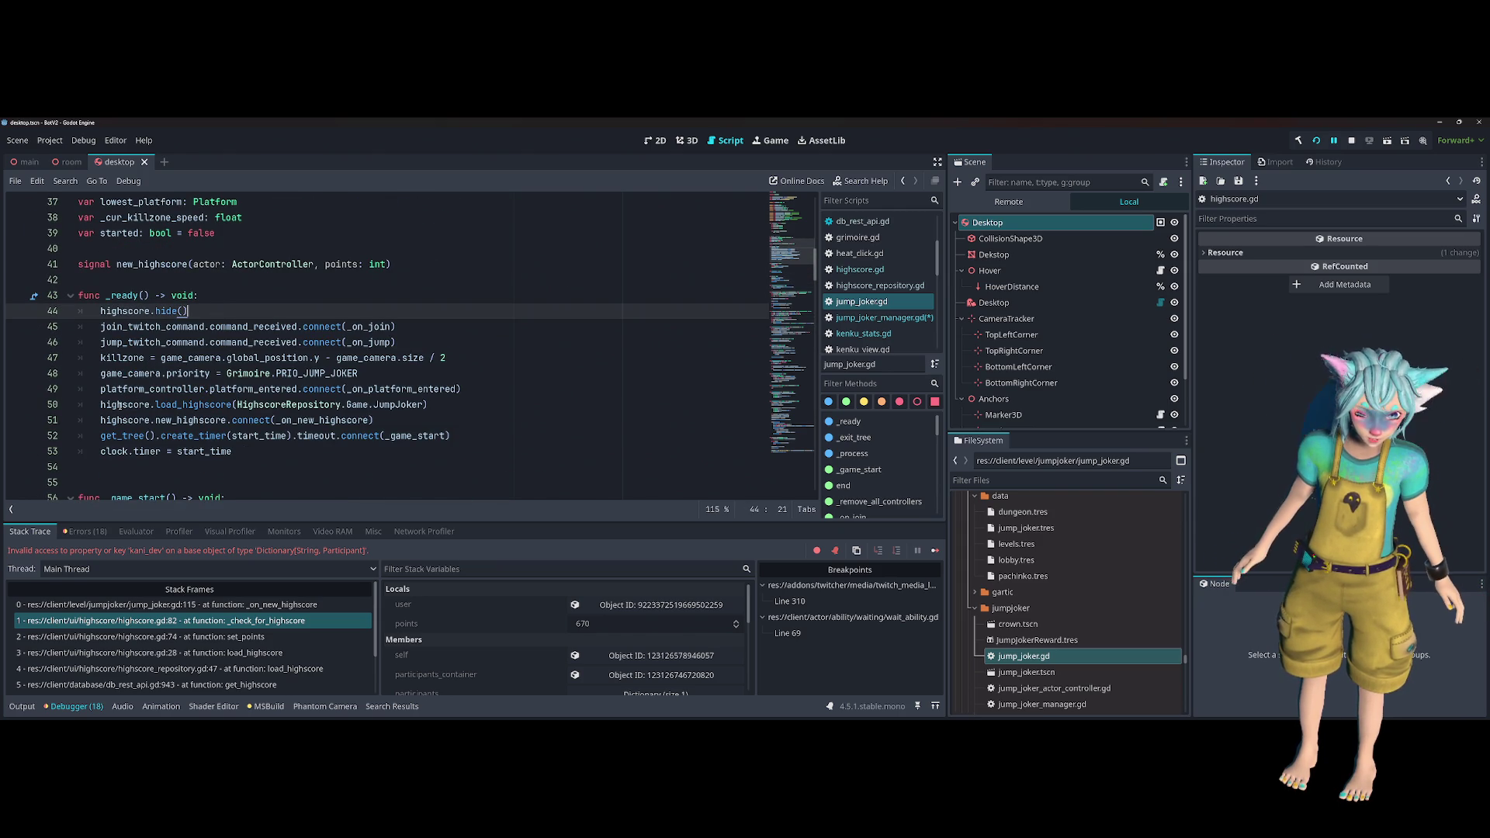
{"action": "left_click", "coordinate": [428, 404]}
{"action": "key", "text": "shift+Left"}
{"action": "key", "text": "shift+Left"}
{"action": "key", "text": "shift+Left"}
{"action": "key", "text": "shift+Home"}
{"action": "key", "text": "shift+Home"}
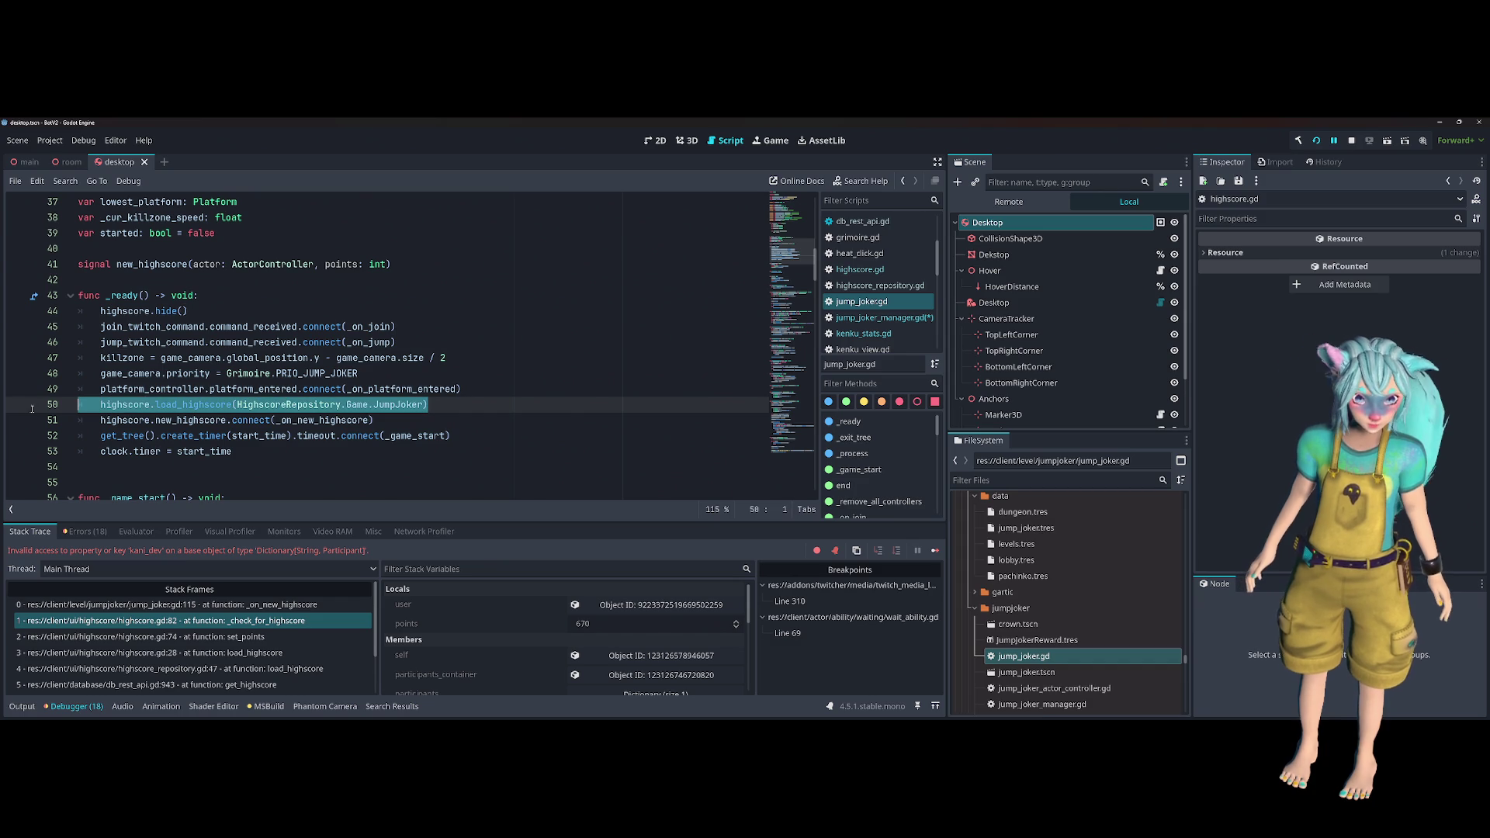
{"action": "left_click", "coordinate": [208, 405], "text": "ctrl"}
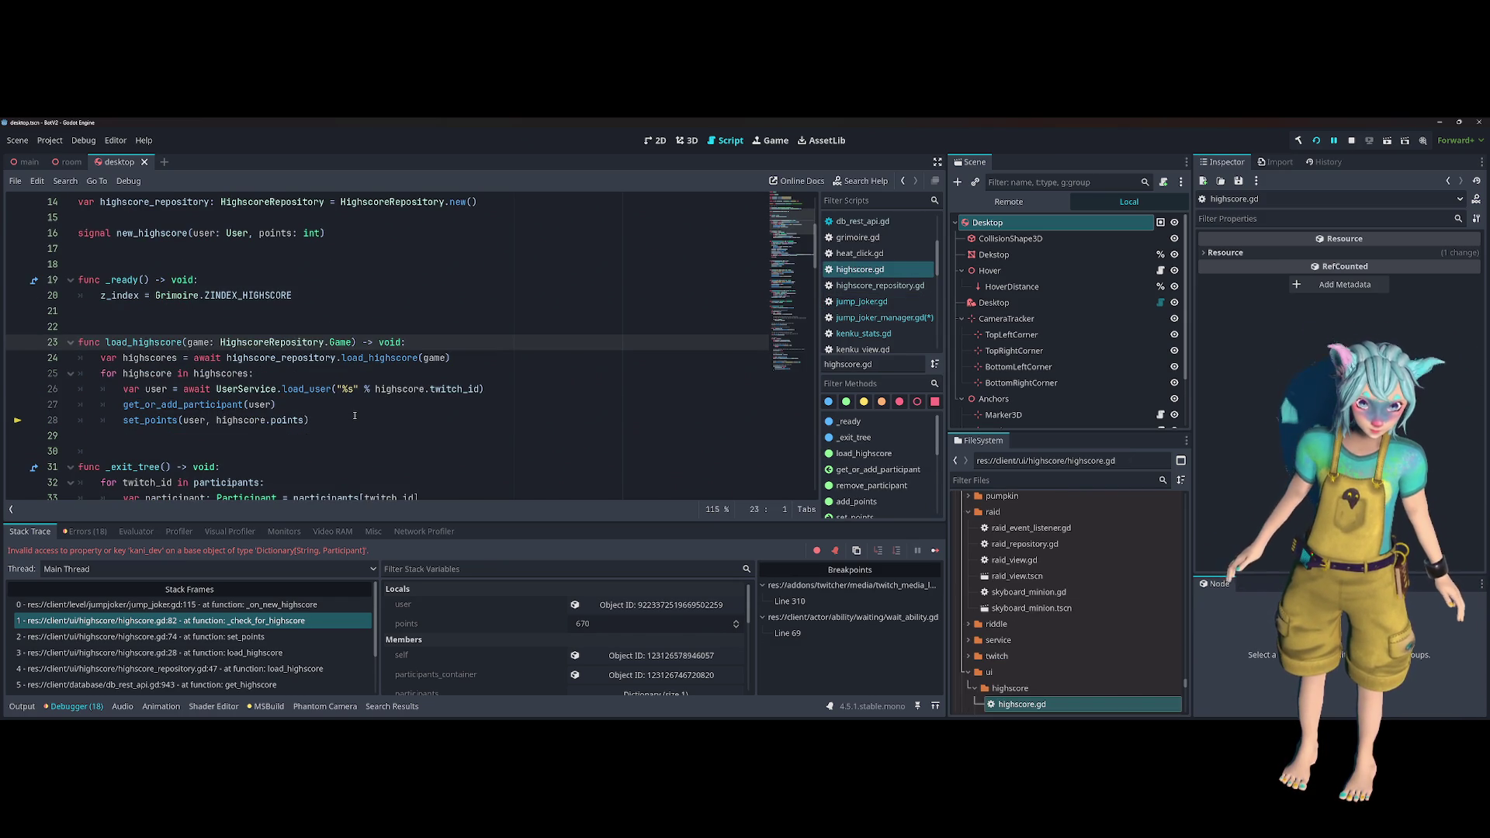
Step through navigation history, then re-jump from jump_joker.gd line 50 to load_highscore.
{"action": "key", "text": "alt+Left"}
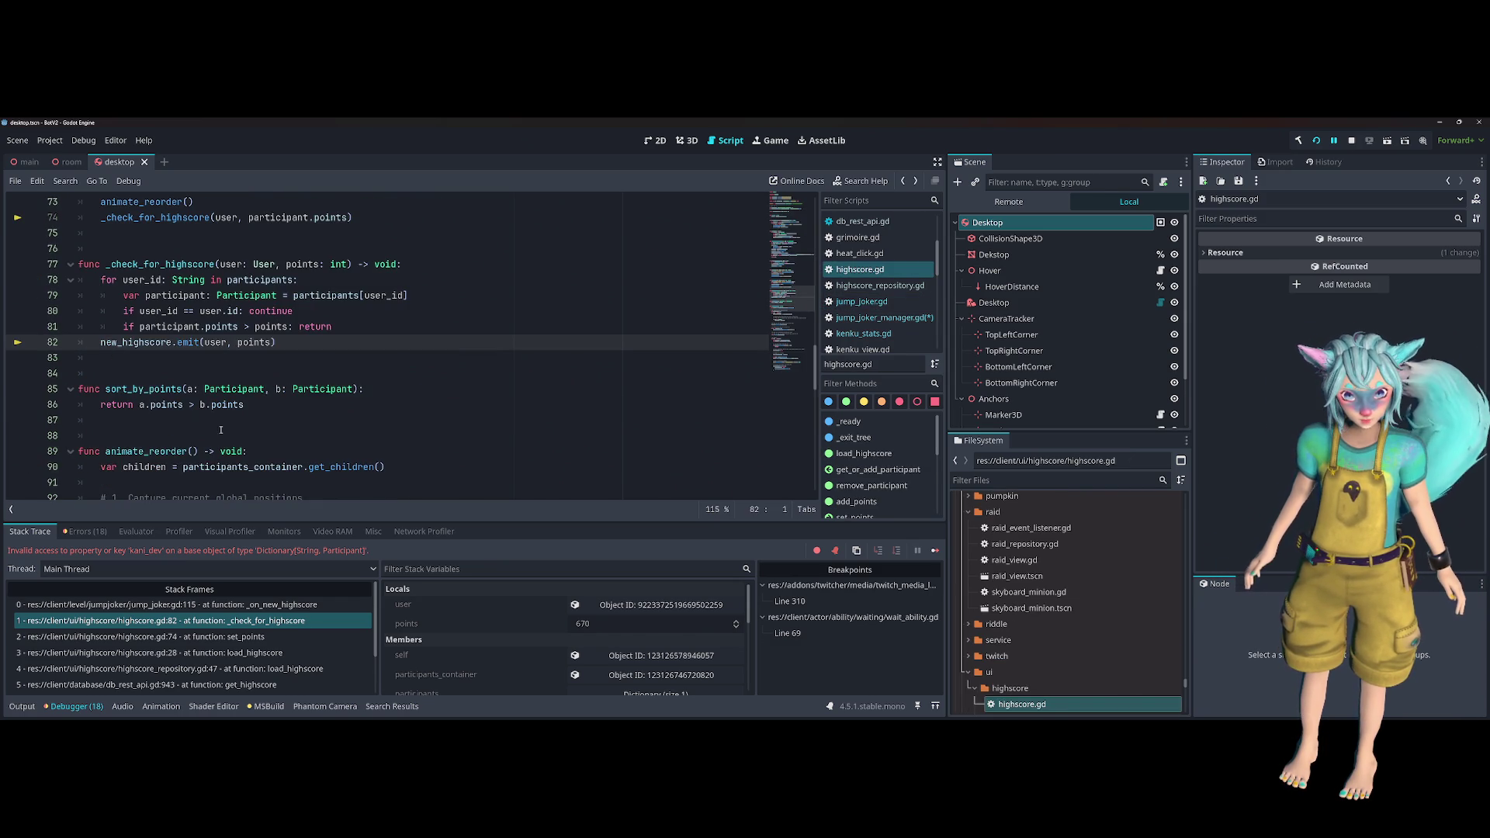
{"action": "key", "text": "alt+Right"}
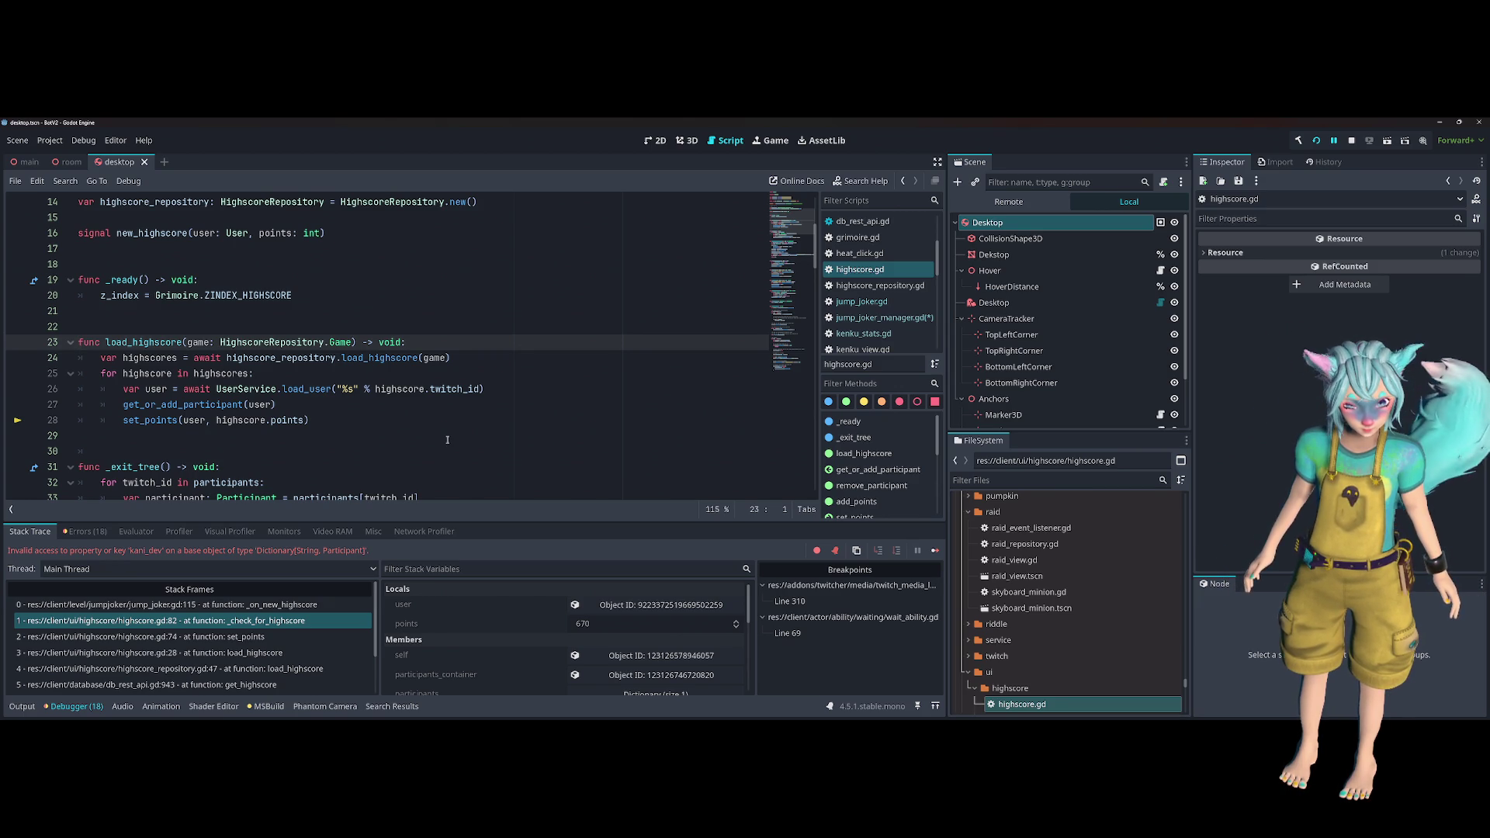
{"action": "key", "text": "alt+Right"}
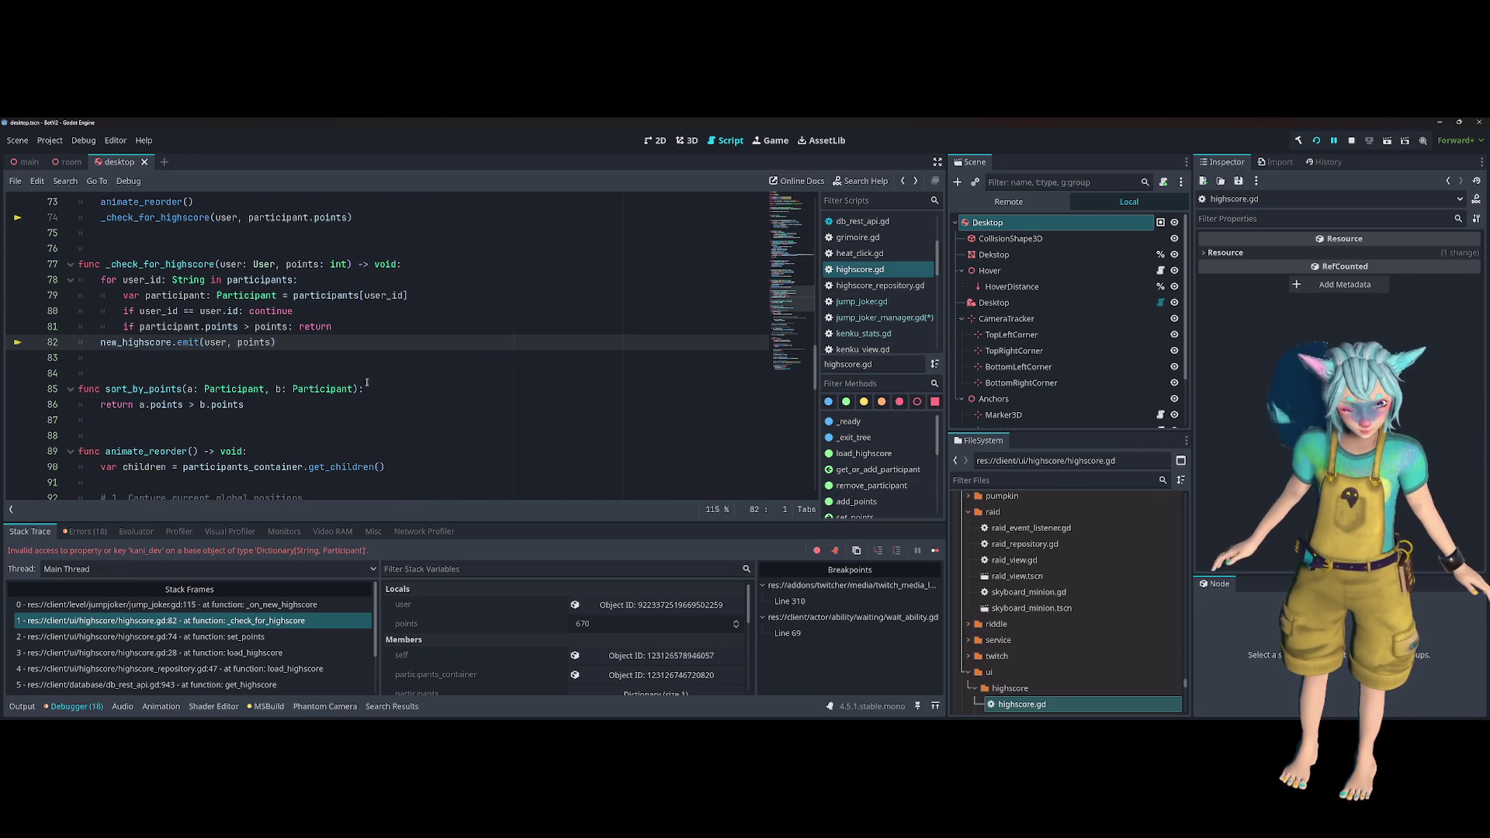
{"action": "key", "text": "alt+Left"}
{"action": "left_click", "coordinate": [914, 299]}
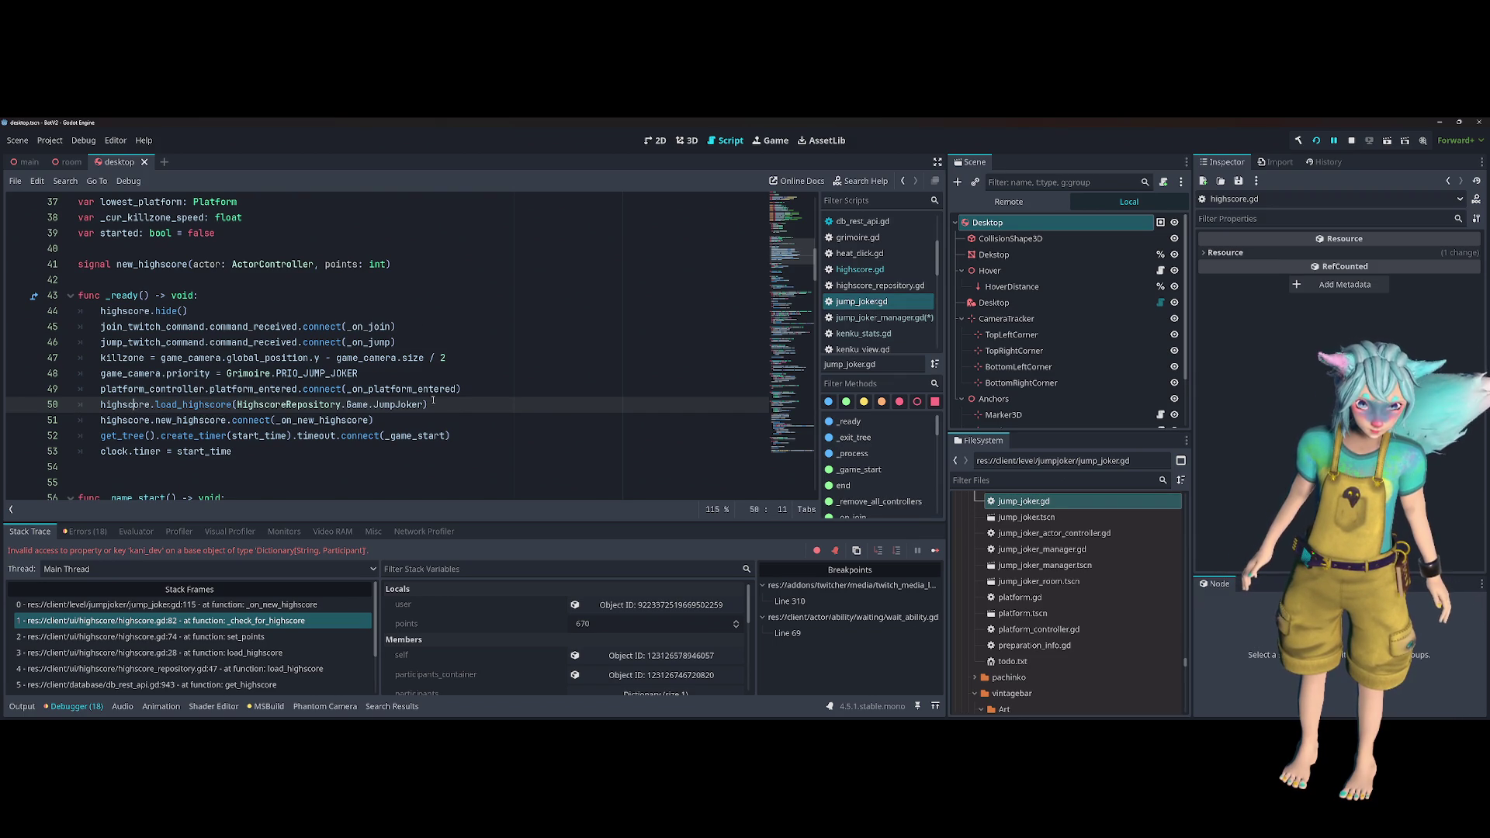
{"action": "key", "text": "End"}
{"action": "key", "text": "shift+Home"}
{"action": "key", "text": "shift+Home"}
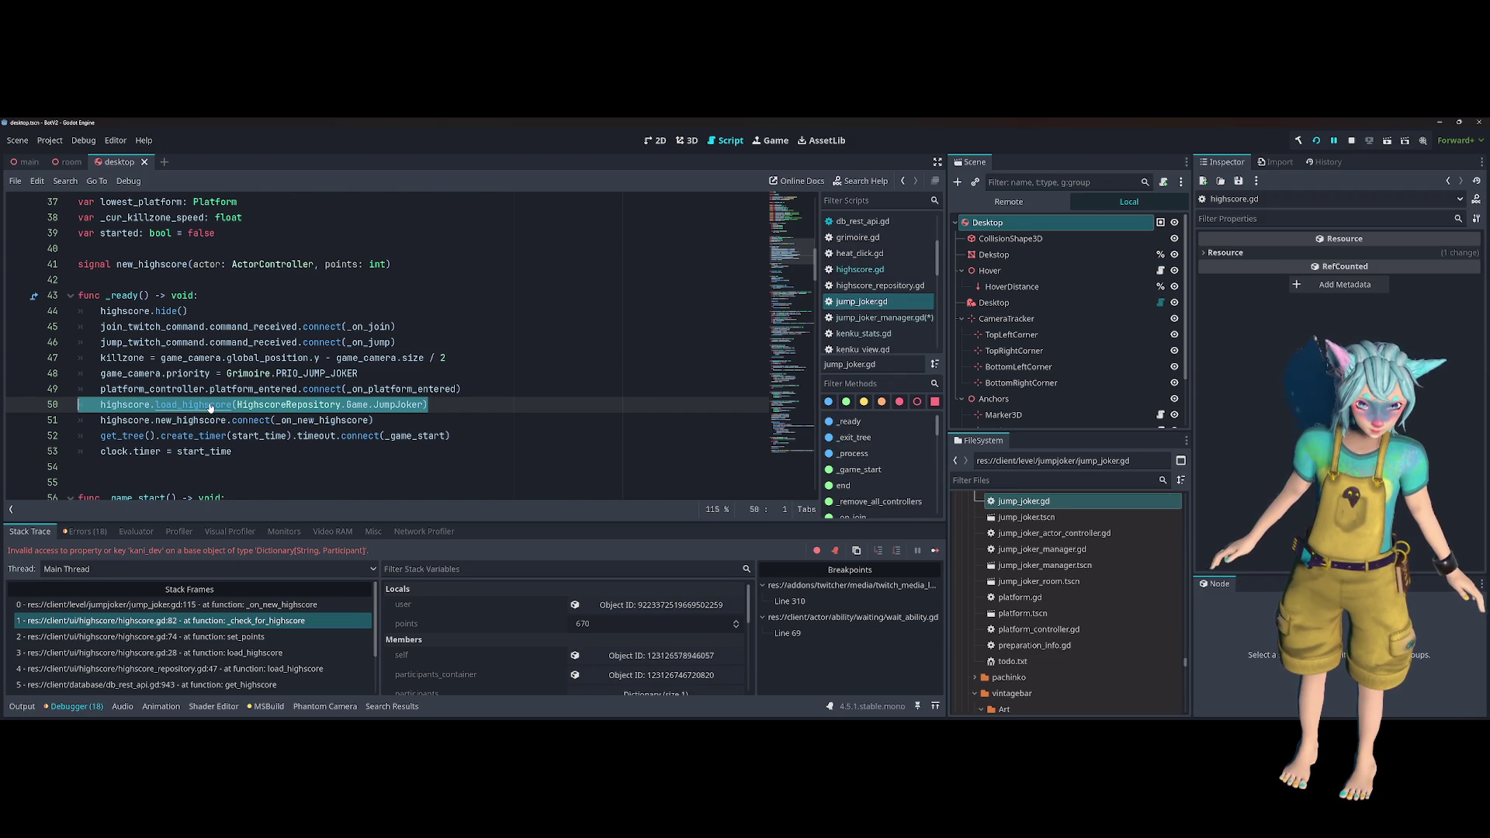
{"action": "left_click", "coordinate": [199, 404], "text": "ctrl"}
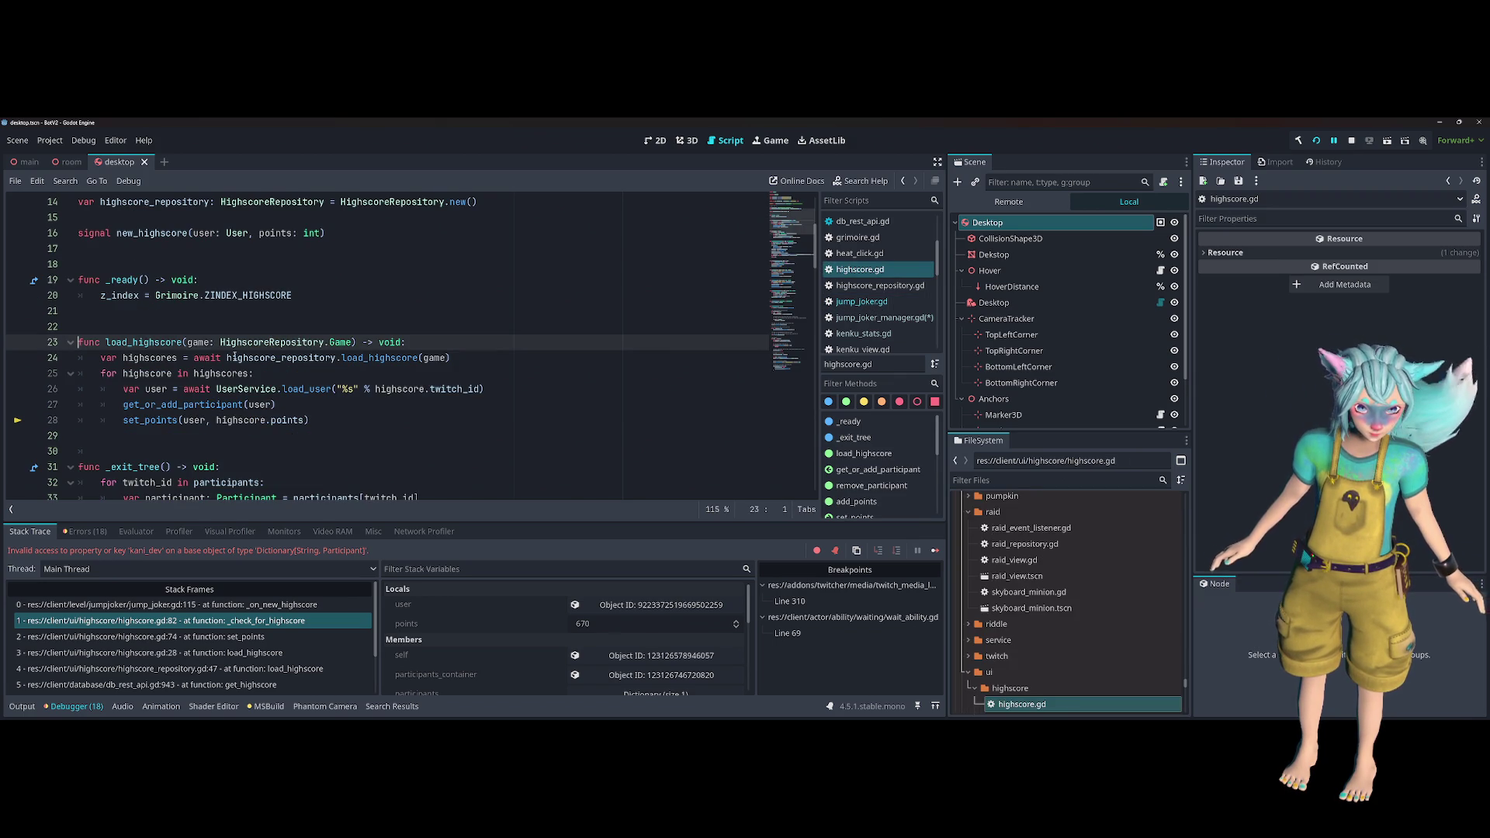
Select lines 24–27 and inspect the UserService and highscore_repository runtime values.
{"action": "left_click", "coordinate": [140, 395]}
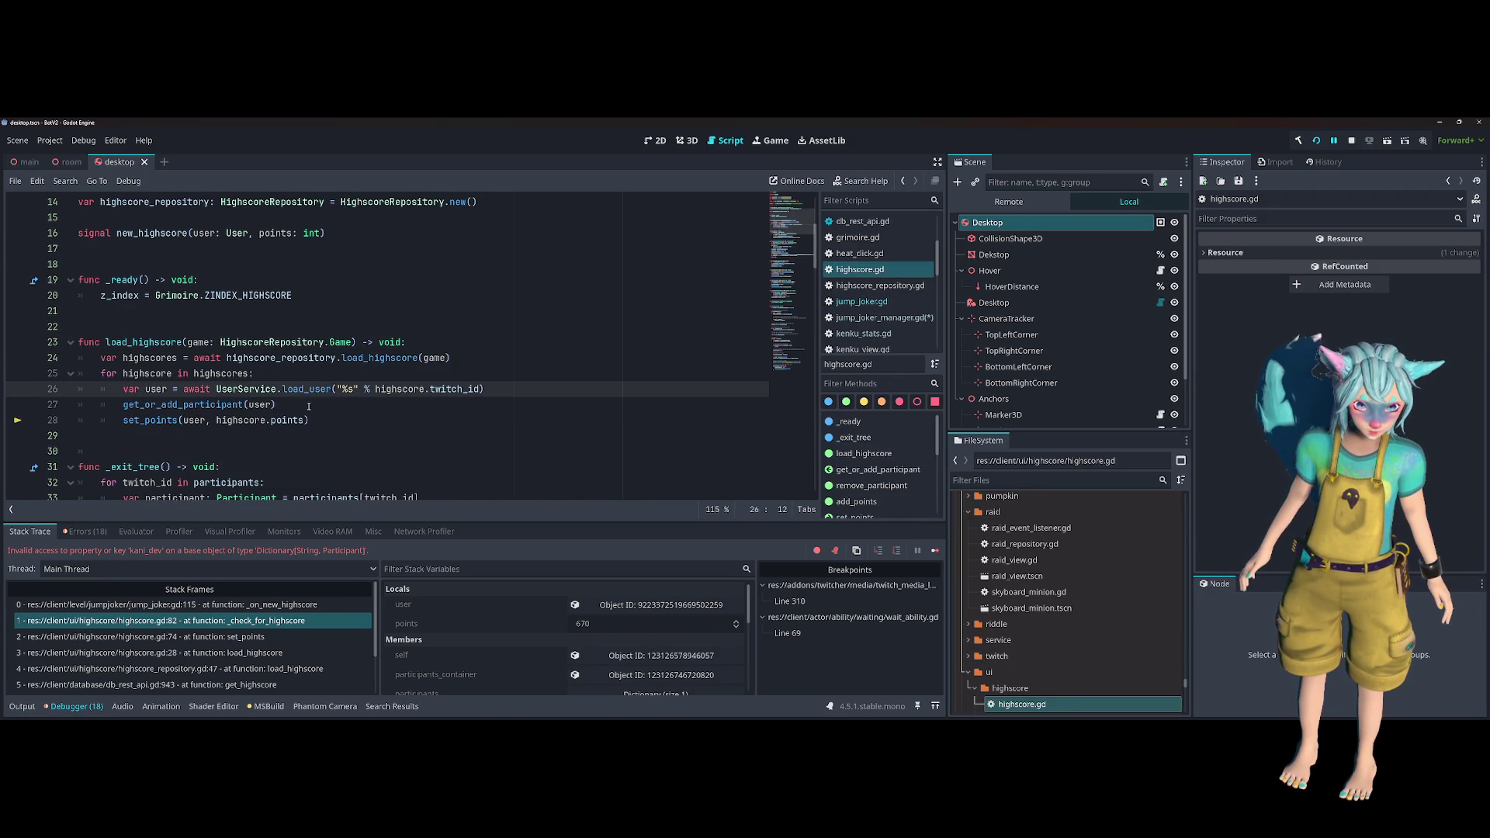
{"action": "double_click", "coordinate": [242, 407]}
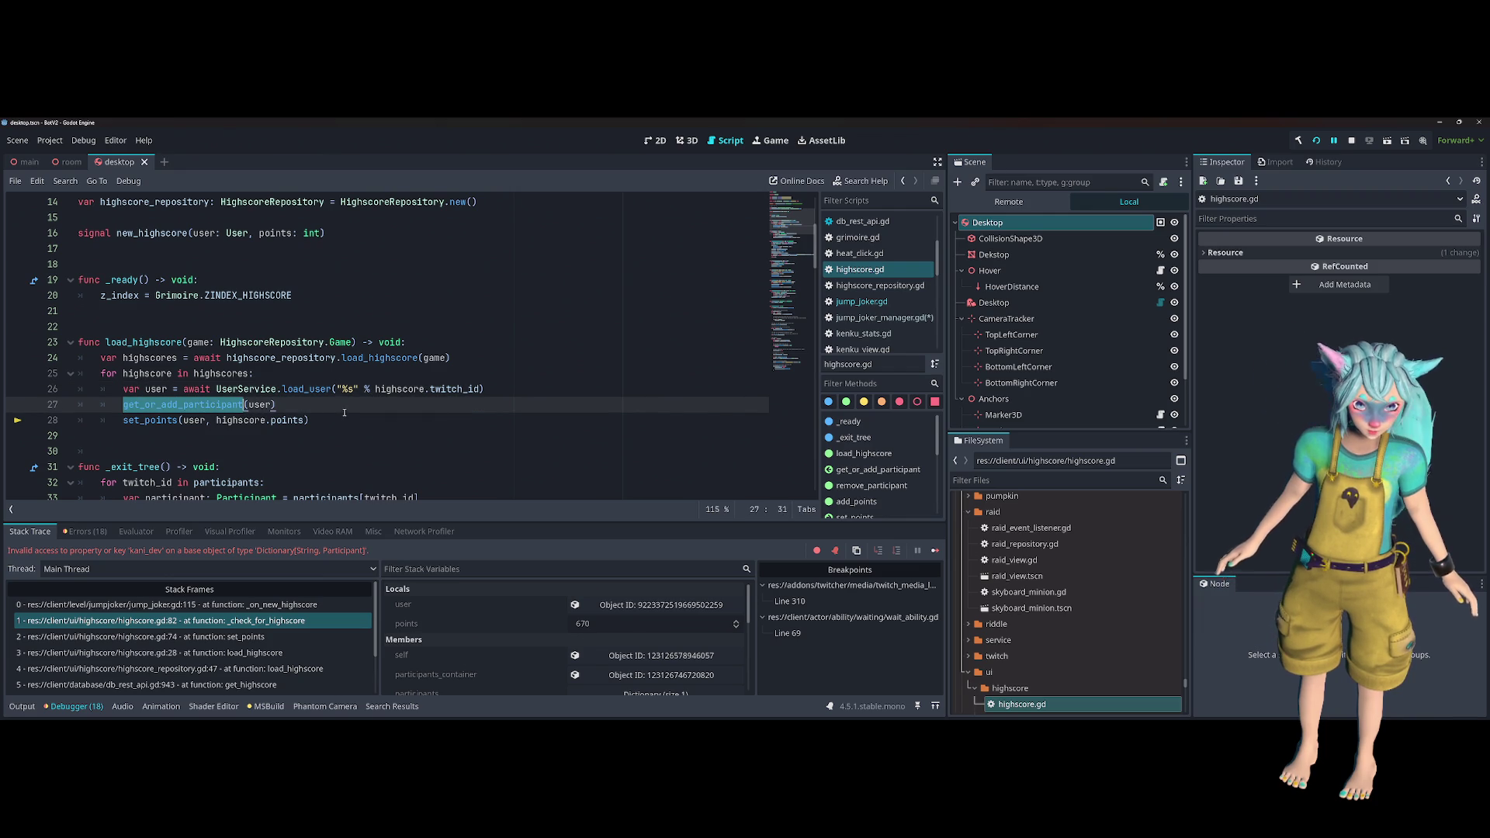
{"action": "mouse_move", "coordinate": [349, 411]}
{"action": "left_mouse_down"}
{"action": "mouse_move", "coordinate": [117, 388]}
{"action": "mouse_move", "coordinate": [87, 365]}
{"action": "left_mouse_up"}
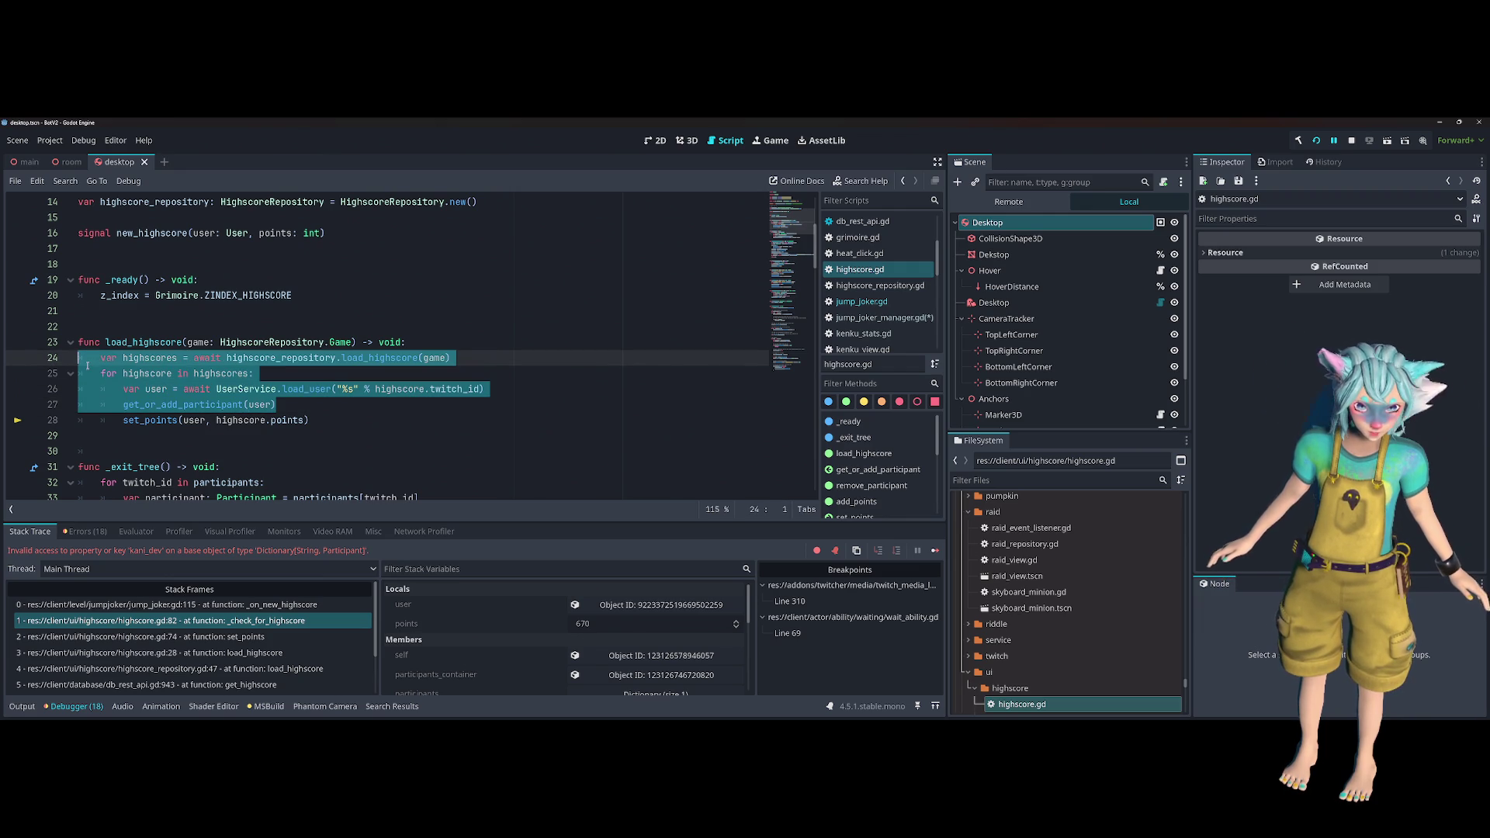
{"action": "mouse_move", "coordinate": [252, 396]}
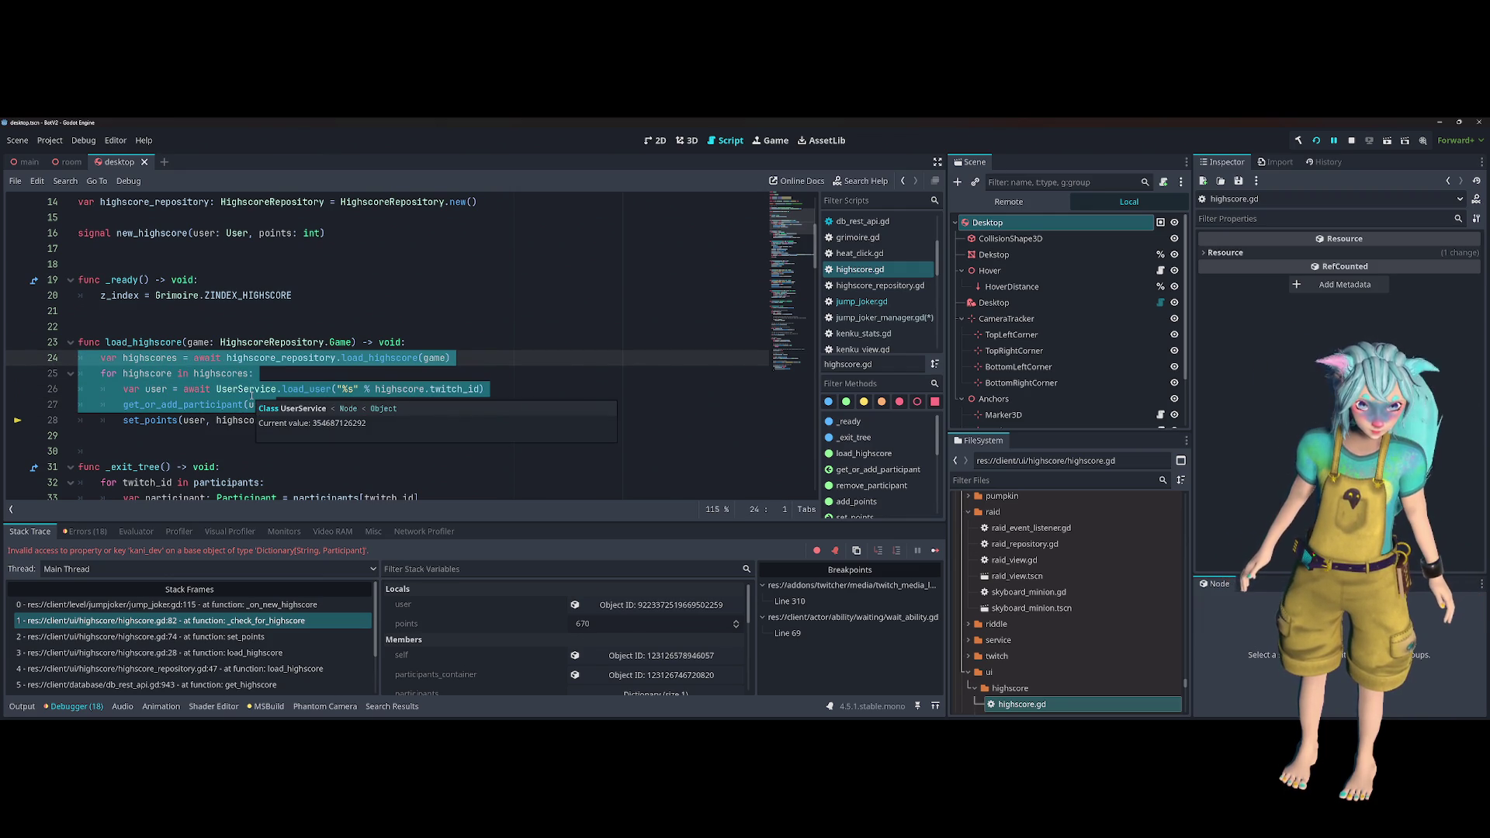
{"action": "left_click", "coordinate": [328, 367]}
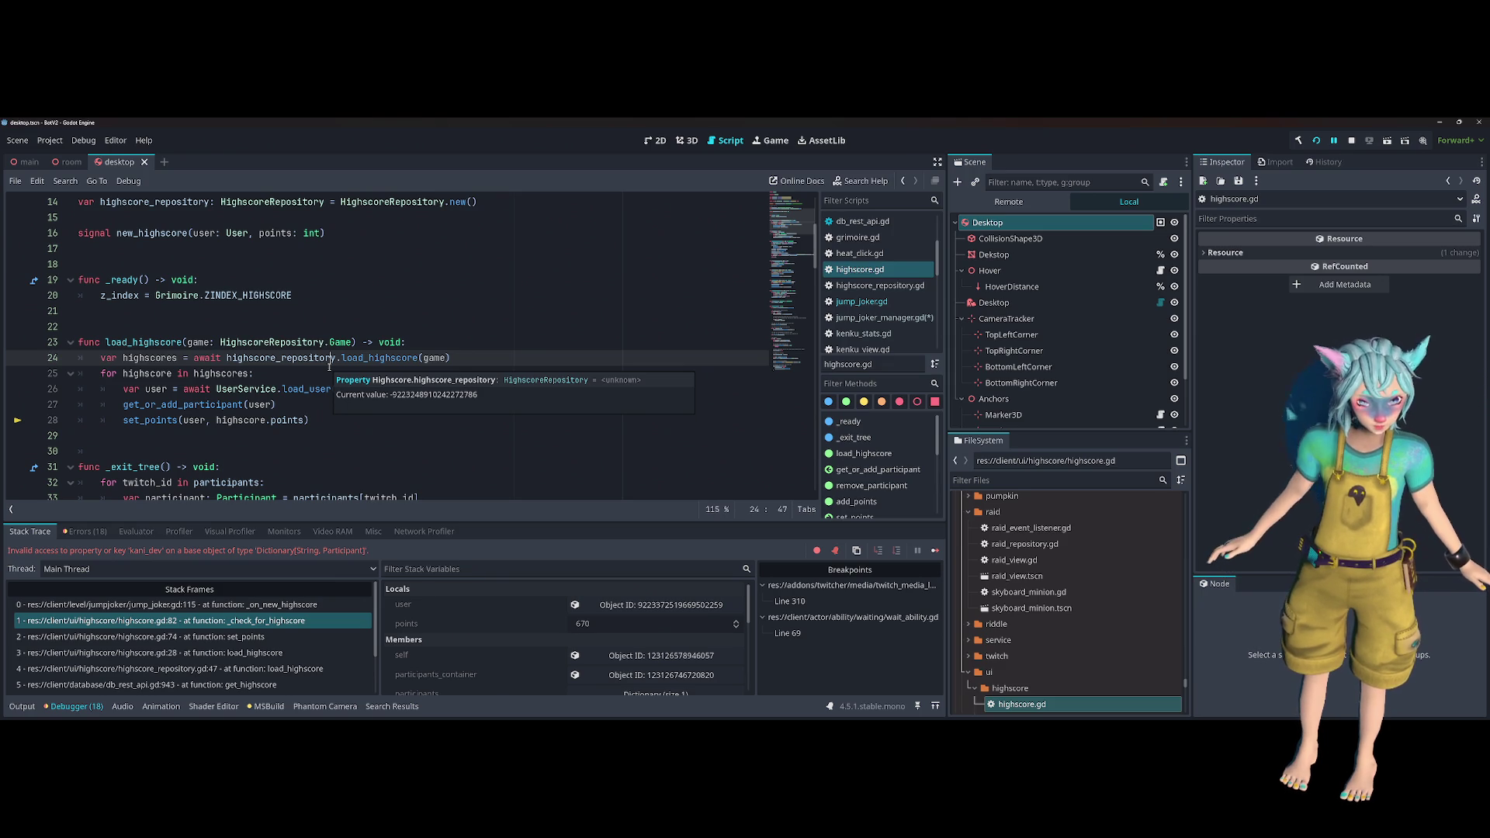
{"action": "left_click", "coordinate": [880, 318]}
Scroll to the end of jump_joker_manager.gd, then switch to jump_joker.gd.
{"action": "scroll", "coordinate": [399, 290], "scroll_direction": "down", "scroll_amount": 4}
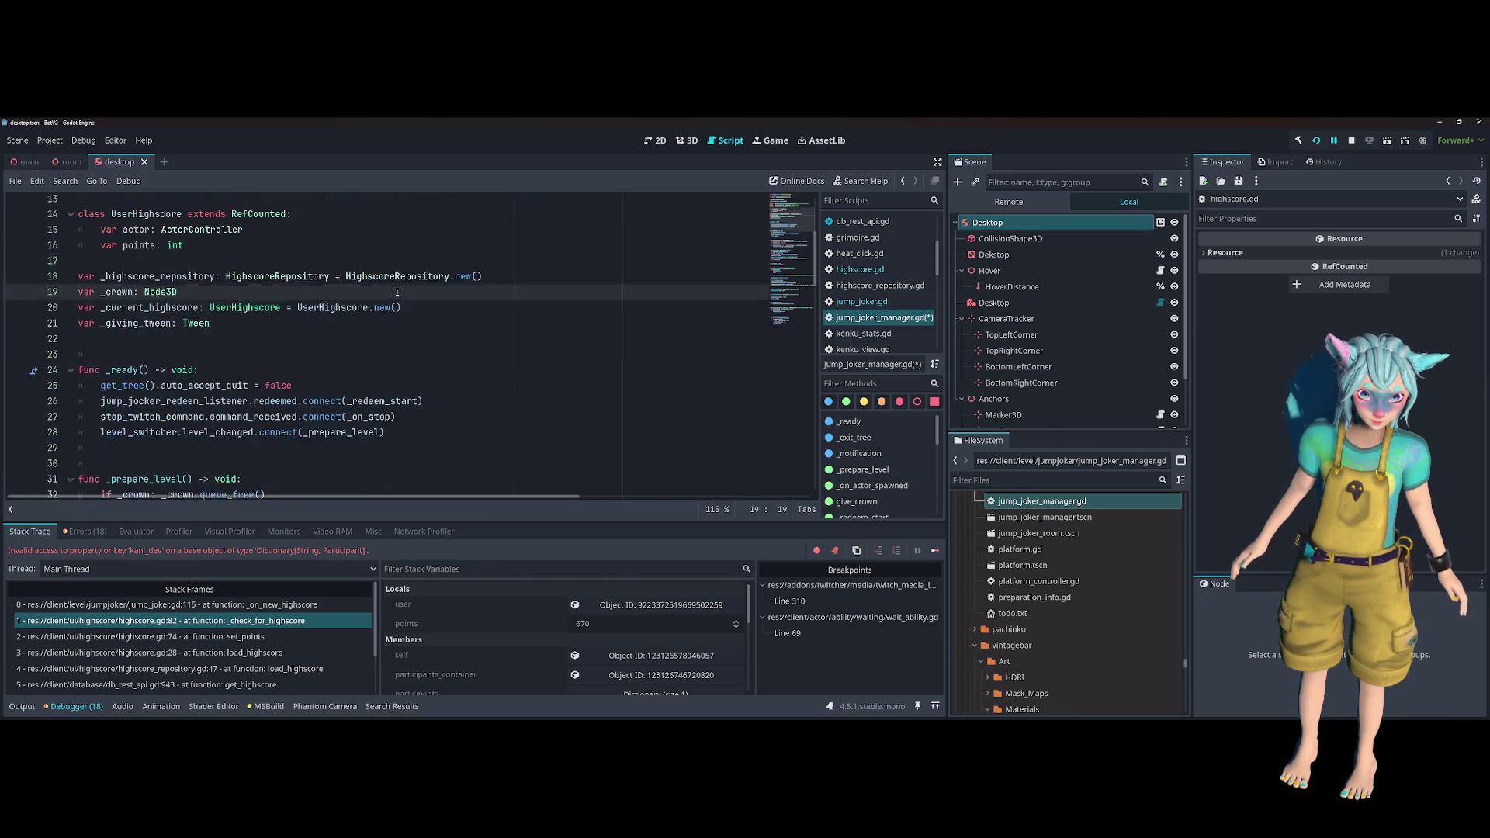
{"action": "scroll", "coordinate": [394, 291], "scroll_direction": "down", "scroll_amount": 18}
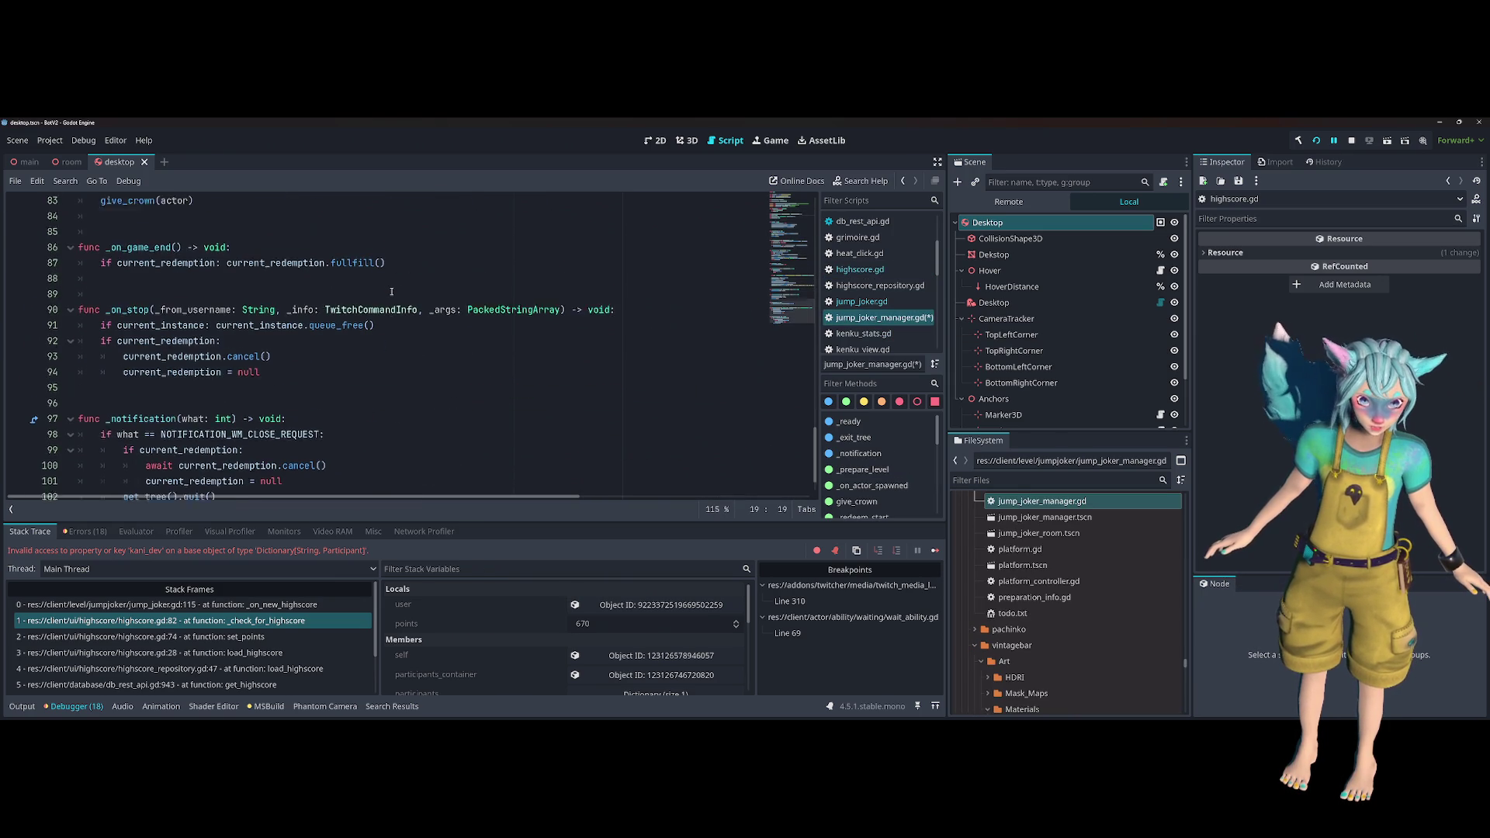
{"action": "scroll", "coordinate": [391, 291], "scroll_direction": "down", "scroll_amount": 2}
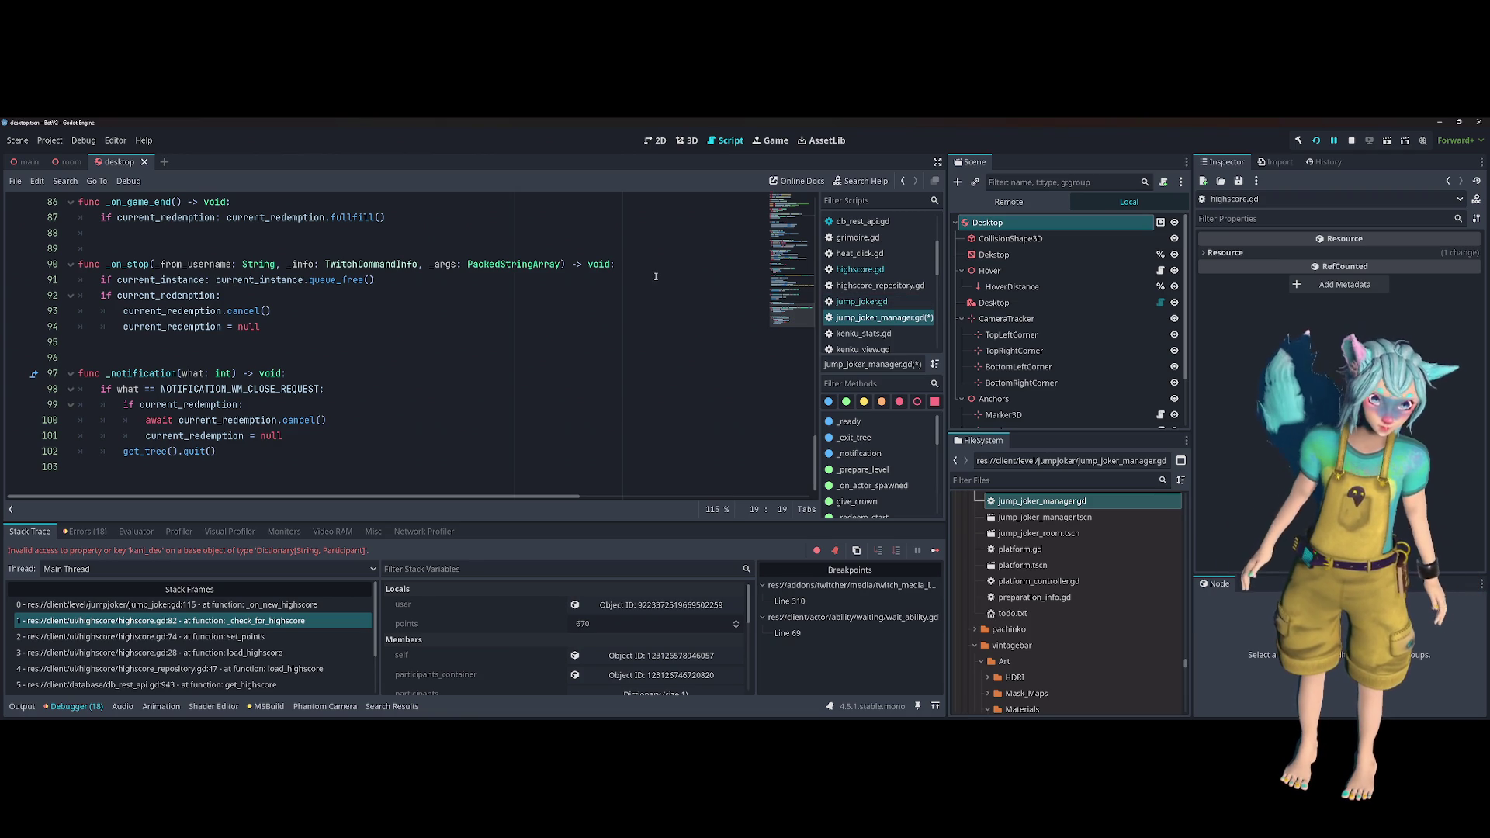
{"action": "left_click", "coordinate": [876, 305]}
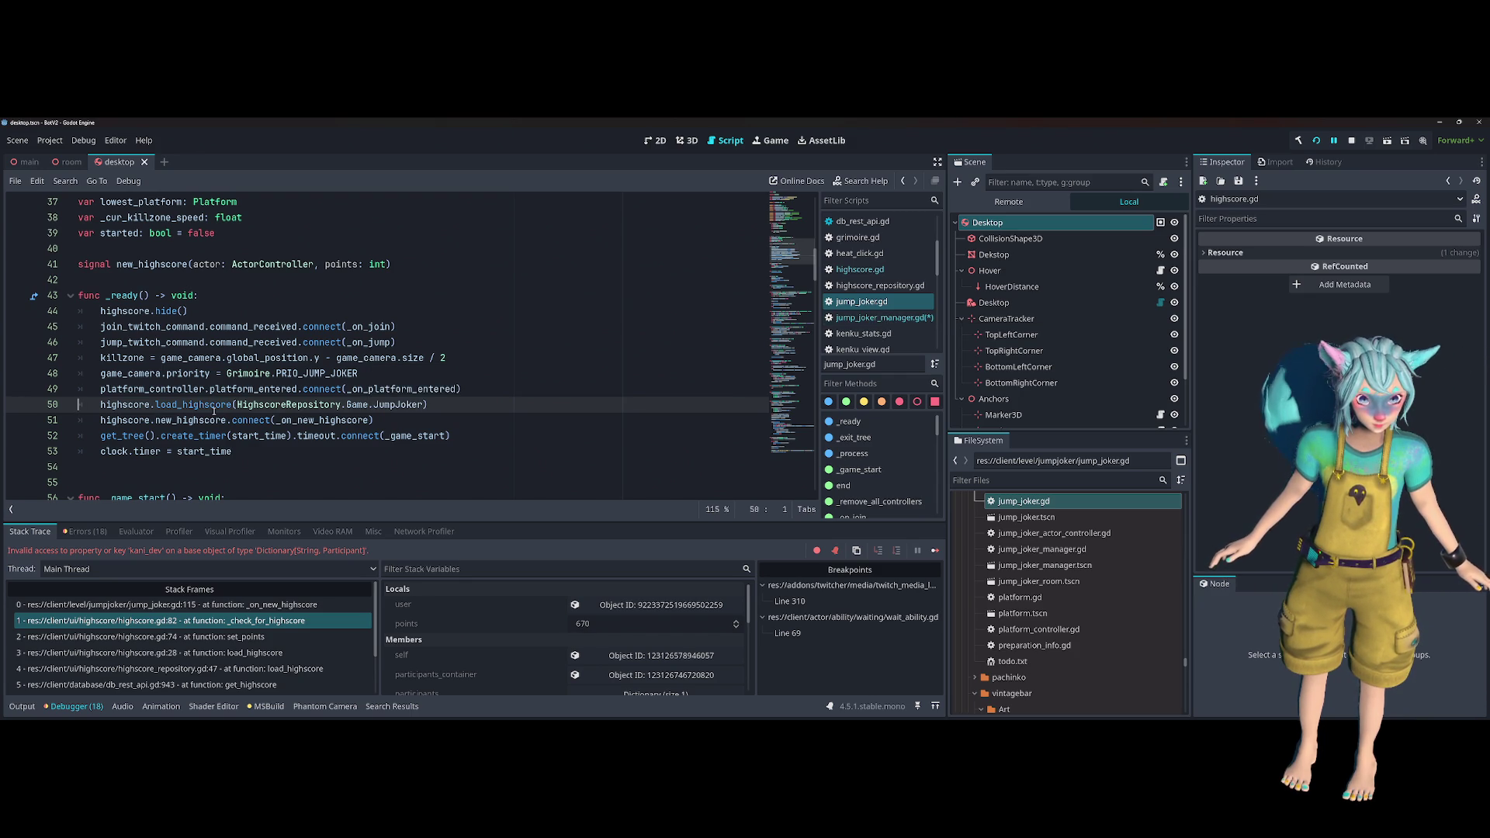
{"action": "left_click", "coordinate": [309, 420]}
{"action": "key", "text": "End"}
{"action": "key", "text": "shift+Home"}
{"action": "key", "text": "shift+Home"}
{"action": "key", "text": "shift+Up"}
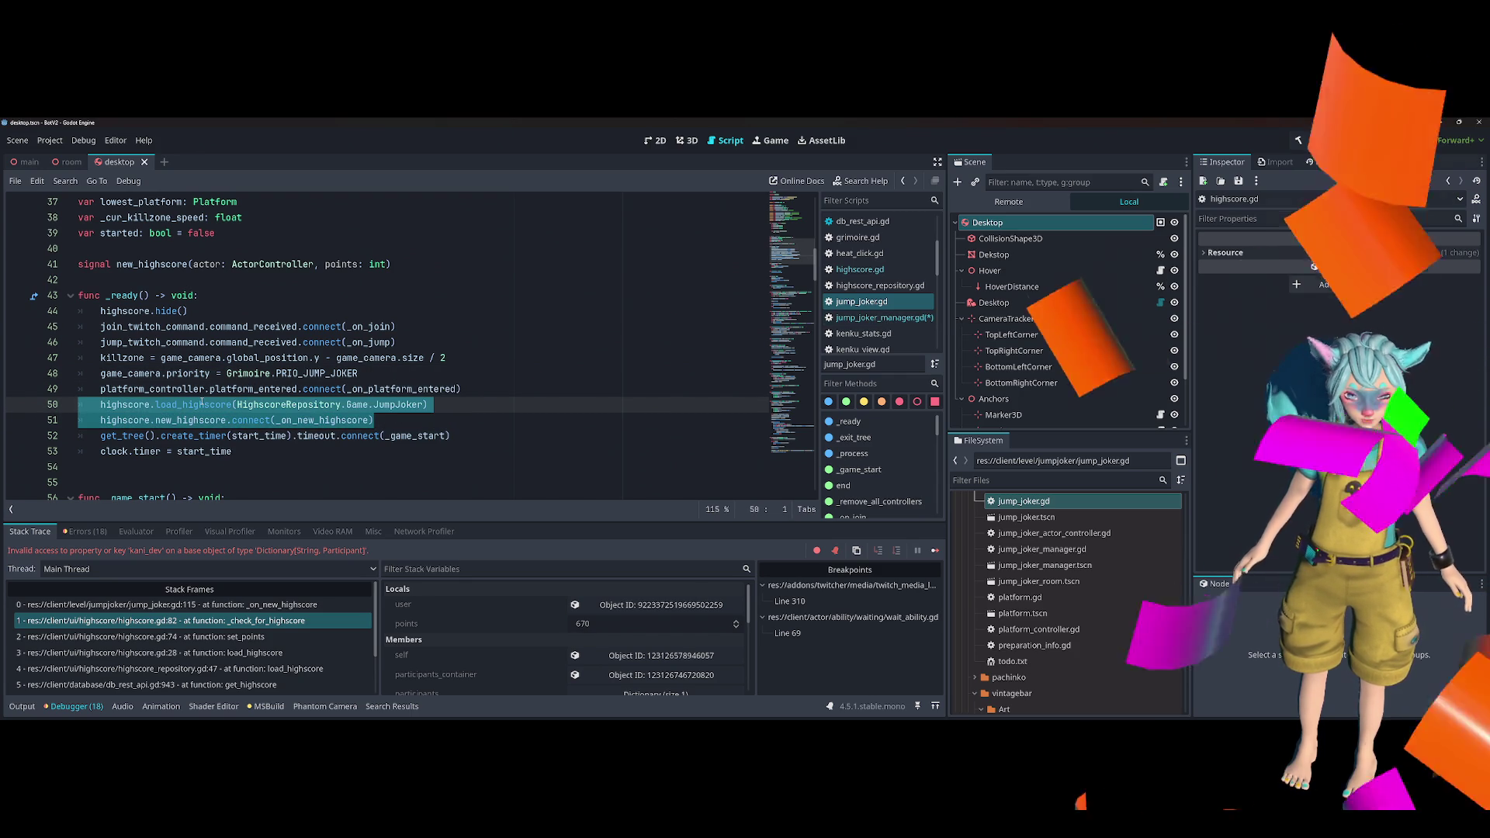
{"action": "double_click", "coordinate": [202, 405]}
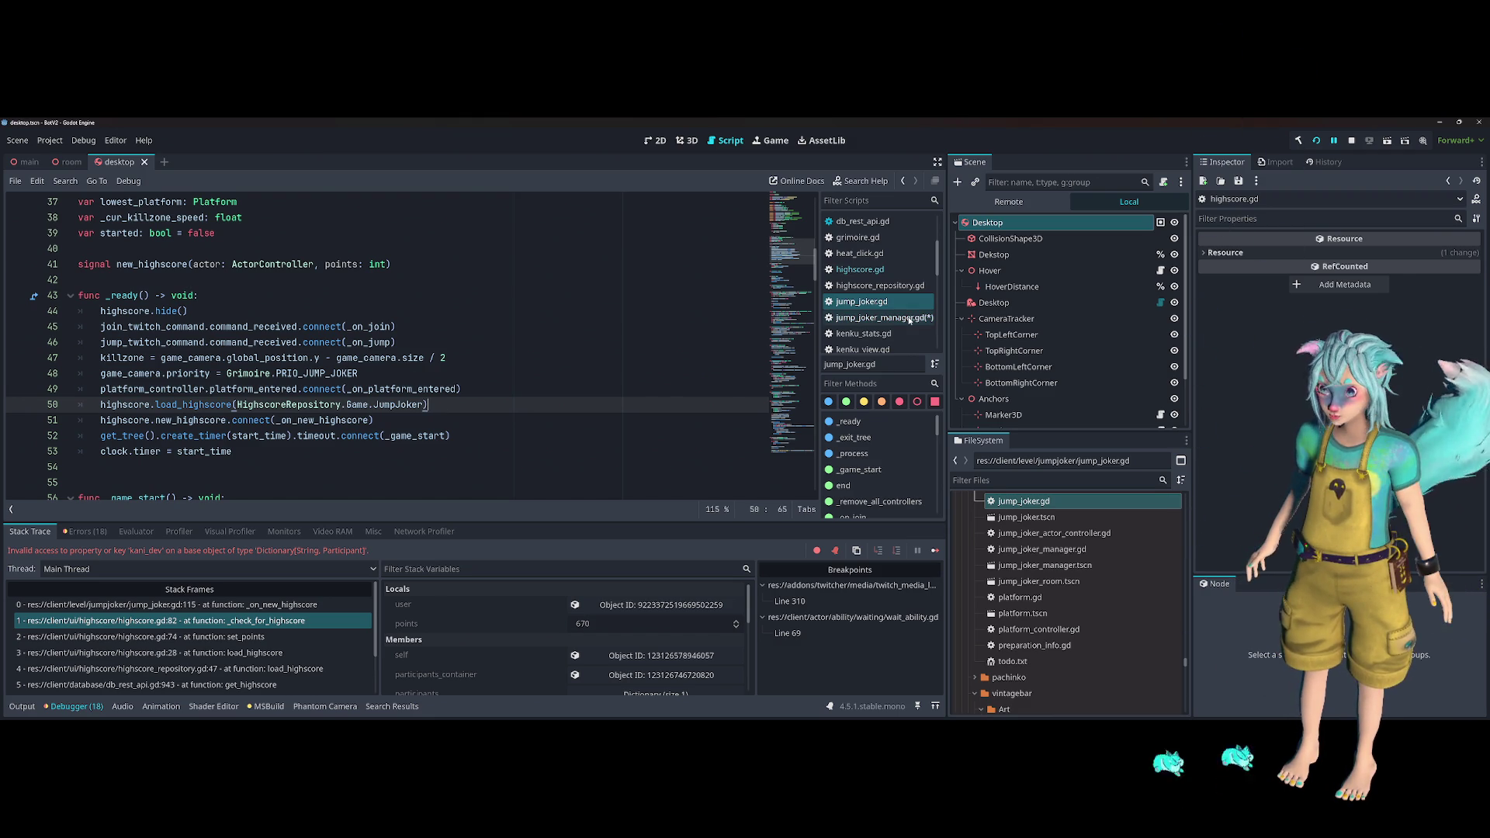
Insert a new line 115 at the start of _on_new_highscore's body.
{"action": "scroll", "coordinate": [484, 327], "scroll_direction": "down", "scroll_amount": 12}
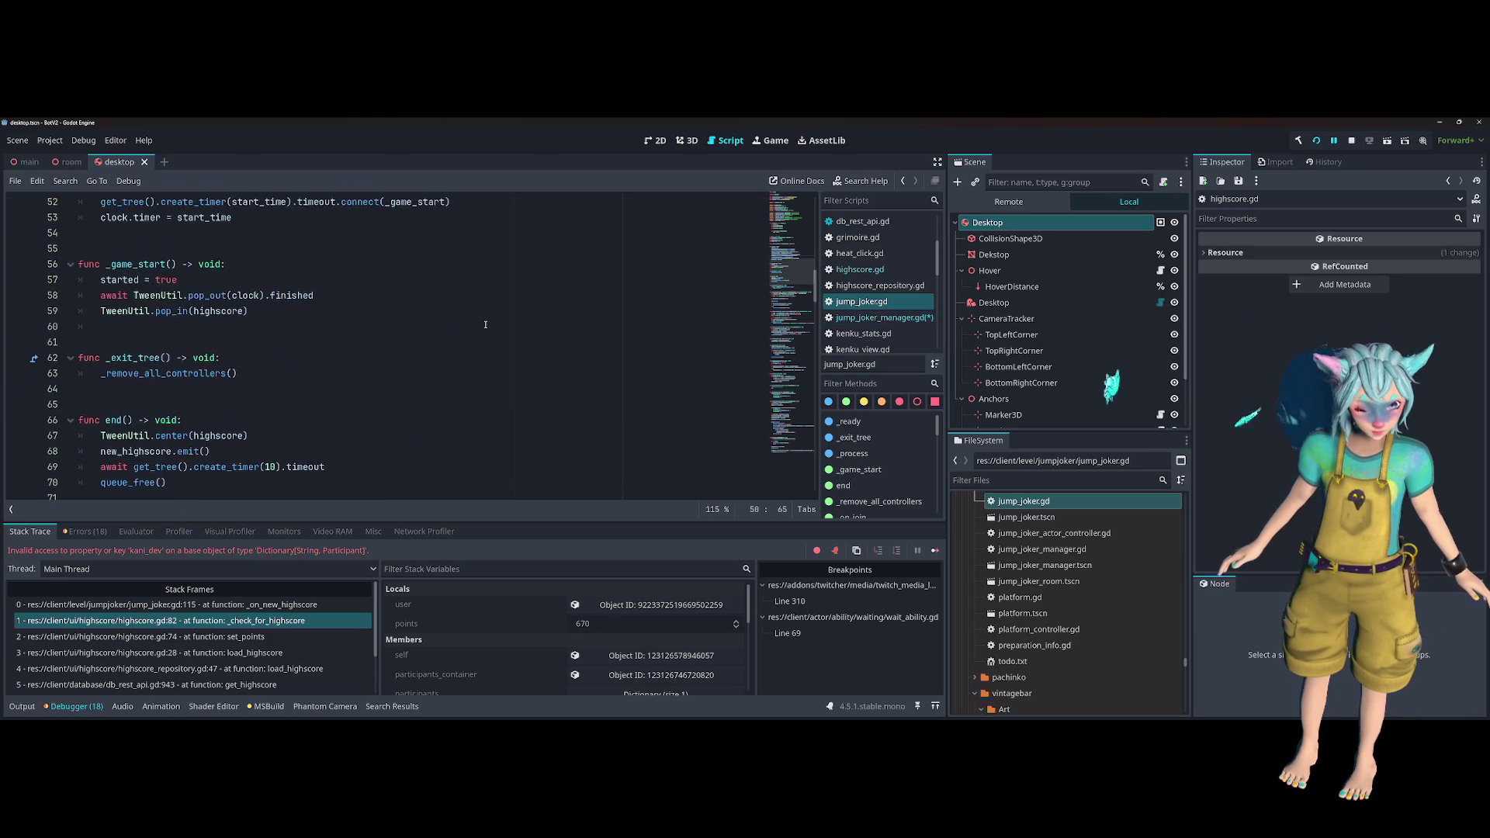
{"action": "scroll", "coordinate": [483, 328], "scroll_direction": "down", "scroll_amount": 4}
{"action": "scroll", "coordinate": [483, 328], "scroll_direction": "up", "scroll_amount": 3}
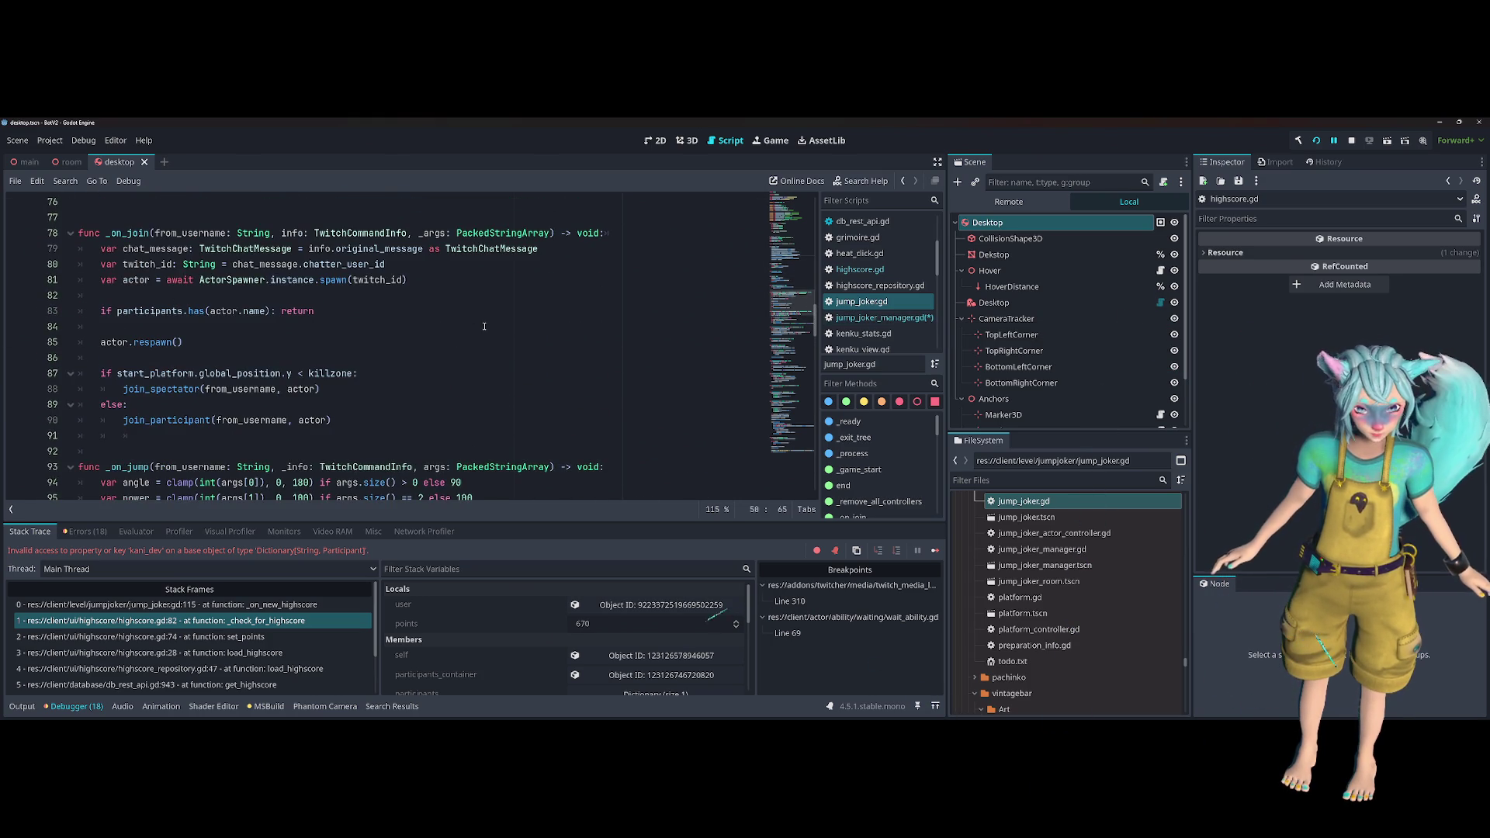
{"action": "scroll", "coordinate": [484, 324], "scroll_direction": "down", "scroll_amount": 10}
{"action": "left_click", "coordinate": [381, 330]}
{"action": "double_click", "coordinate": [239, 344]}
{"action": "key", "text": "Home"}
{"action": "key", "text": "Return"}
Write 'if not participants.has(user.name): continue' using autocomplete, followed by a blank line.
{"action": "type", "text": "f"}
{"action": "key", "text": "BackSpace"}
{"action": "type", "text": "if "}
{"action": "type", "text": "has("}
{"action": "key", "text": "Escape"}
{"action": "type", "text": "name"}
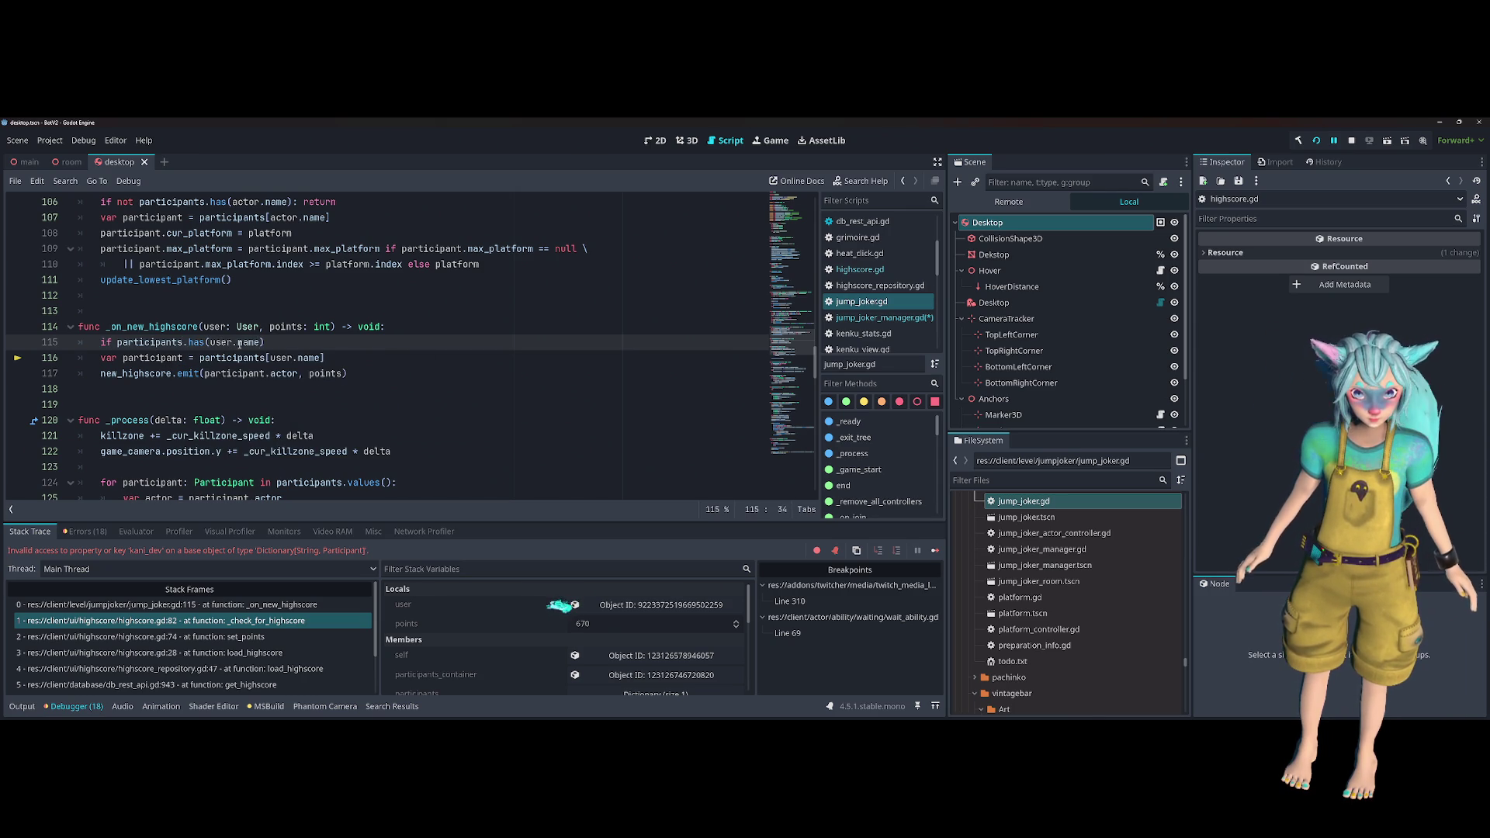
{"action": "type", "text": "if"}
{"action": "key", "text": "Return"}
{"action": "key", "text": "End"}
{"action": "key", "text": "Escape"}
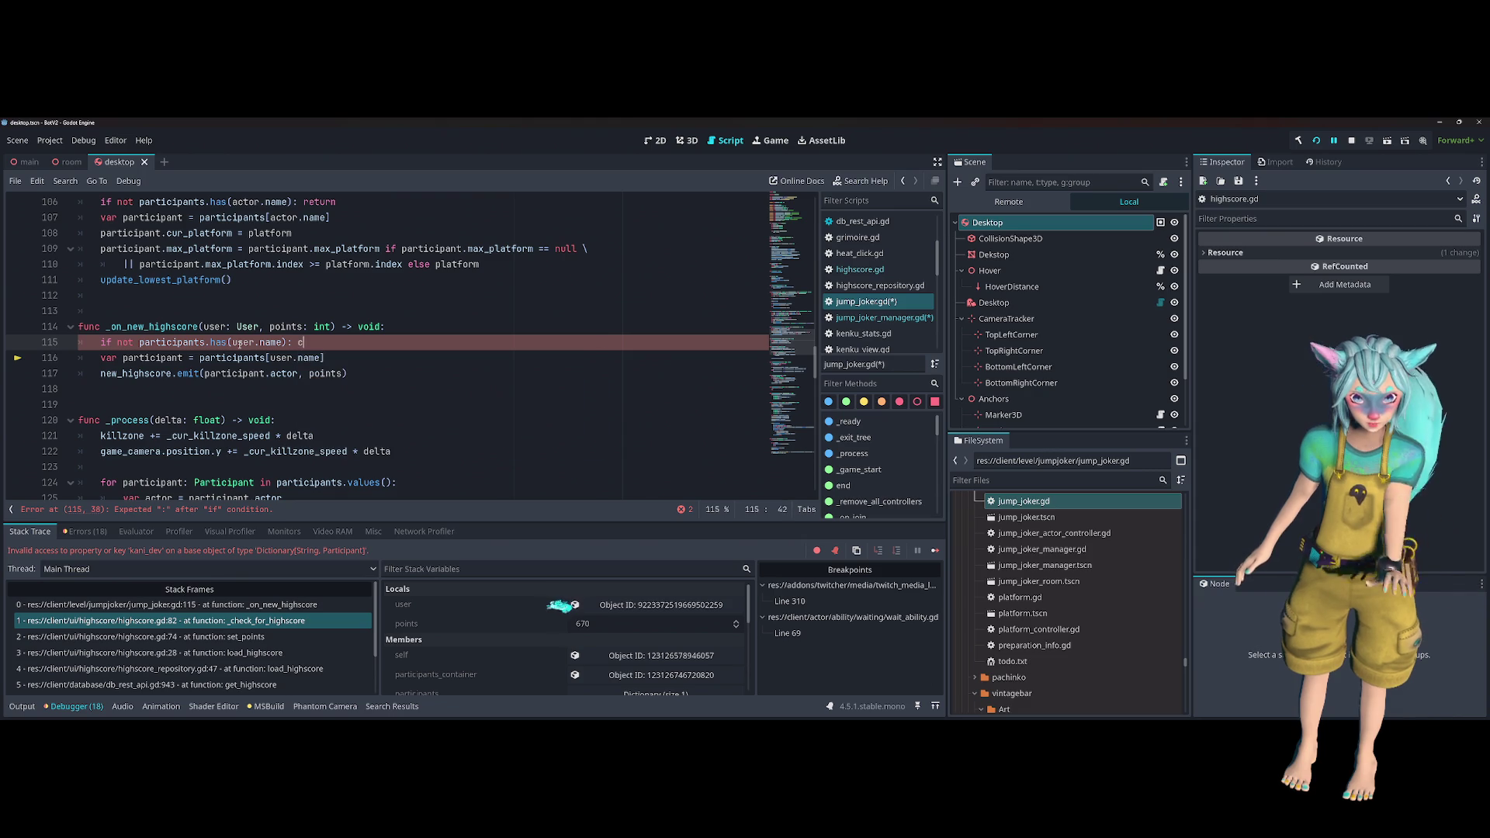
{"action": "type", "text": "tinue"}
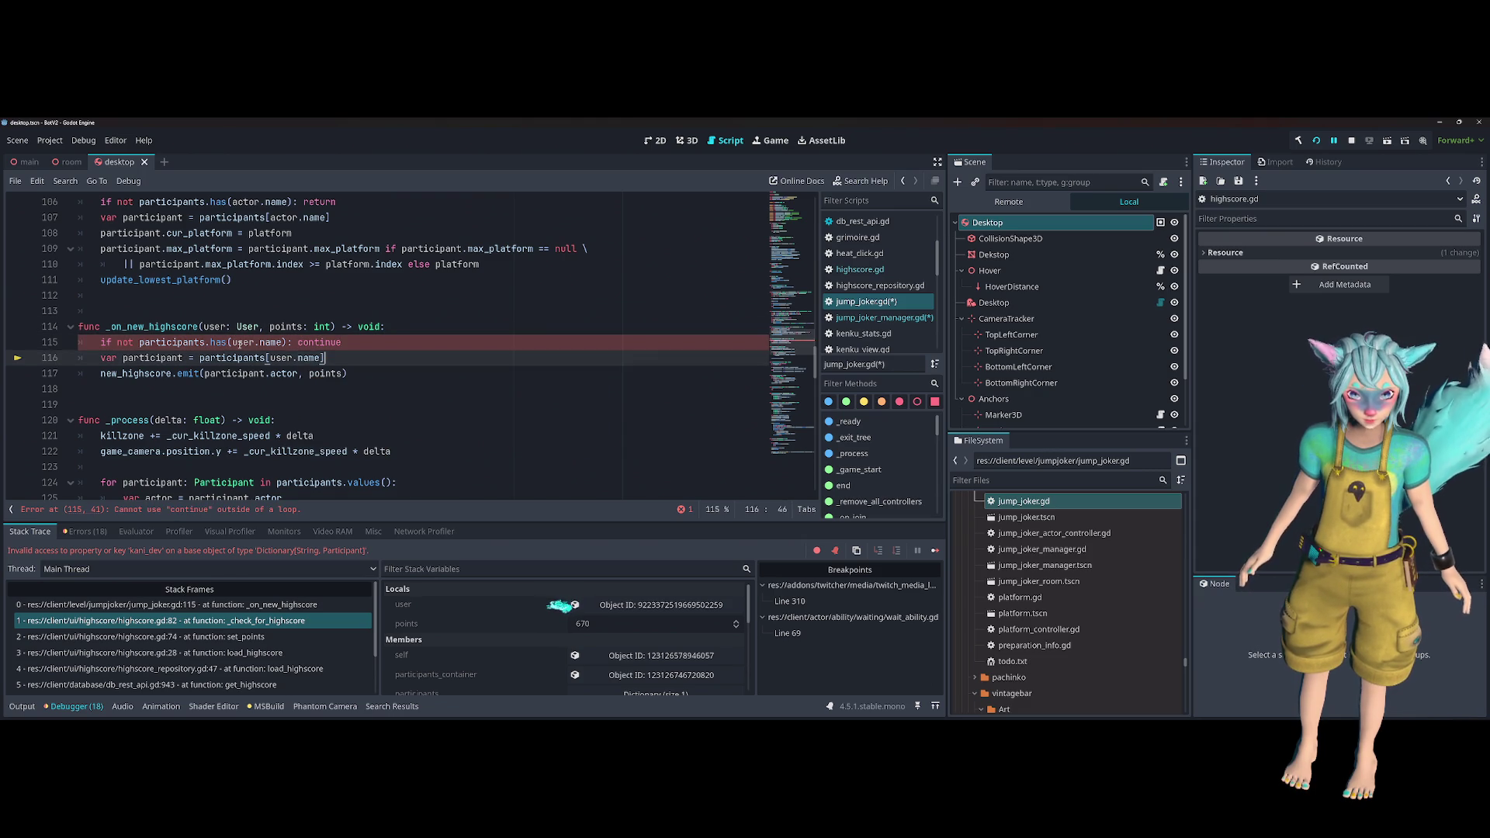
{"action": "key", "text": "Return"}
{"action": "key", "text": "Down"}
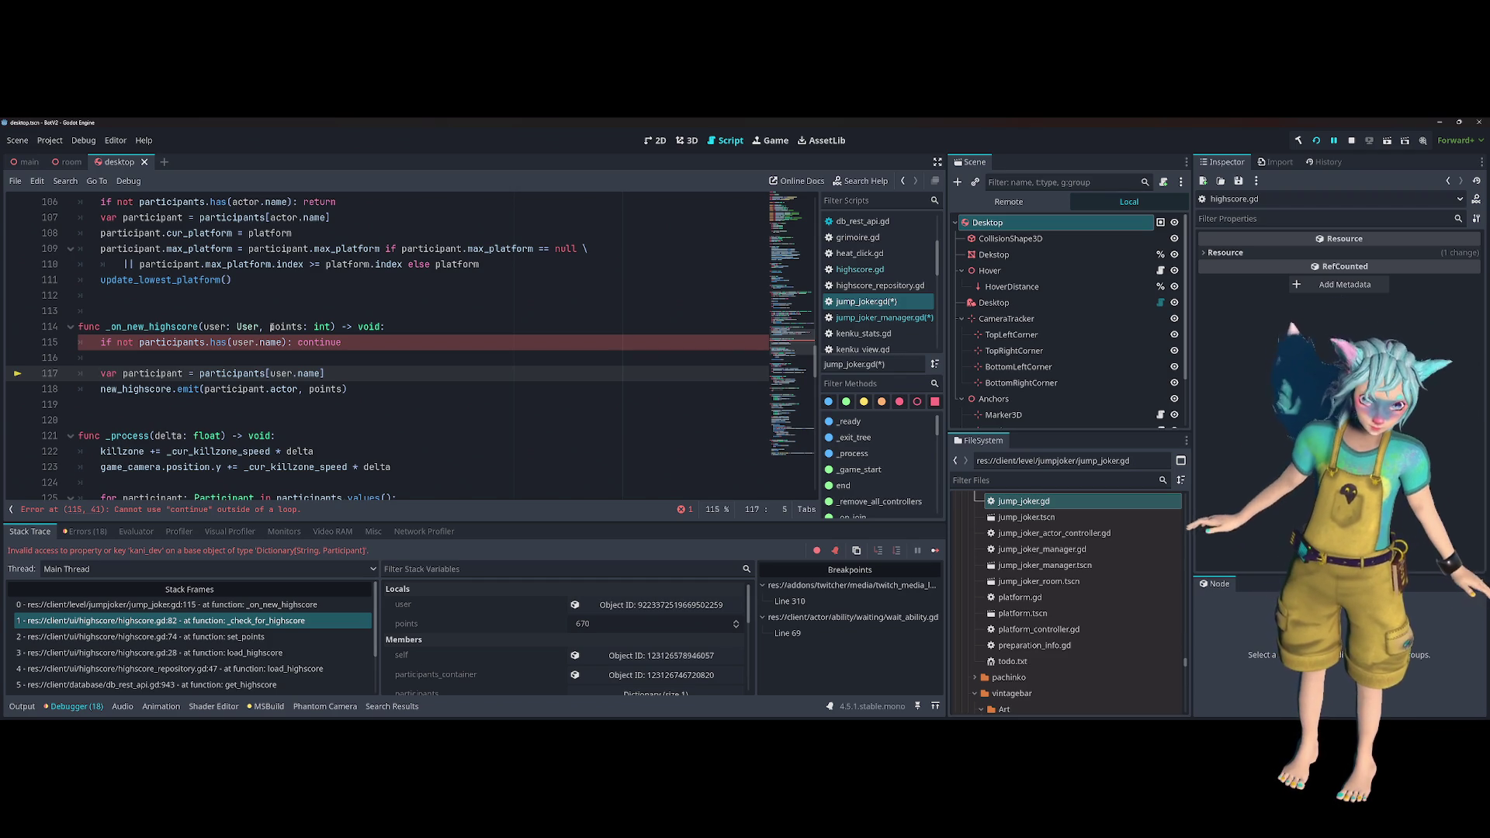
{"action": "left_click", "coordinate": [312, 354]}
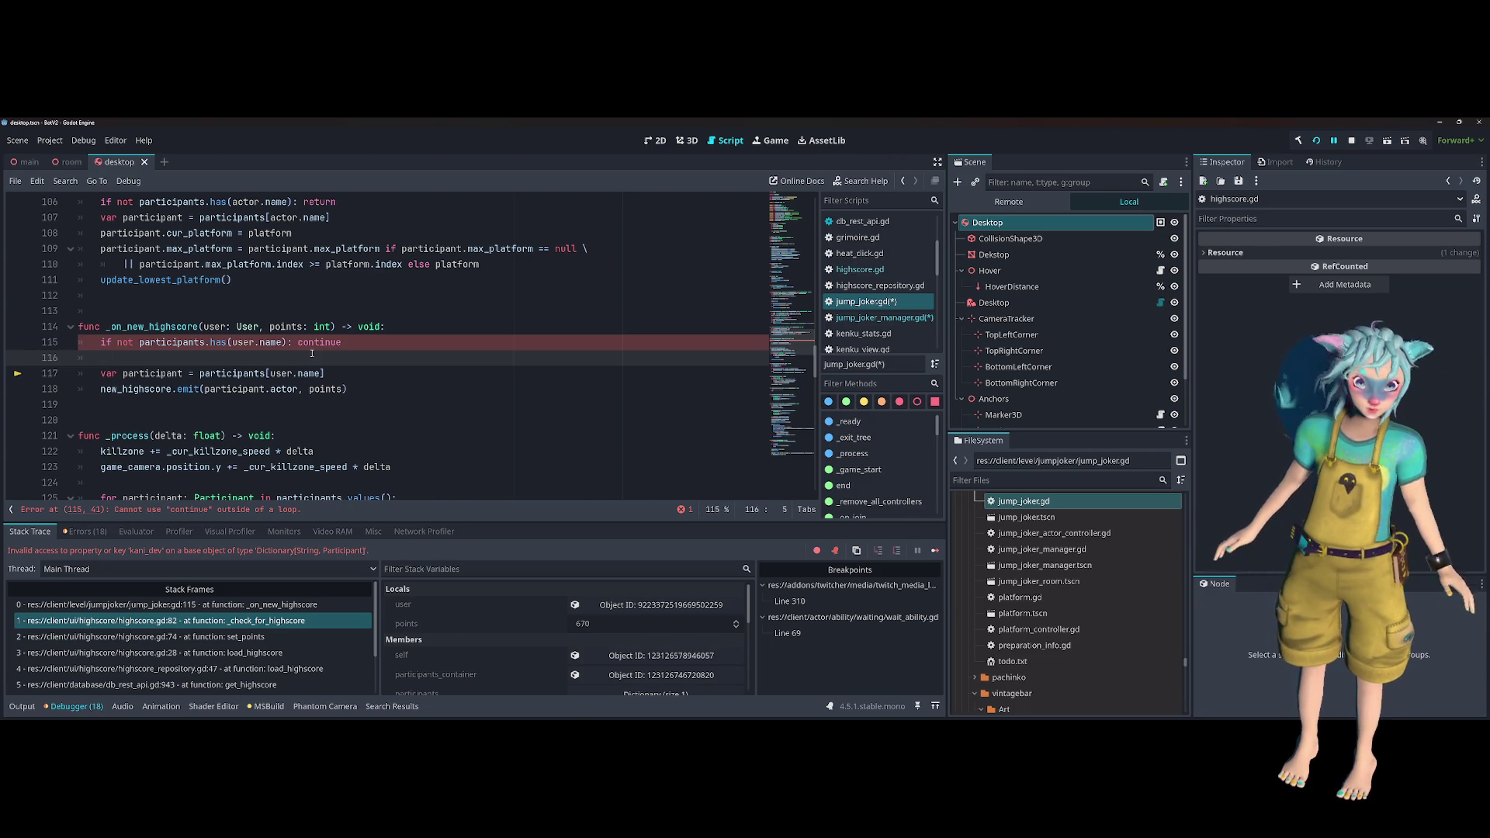
{"action": "key", "text": "Up"}
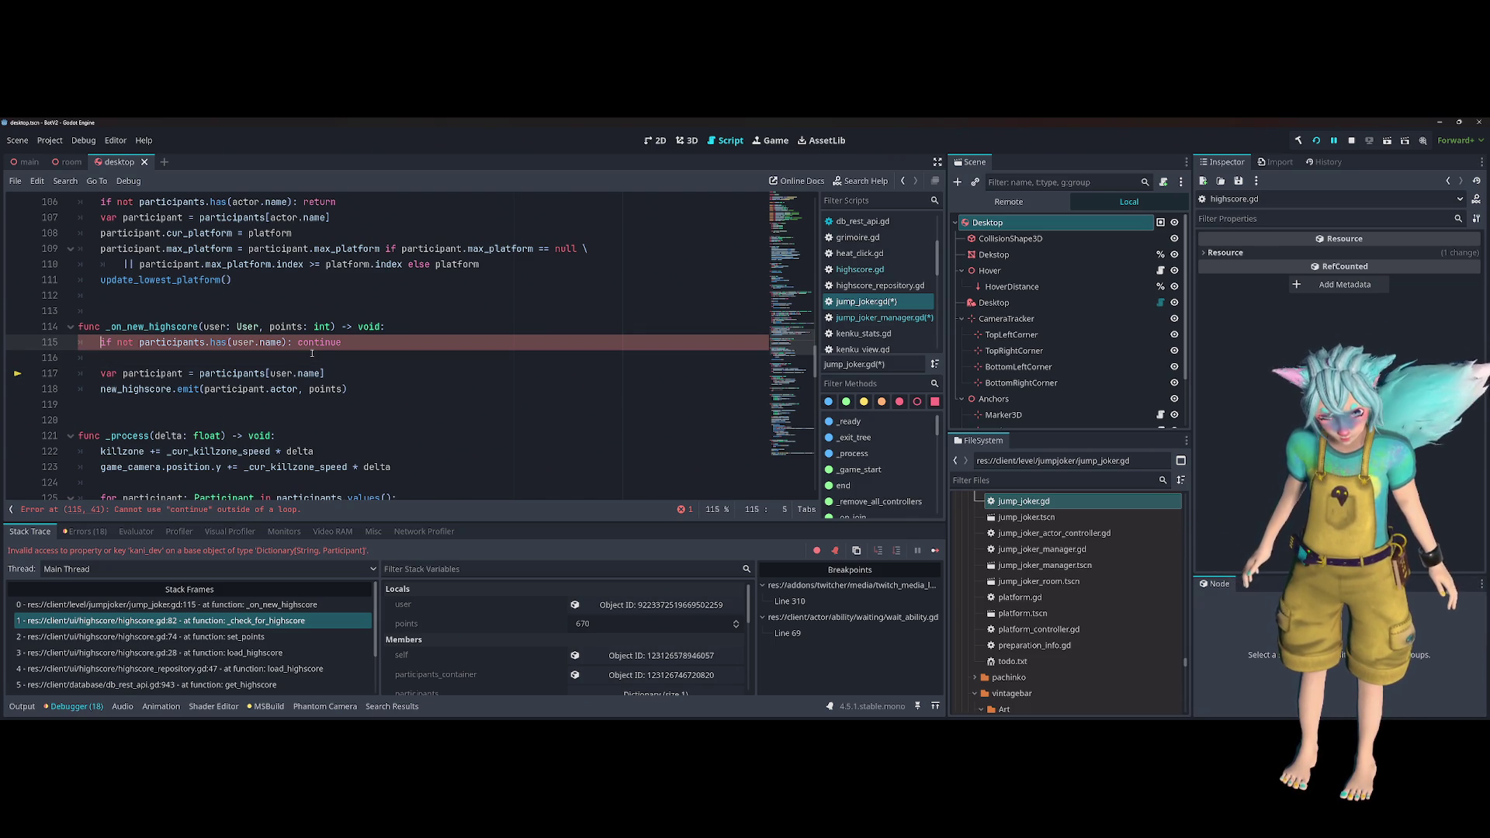
{"action": "key", "text": "shift+End"}
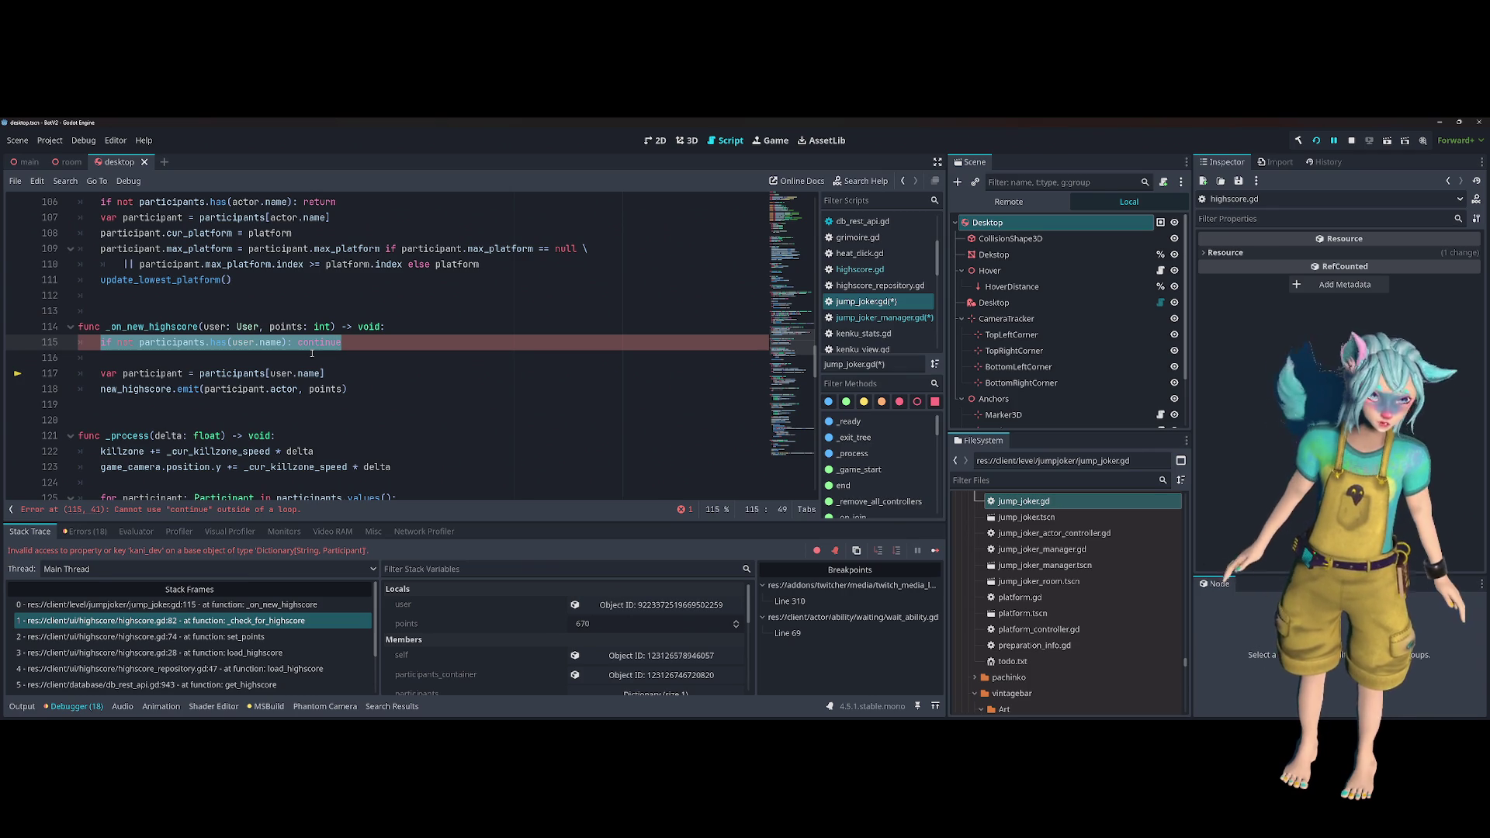
{"action": "left_click_drag", "start_coordinate": [364, 343], "coordinate": [1, 349]}
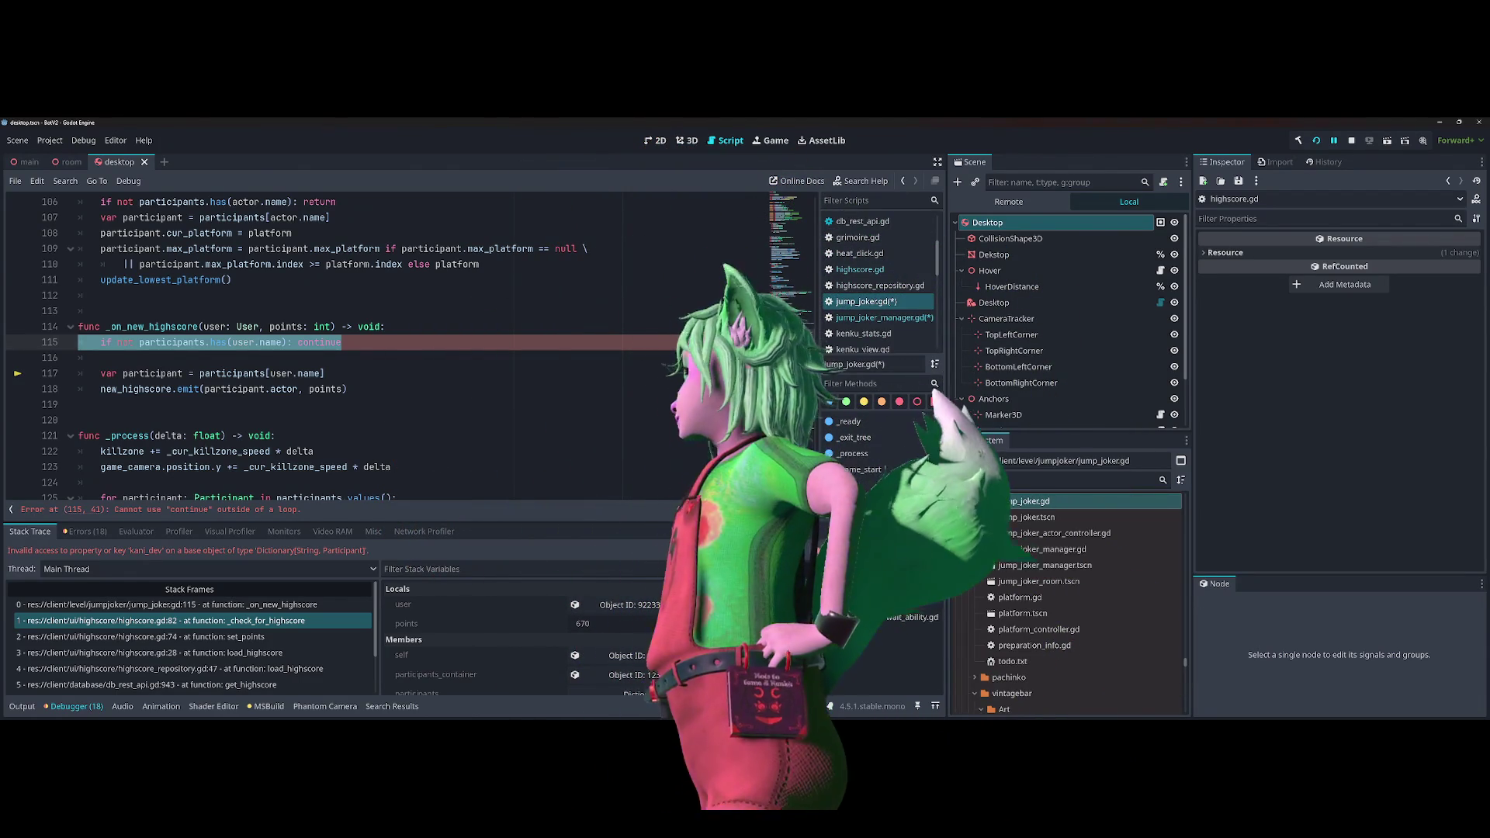
{"action": "left_click", "coordinate": [458, 371]}
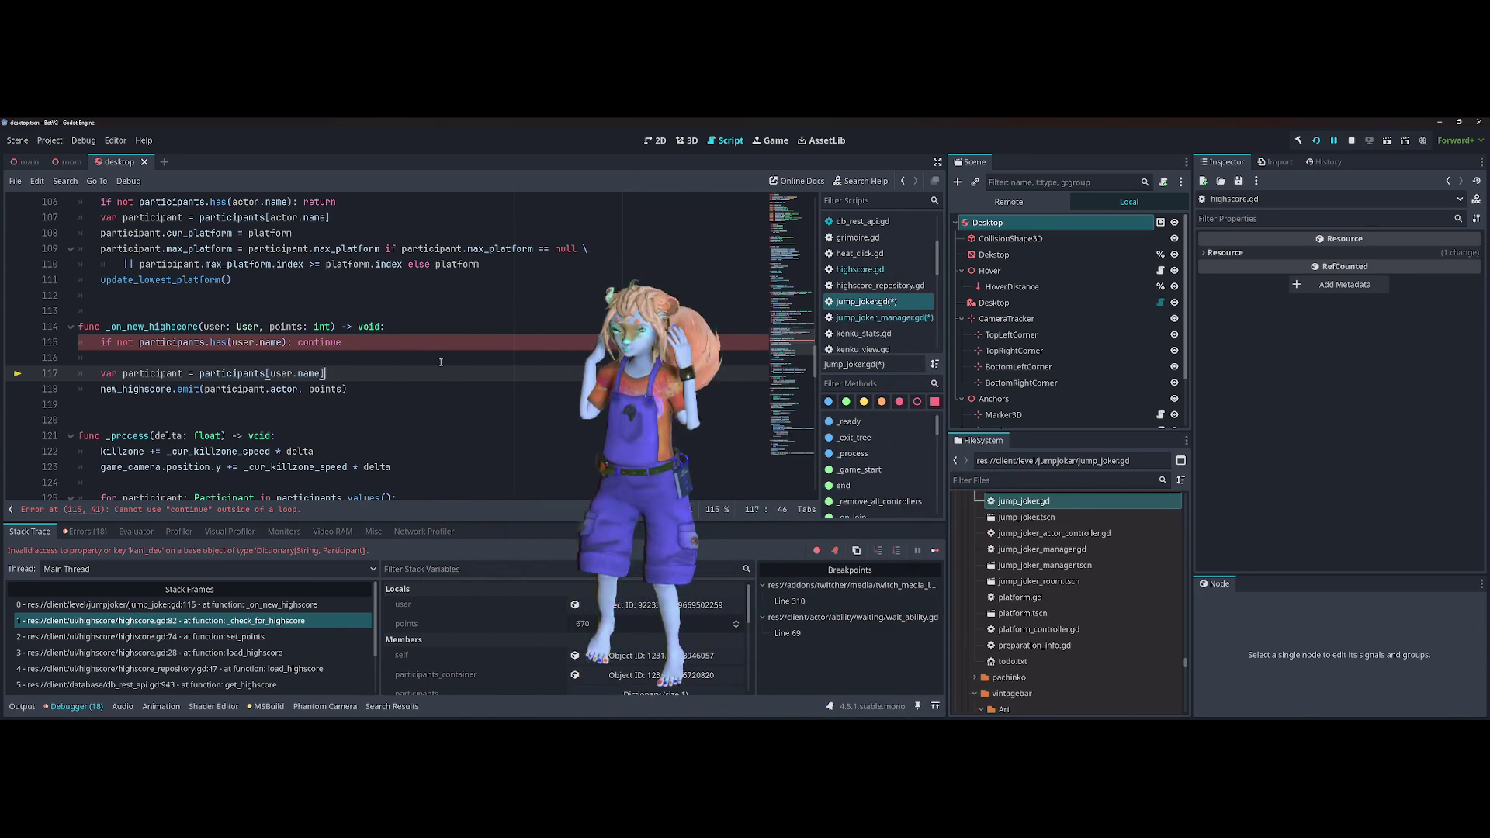
{"action": "left_click", "coordinate": [435, 361]}
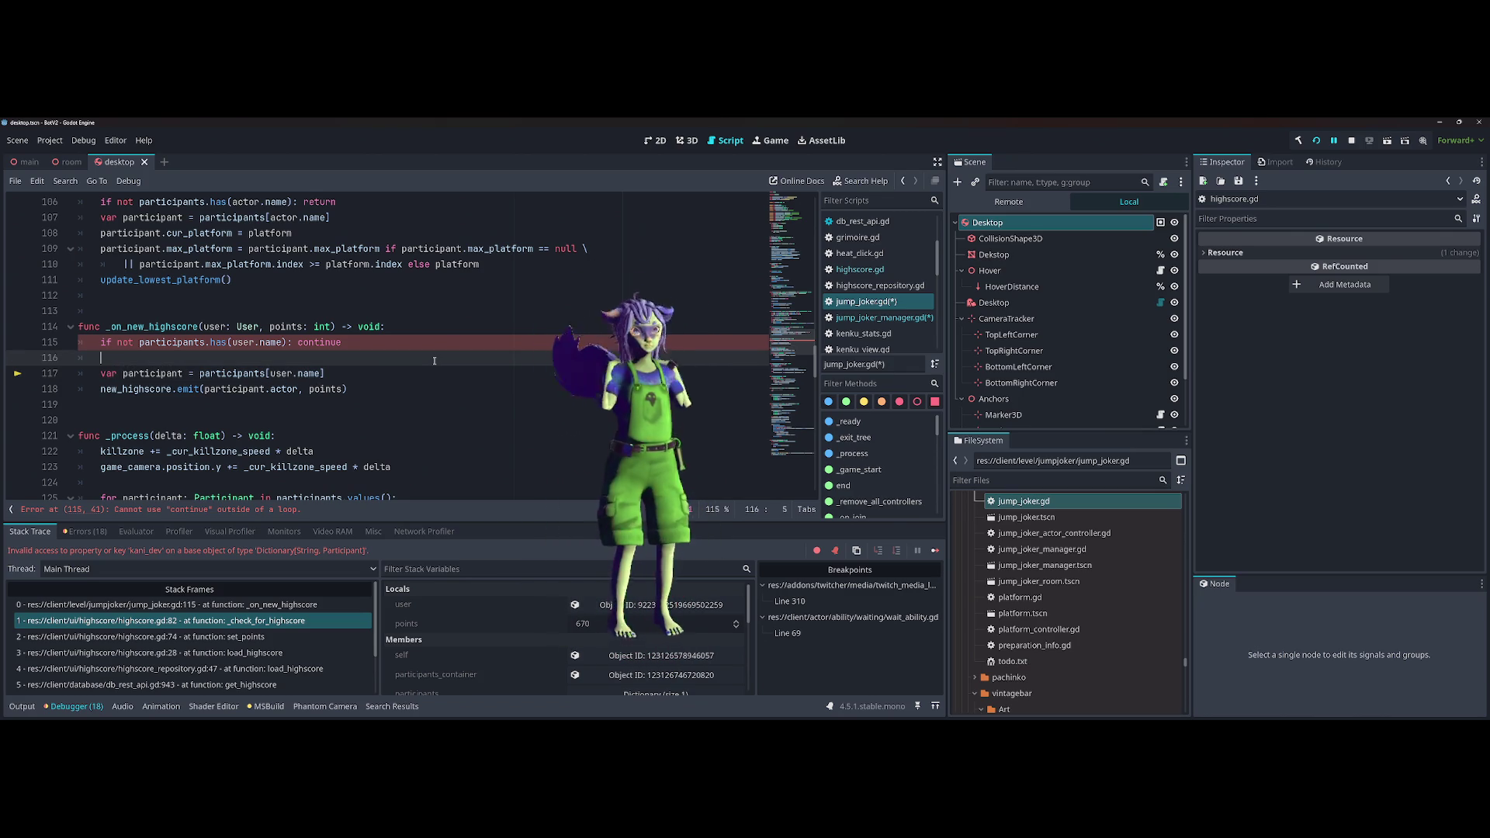
{"action": "key", "text": "shift+Up"}
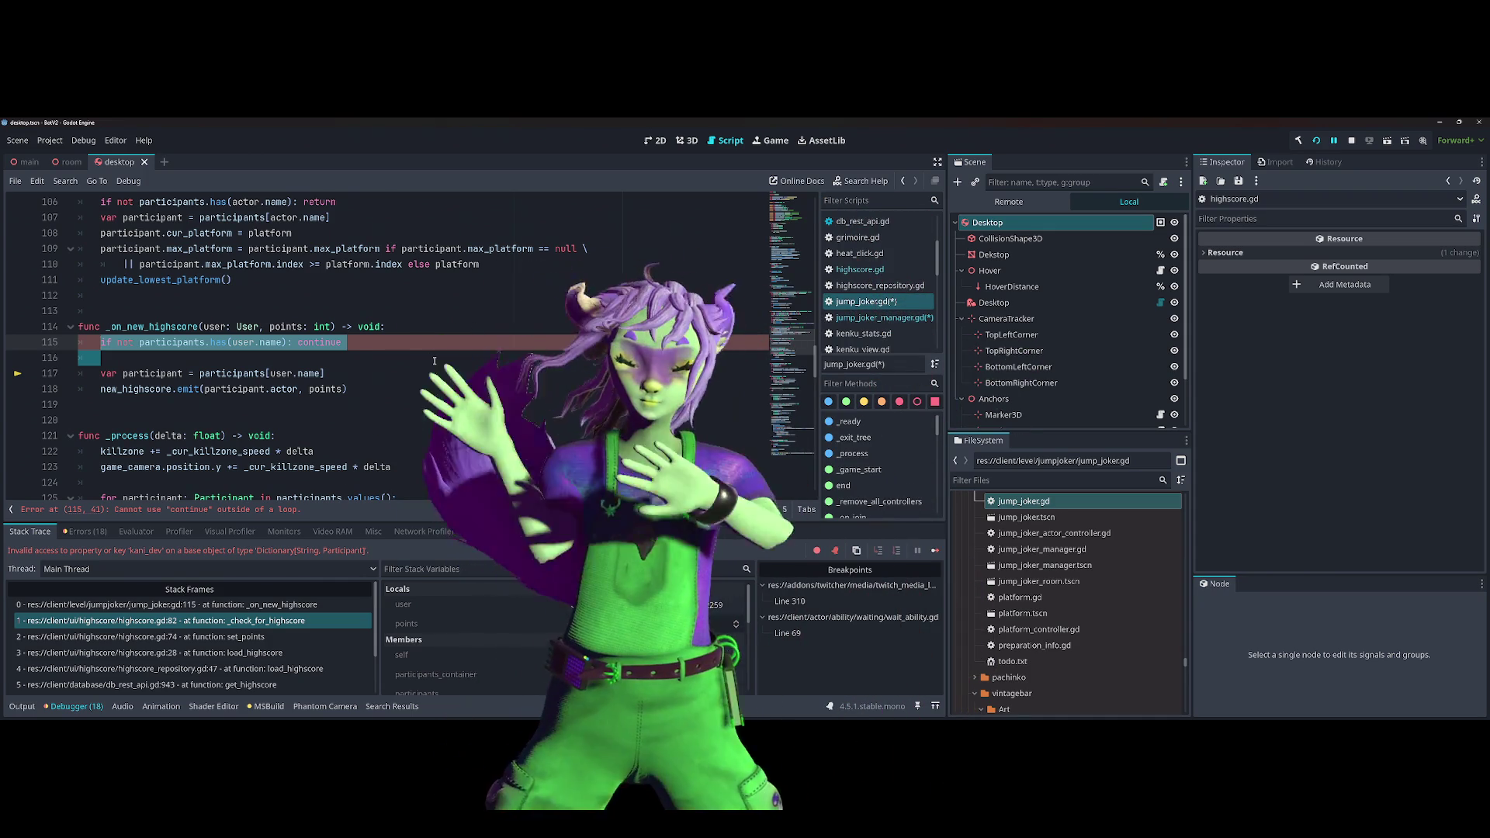
{"action": "key", "text": "Left"}
{"action": "key", "text": "Right"}
{"action": "key", "text": "Right"}
{"action": "key", "text": "Right"}
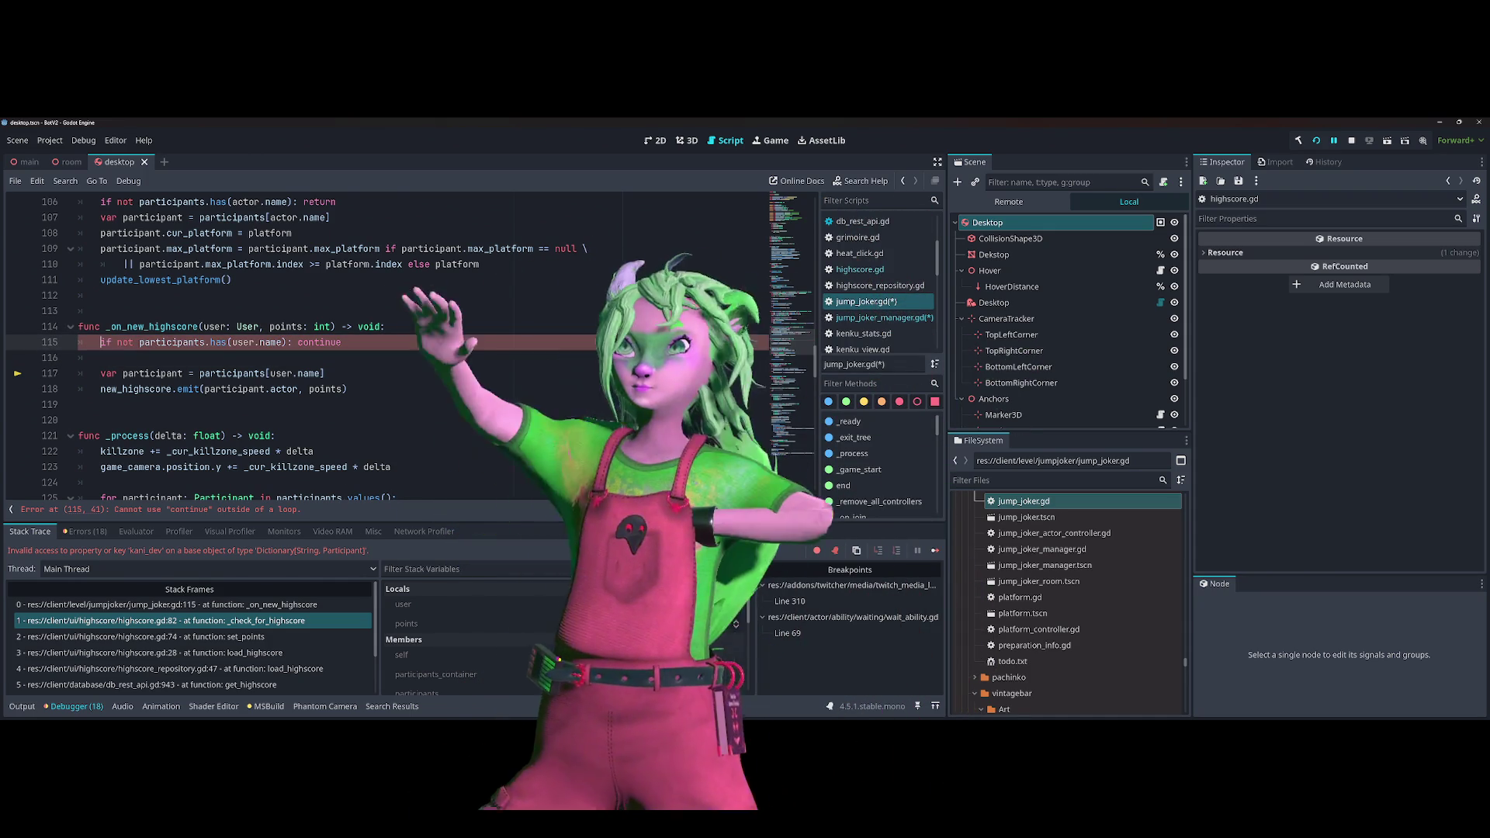
{"action": "key", "text": "End"}
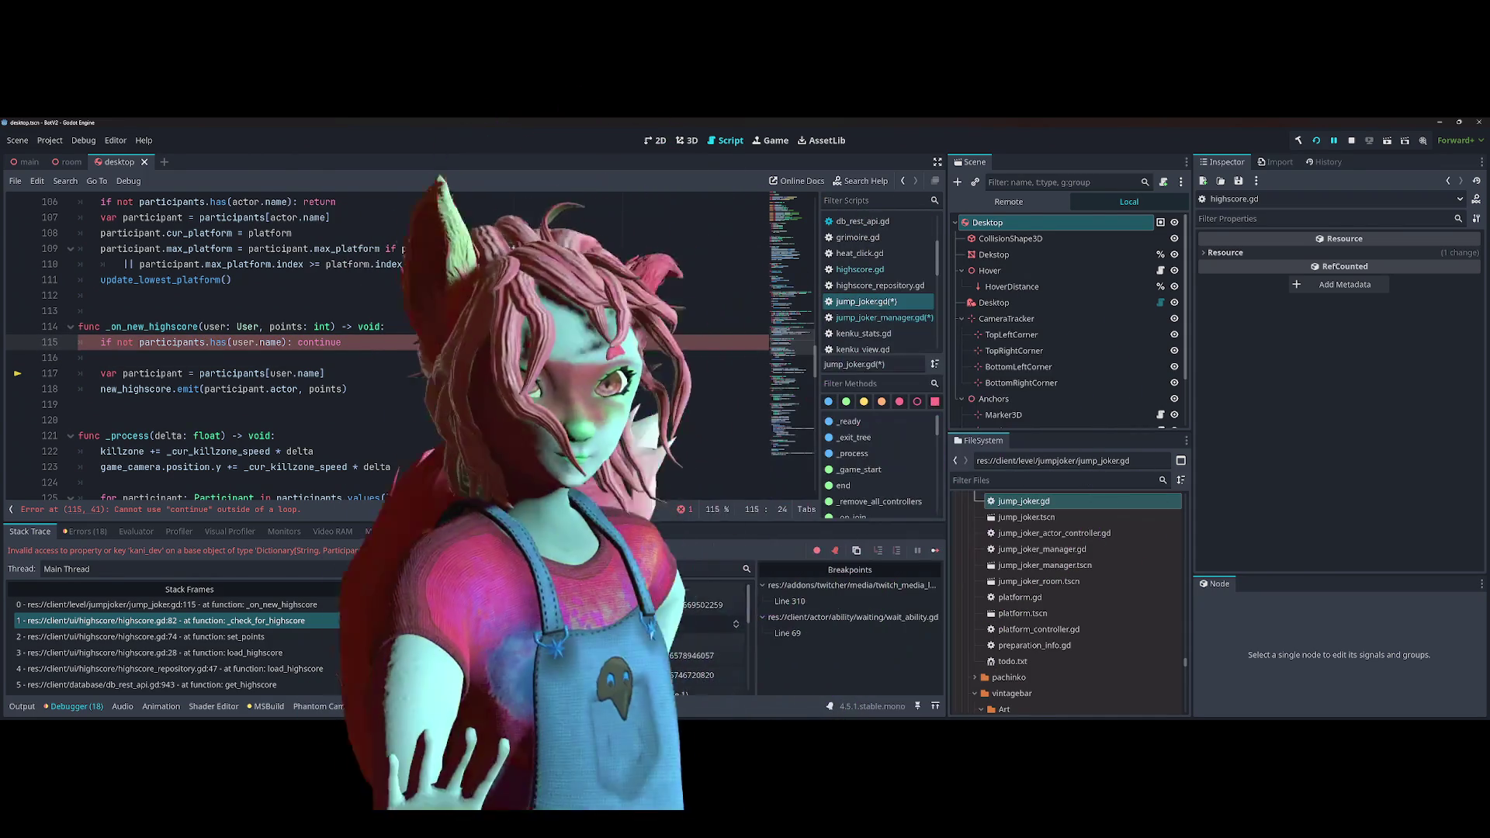
{"action": "key", "text": "BackSpace"}
{"action": "key", "text": "BackSpace"}
{"action": "key", "text": "BackSpace"}
{"action": "type", "text": "return"}
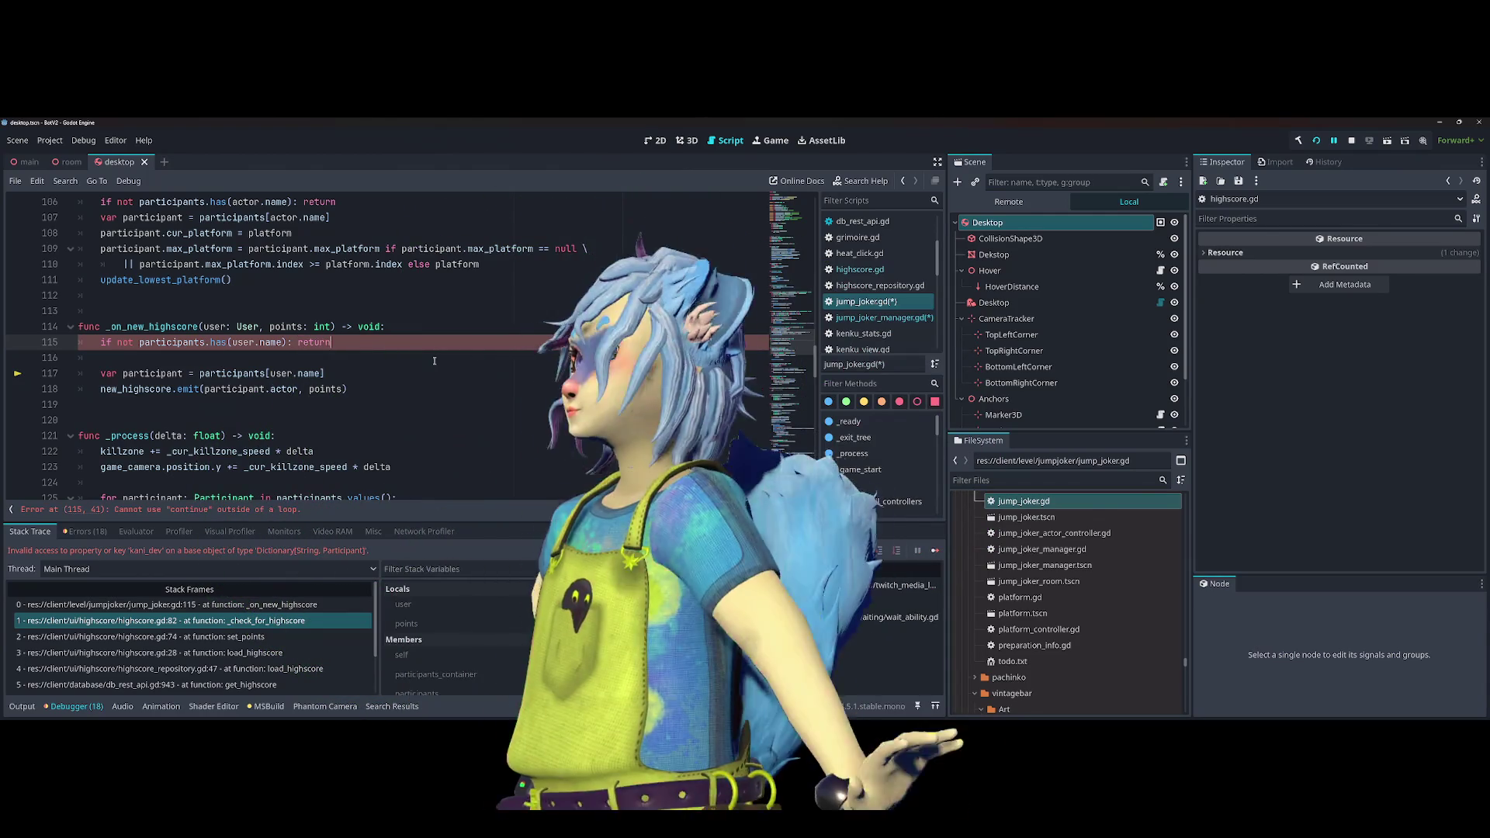
{"action": "key", "text": "Delete"}
{"action": "key", "text": "ctrl+s"}
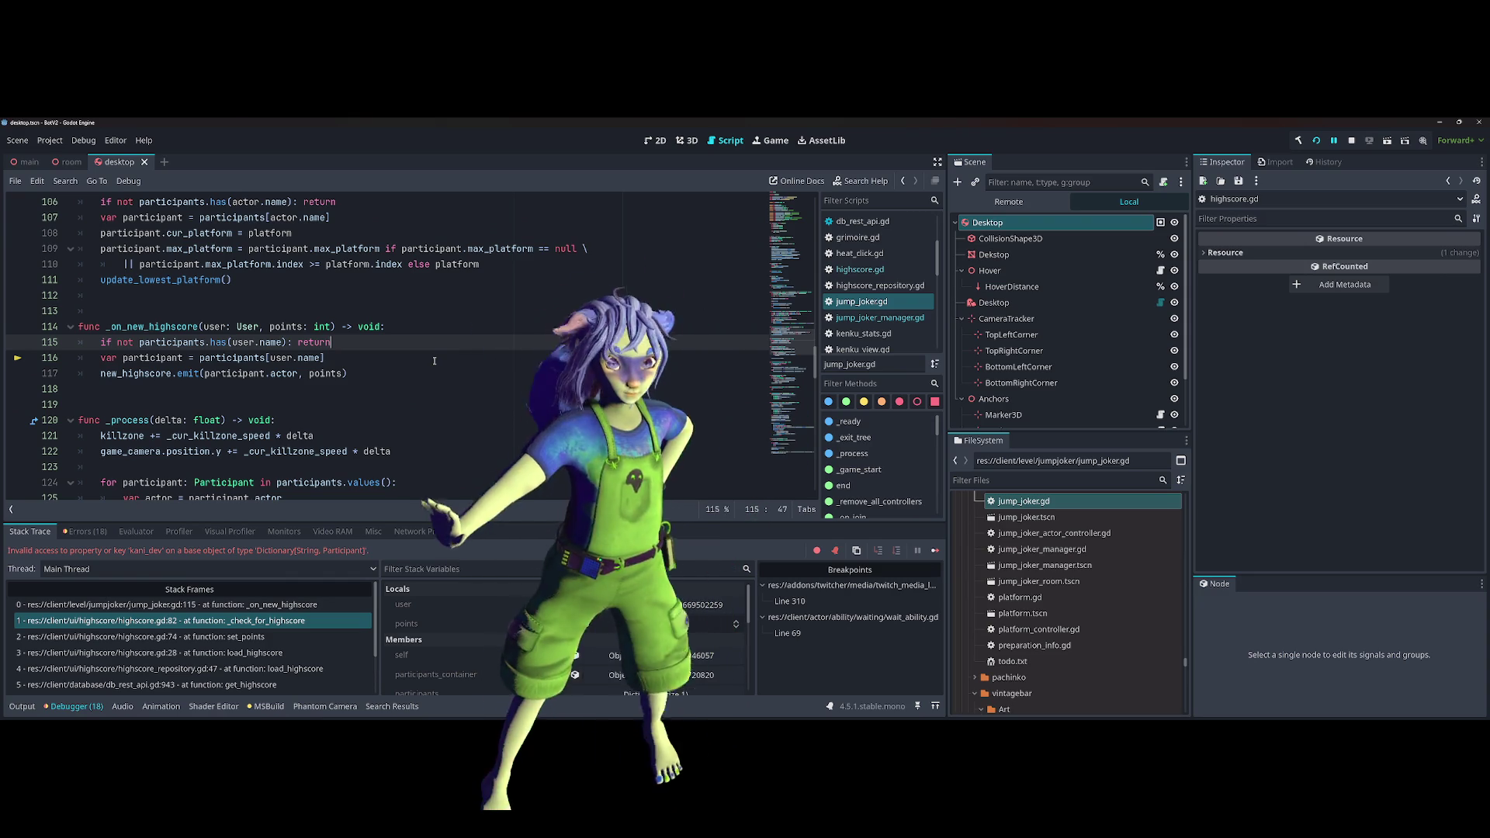
{"action": "left_click", "coordinate": [414, 299]}
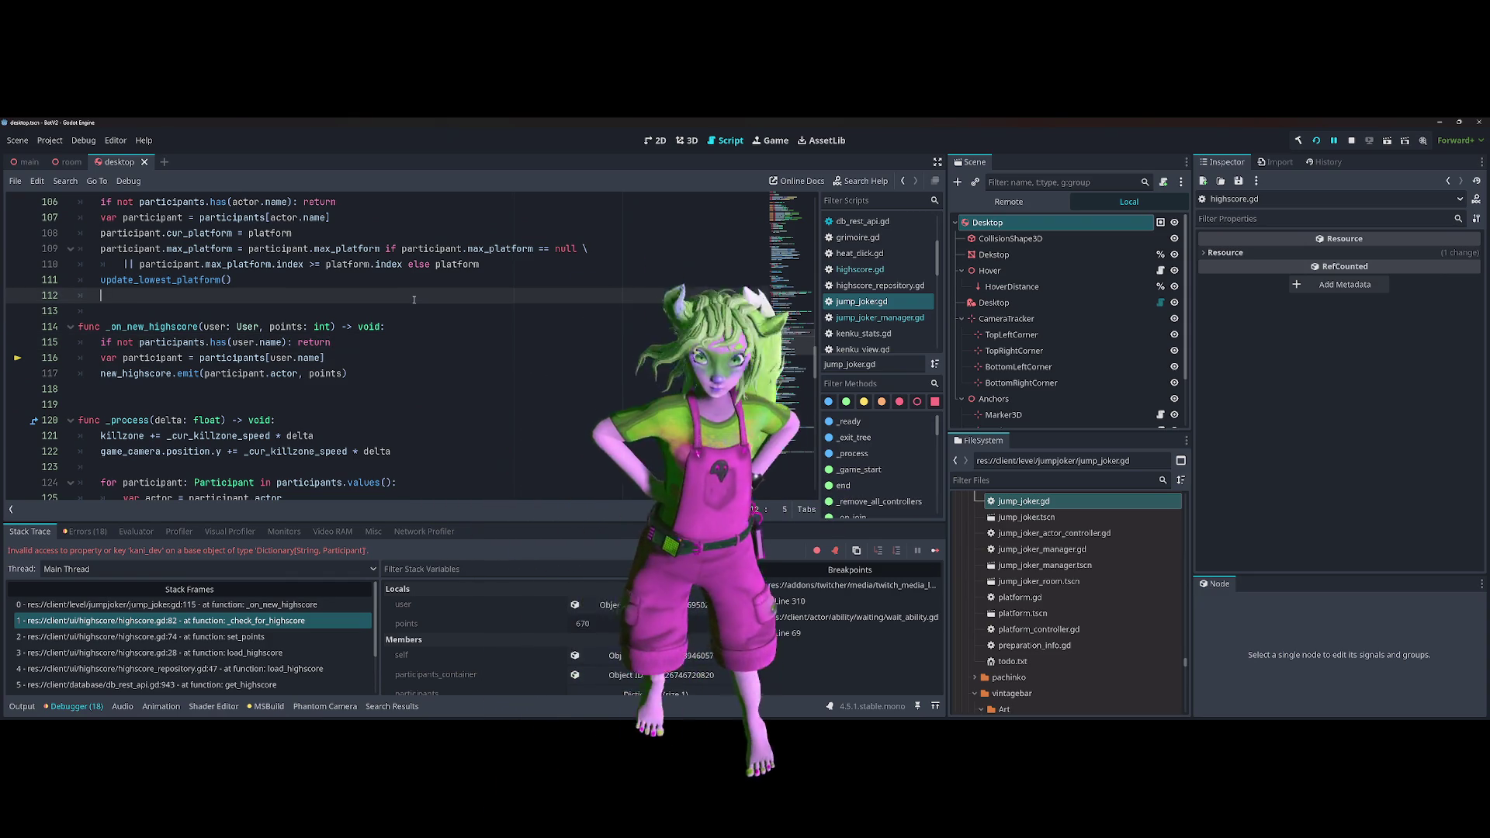
{"action": "left_click", "coordinate": [404, 346]}
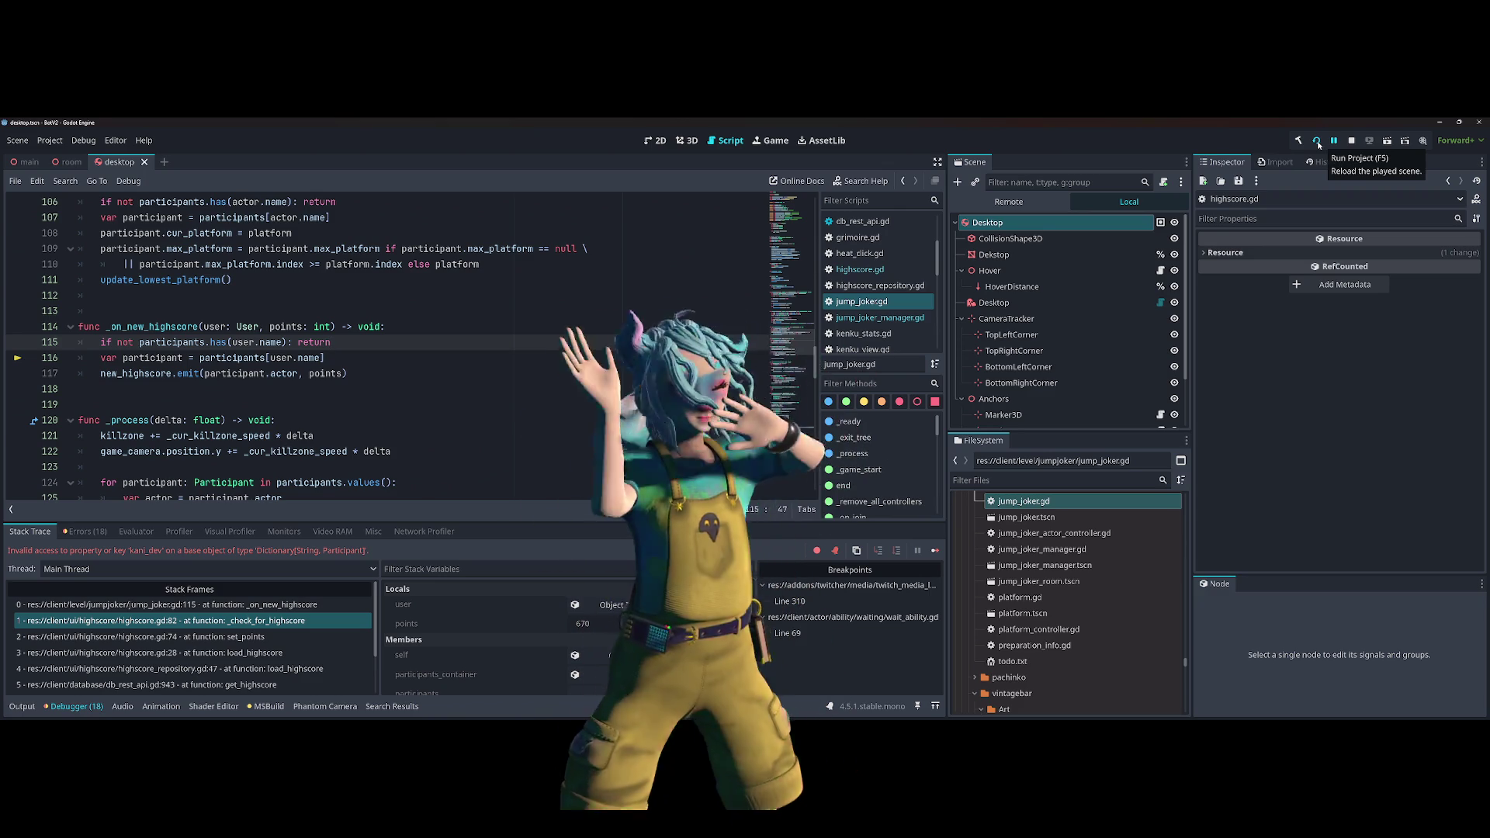
Rebuild the .NET project and relaunch the running game.
{"action": "left_click", "coordinate": [1317, 142]}
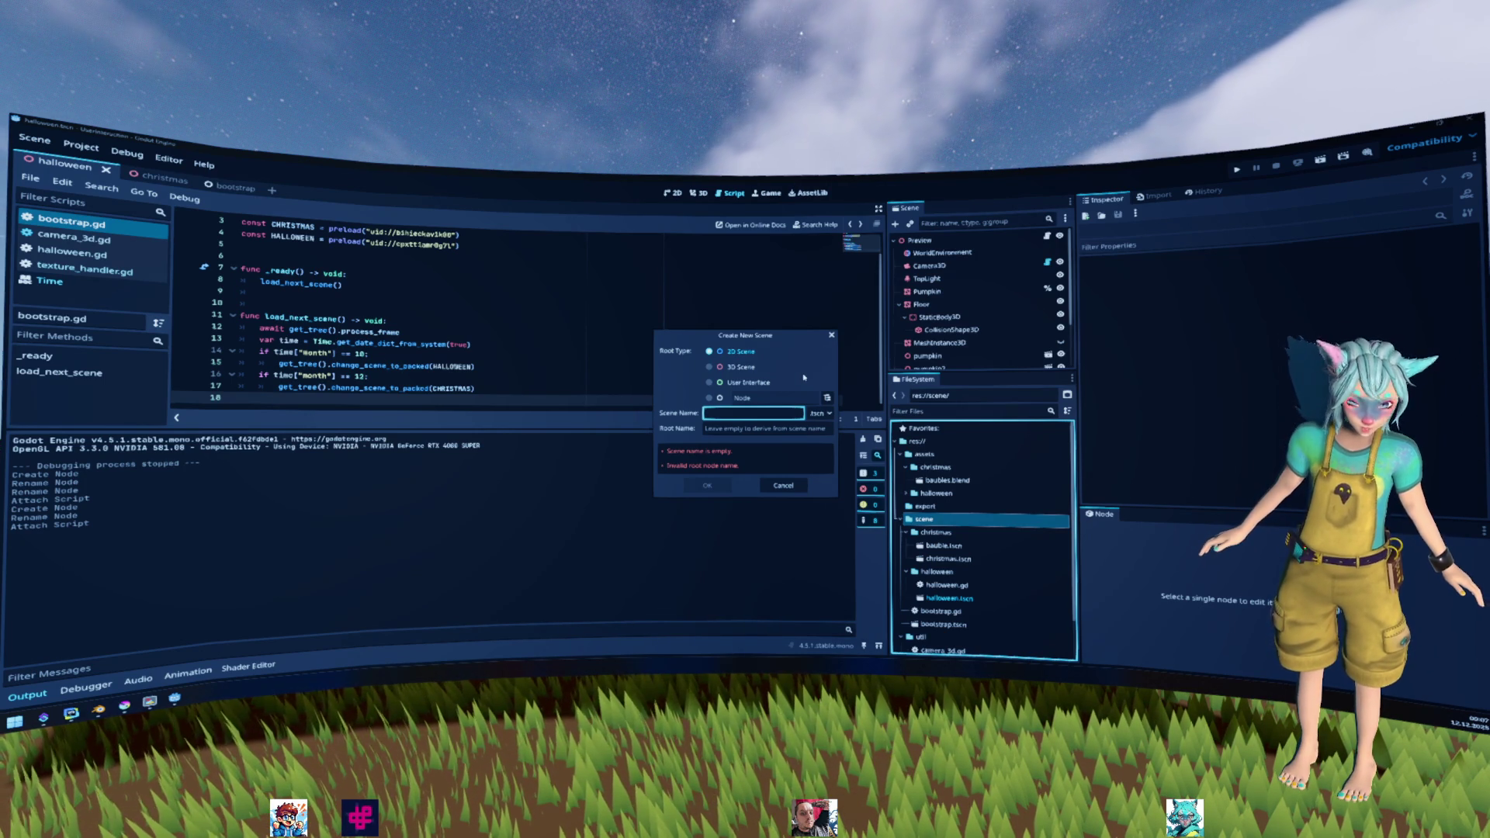
Create a User Interface-rooted scene named NoEvent and switch to the 2D view.
{"action": "left_click", "coordinate": [739, 384]}
{"action": "left_click", "coordinate": [744, 415]}
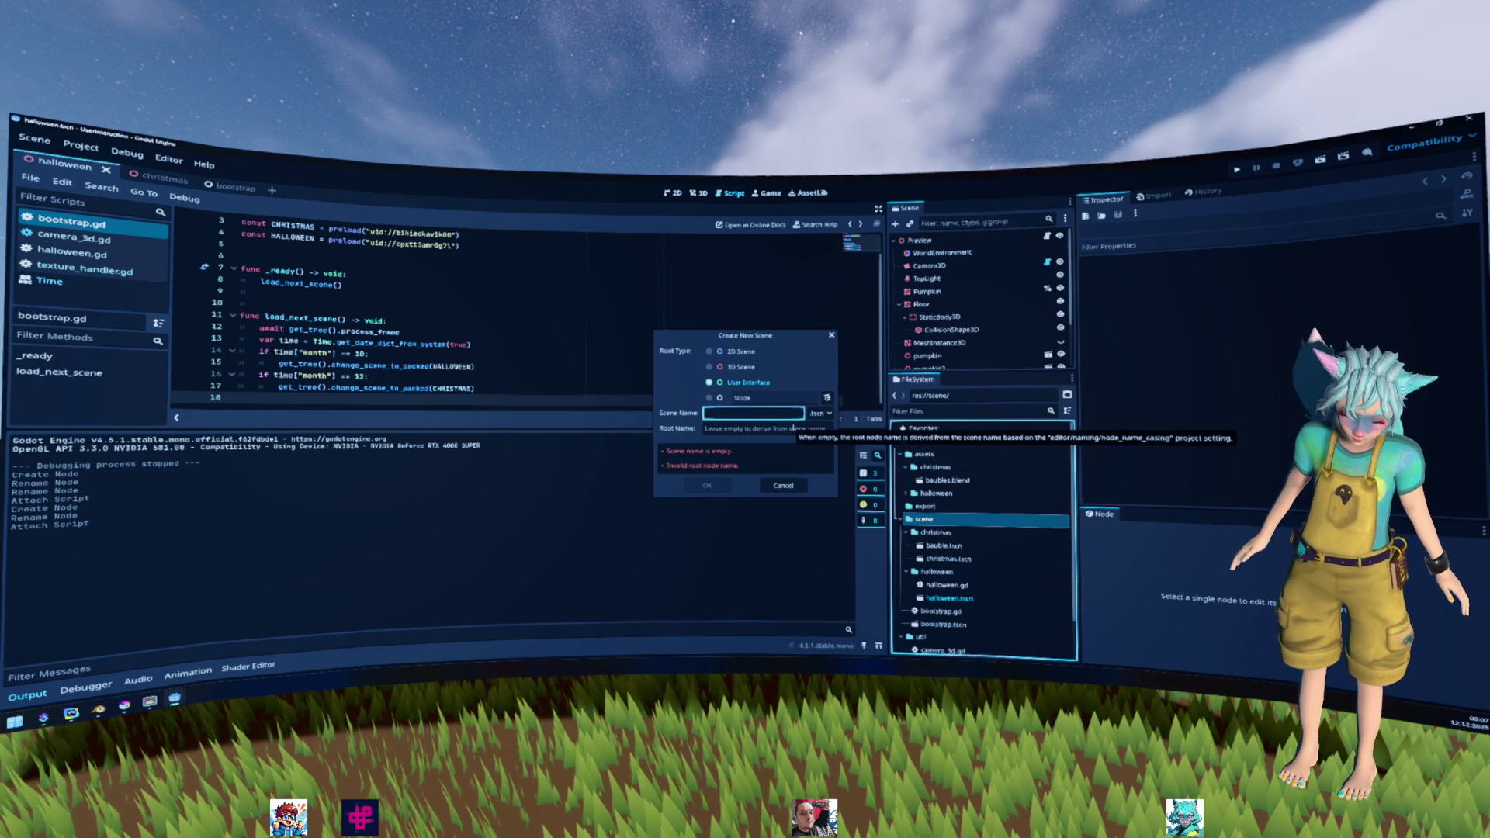
{"action": "type", "text": "NoEvent"}
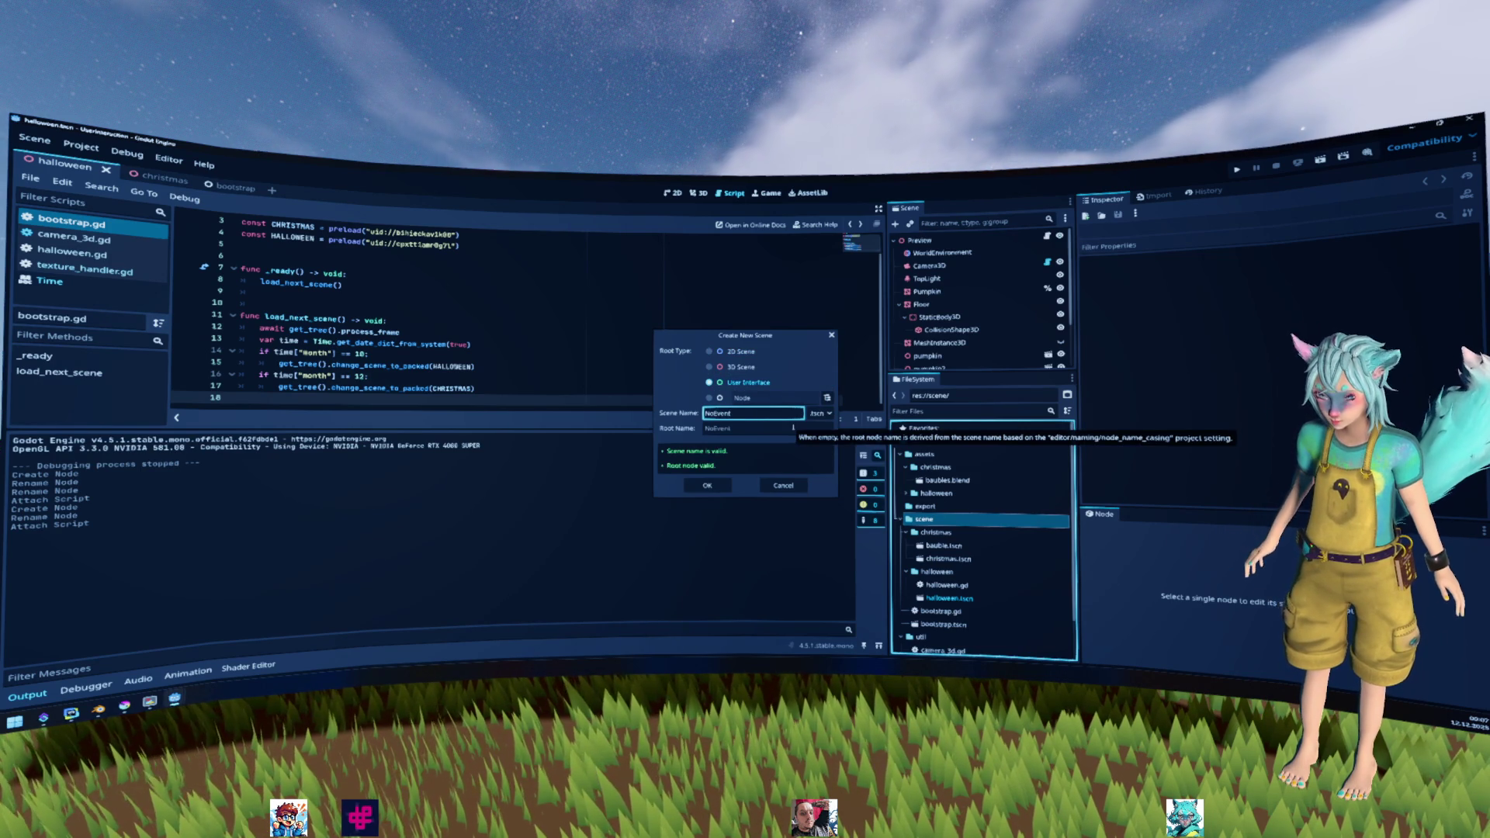
{"action": "key", "text": "Return"}
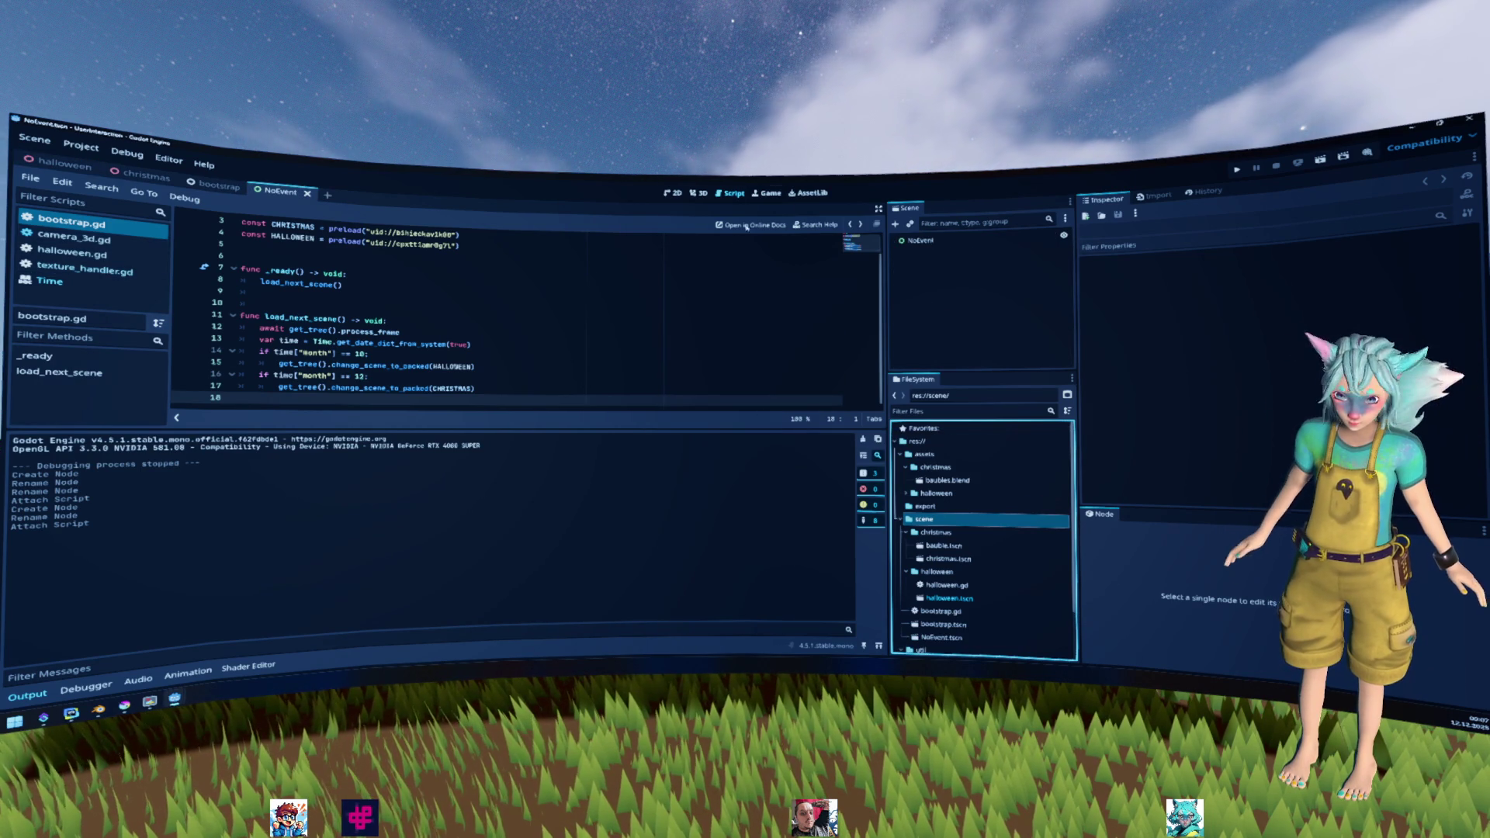
{"action": "left_click", "coordinate": [672, 192]}
Add a Label node with the text 'Sadly No Event Day'.
{"action": "key", "text": "ctrl+a"}
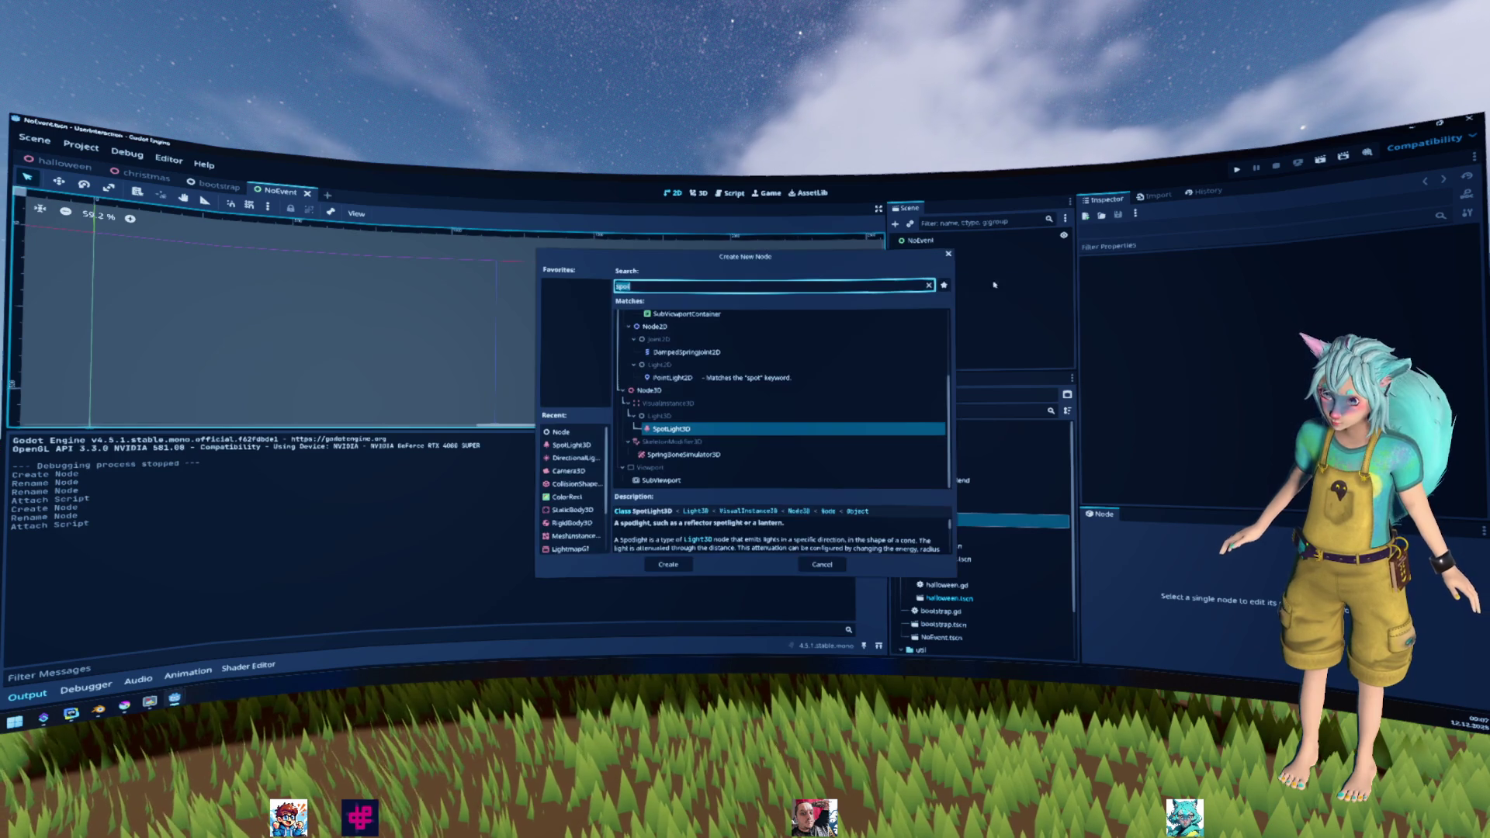
{"action": "type", "text": "label"}
{"action": "key", "text": "Return"}
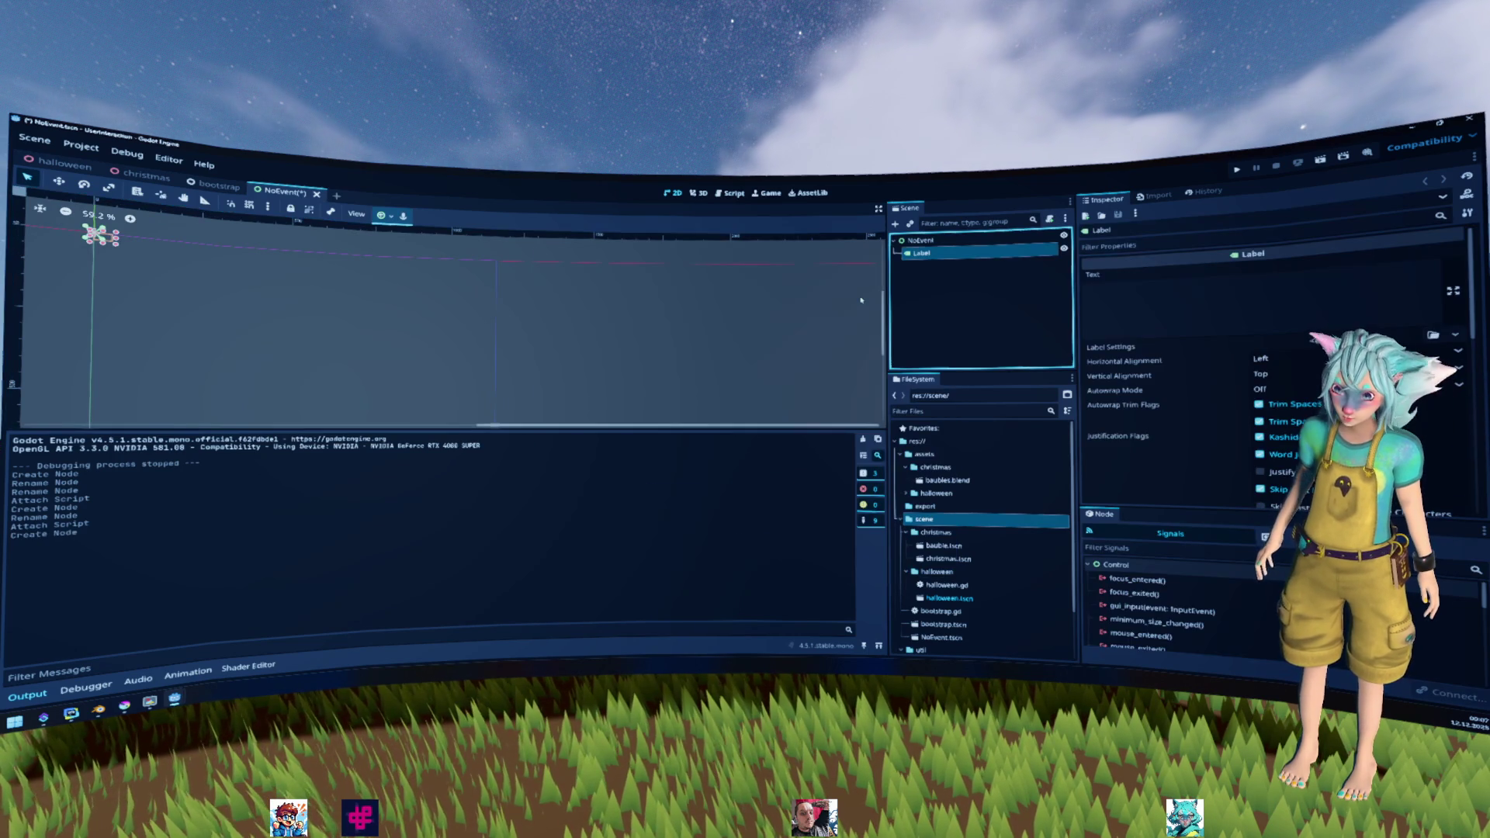
{"action": "type", "text": "ad"}
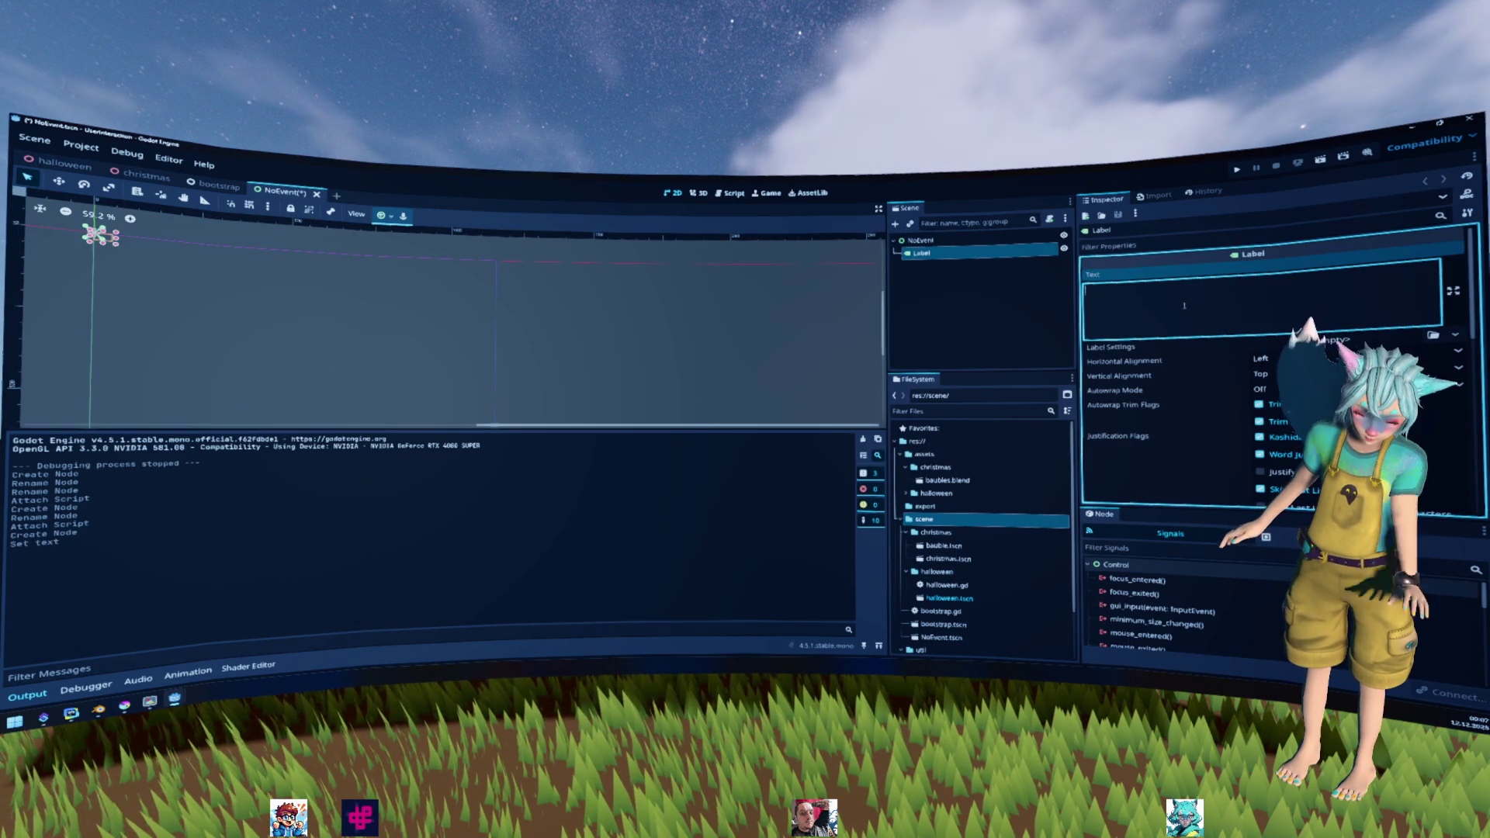
{"action": "type", "text": "Event"}
{"action": "type", "text": "t"}
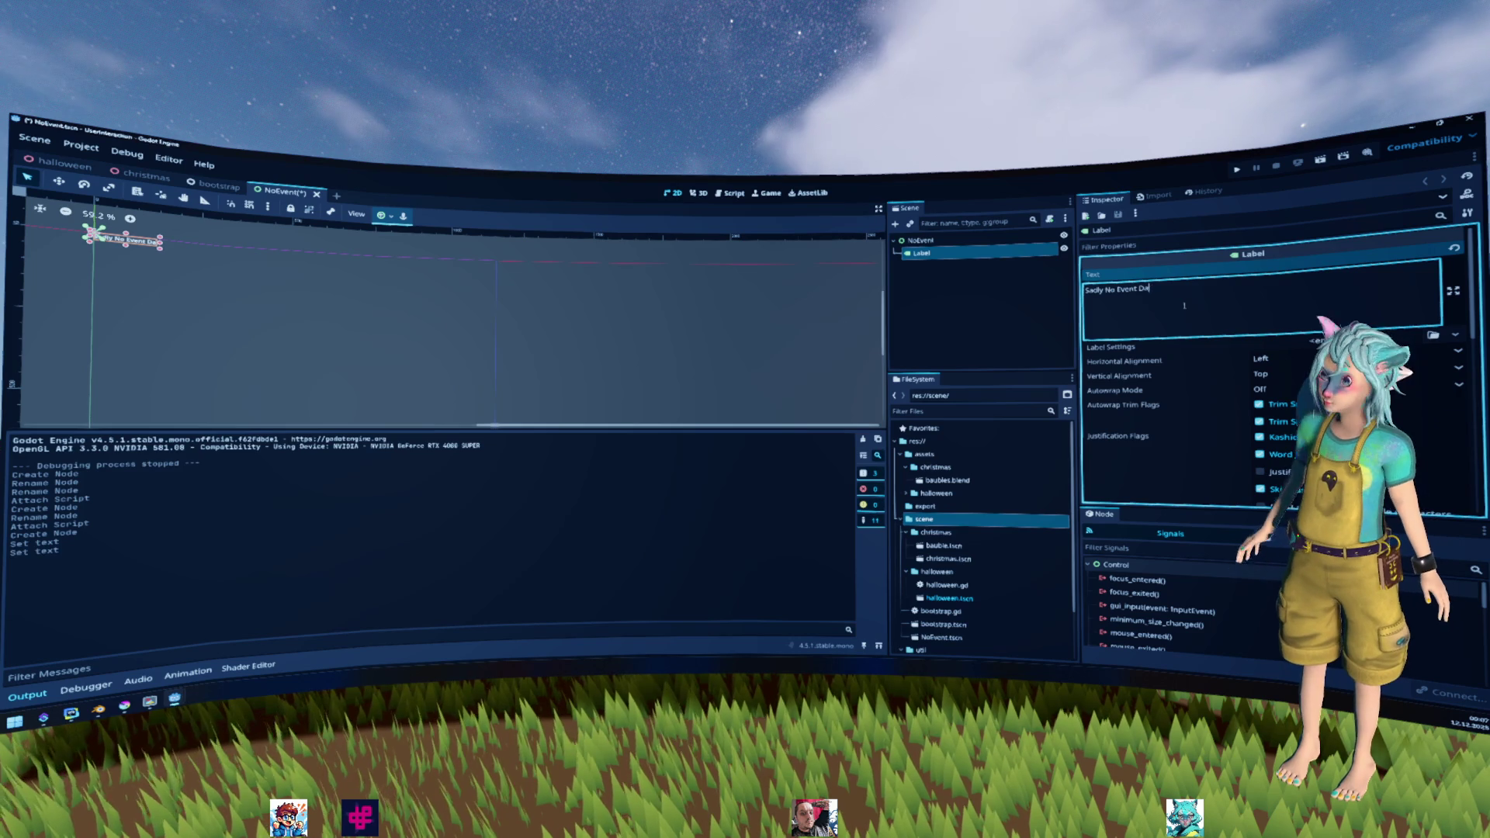
{"action": "type", "text": "y"}
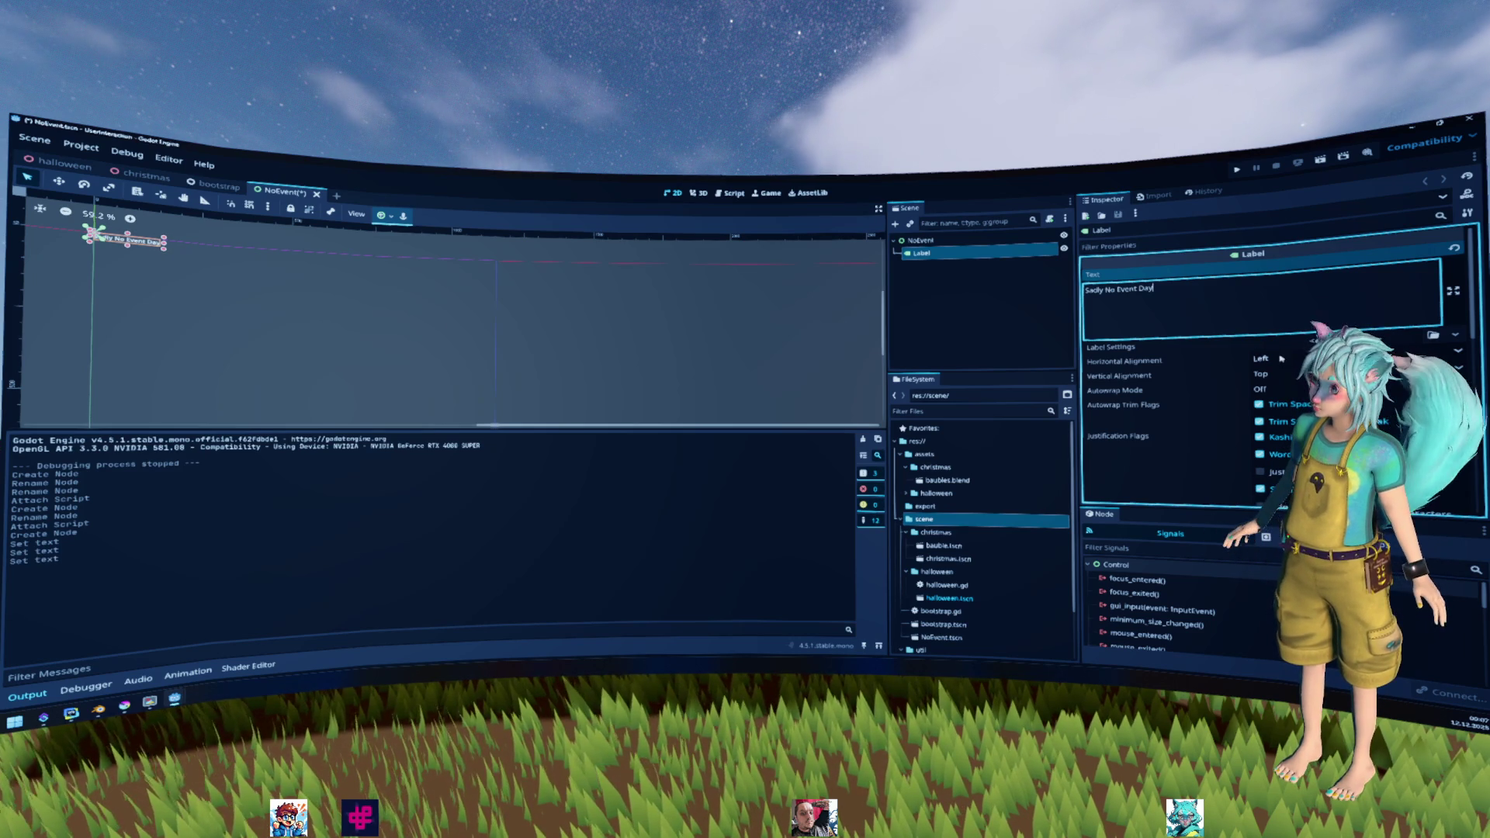
Give the label a new LabelSettings resource with font size 48.
{"action": "left_click", "coordinate": [1281, 342]}
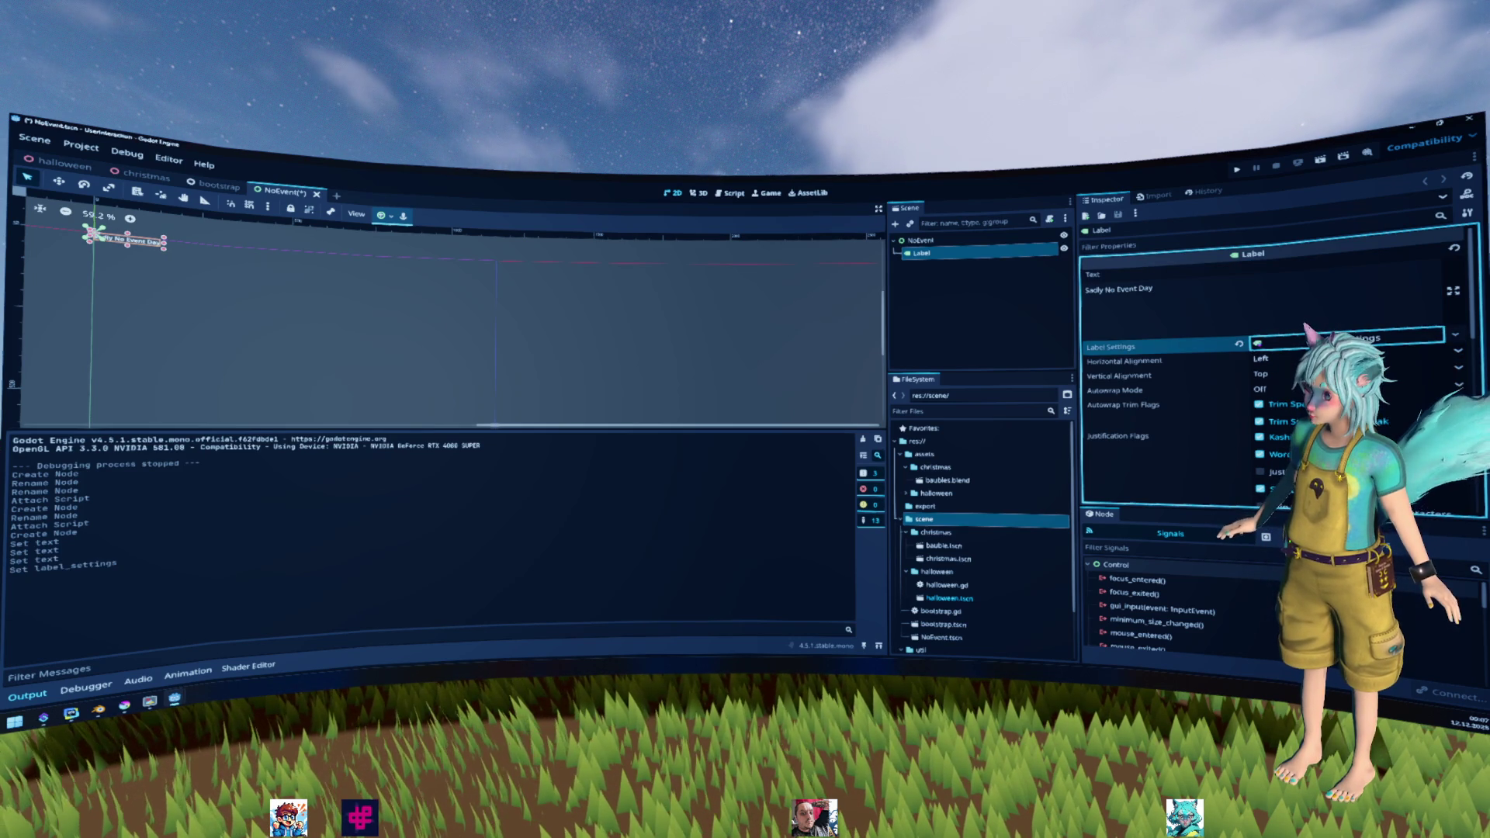
{"action": "left_click", "coordinate": [1273, 342]}
{"action": "left_click", "coordinate": [1187, 396]}
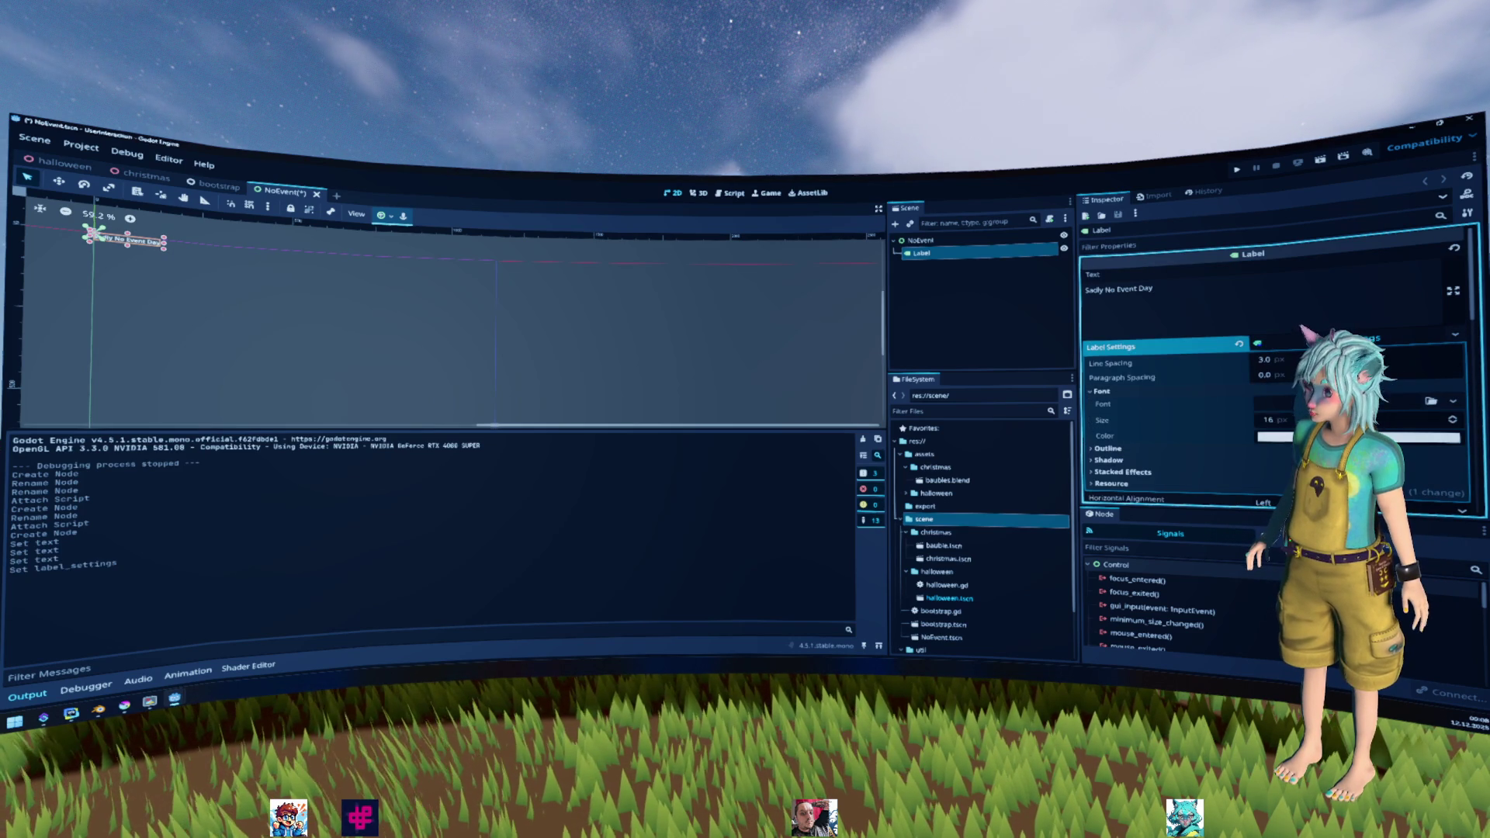
{"action": "left_click", "coordinate": [1273, 420]}
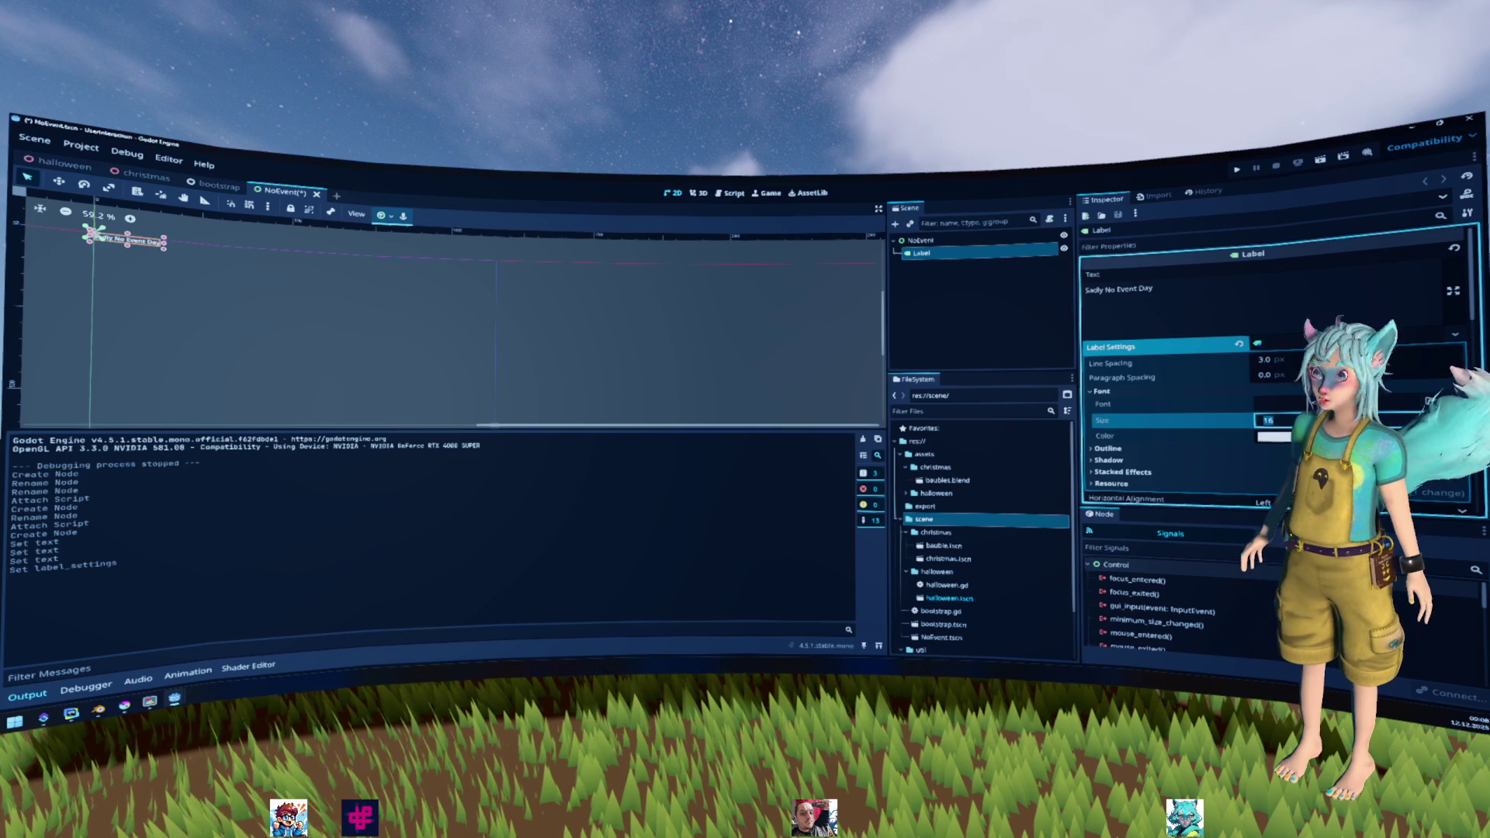
{"action": "type", "text": "48"}
{"action": "key", "text": "Return"}
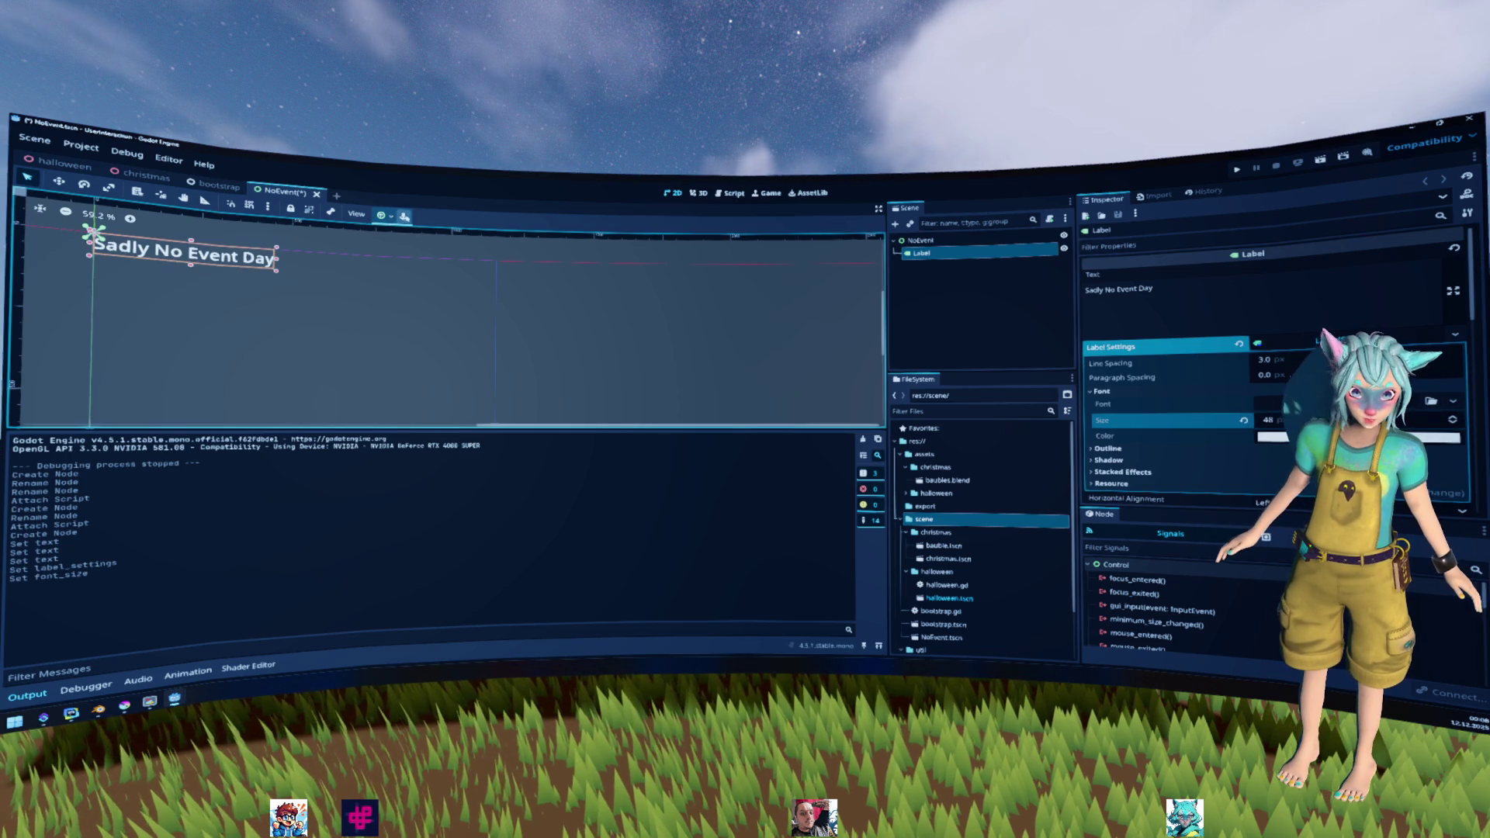
Apply the Center anchor preset to the label.
{"action": "left_click", "coordinate": [385, 216]}
{"action": "left_click", "coordinate": [406, 261]}
{"action": "left_click", "coordinate": [941, 282]}
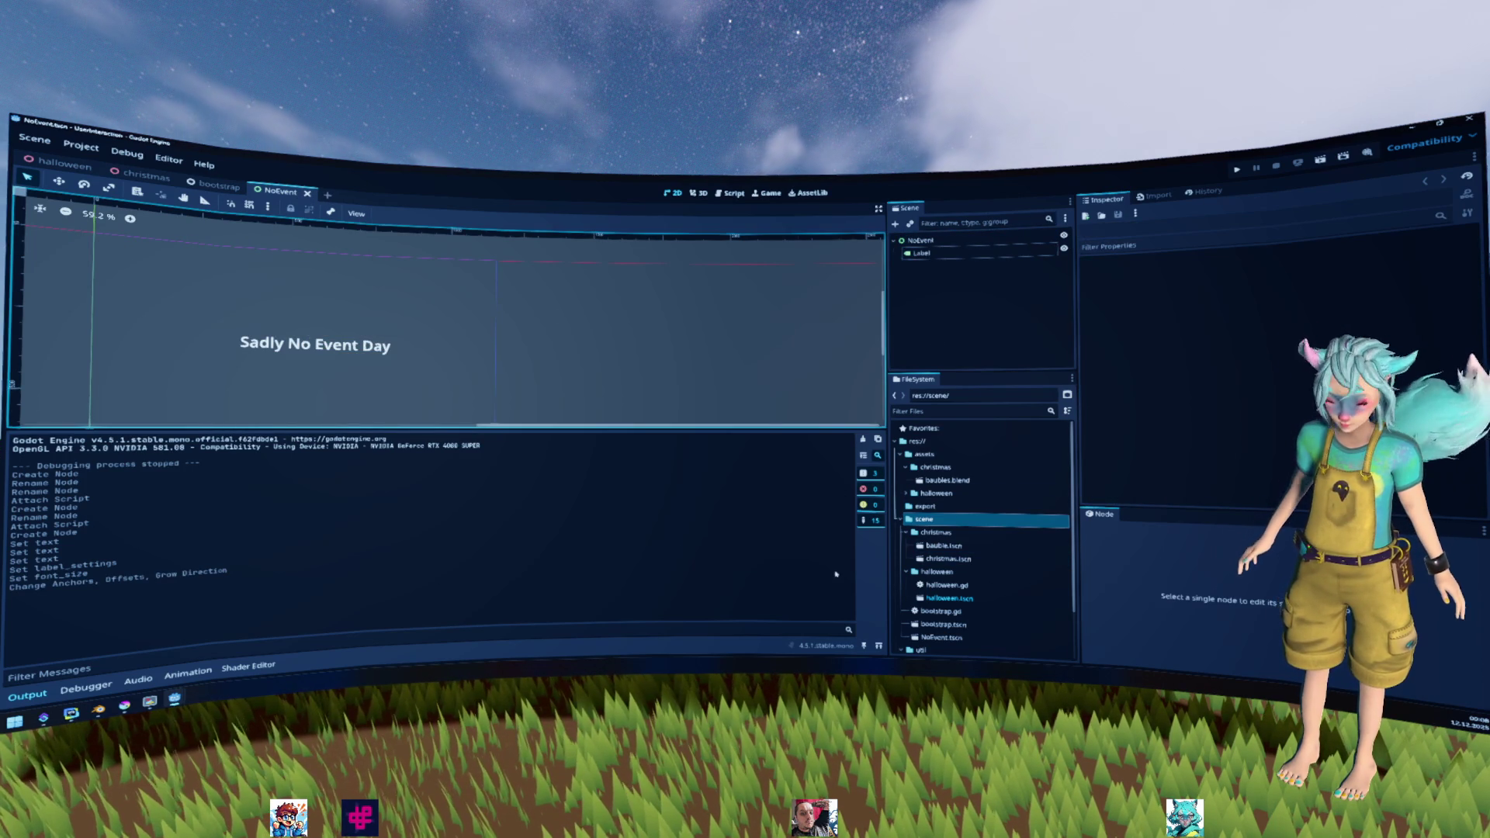
Rename NoEvent.tscn to no_event.tscn in the FileSystem dock.
{"action": "scroll", "coordinate": [970, 559], "scroll_direction": "down", "scroll_amount": 1}
{"action": "left_click_drag", "start_coordinate": [942, 609], "coordinate": [957, 506]}
{"action": "left_click_drag", "start_coordinate": [960, 598], "coordinate": [961, 617]}
{"action": "key", "text": "F2"}
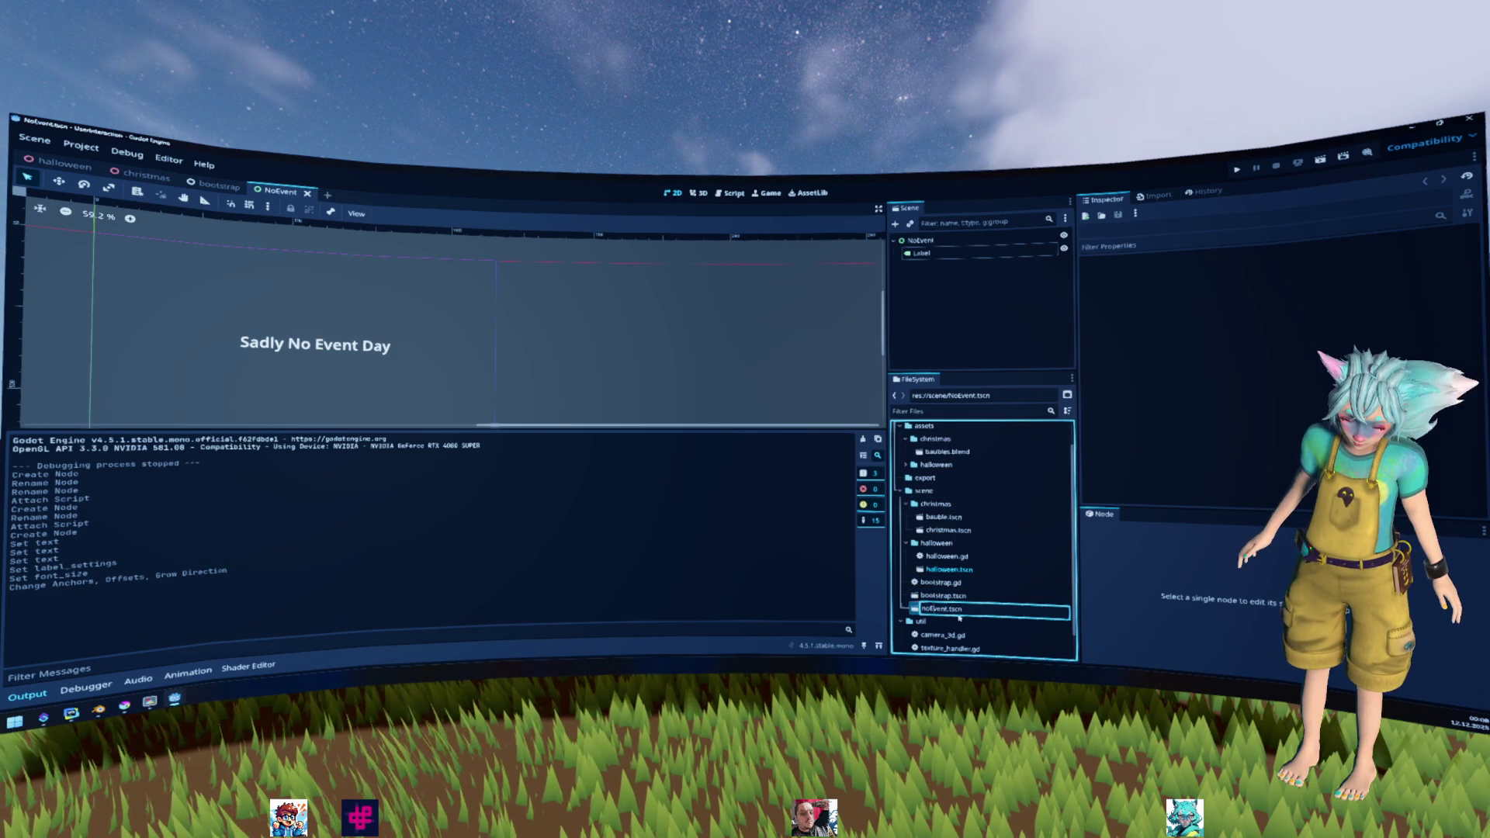
{"action": "type", "text": "no_e"}
{"action": "key", "text": "Return"}
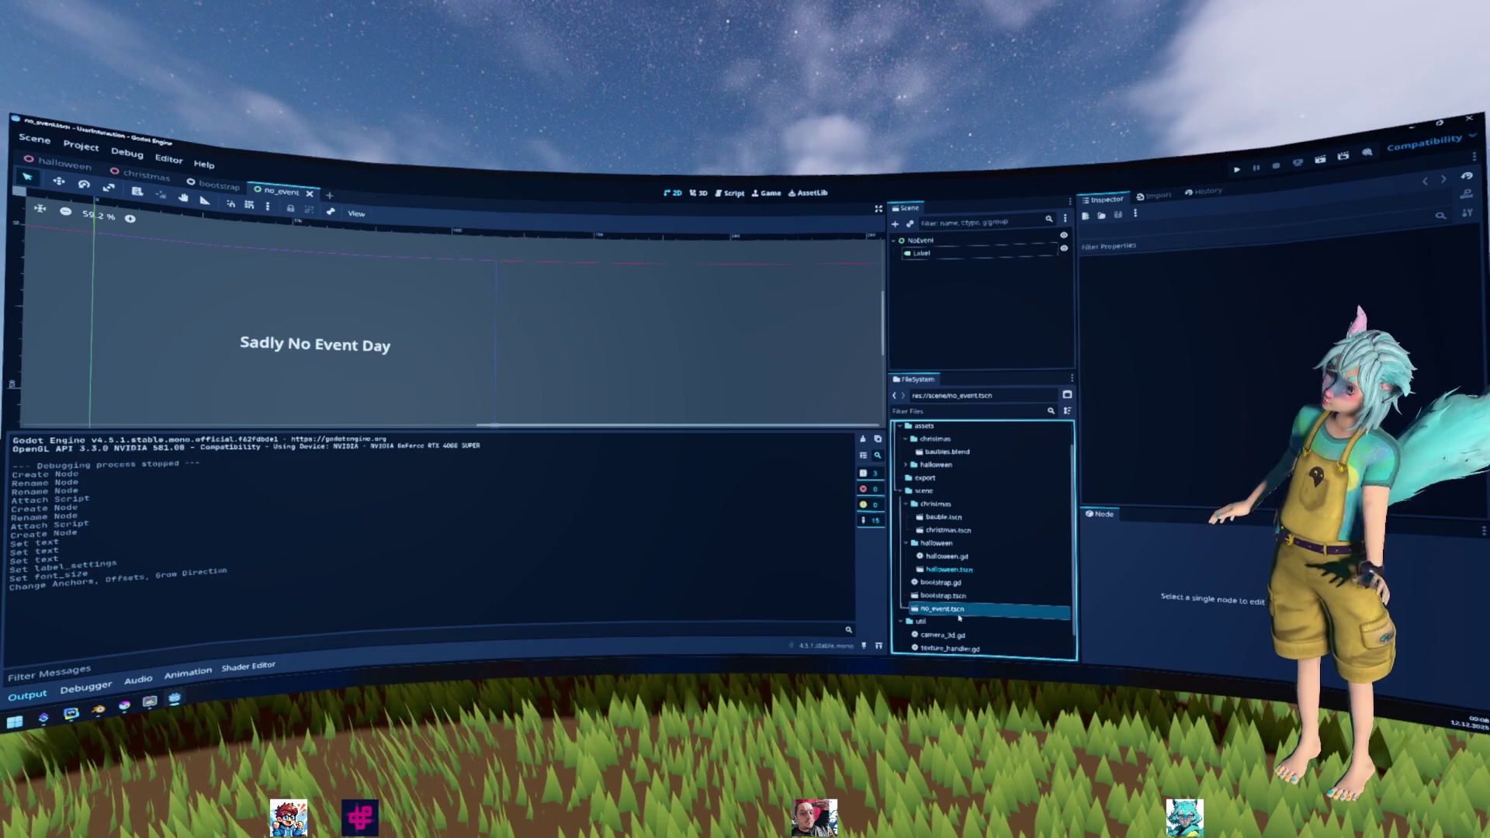
Close the no_event scene and return to the bootstrap.gd script.
{"action": "left_click", "coordinate": [699, 327]}
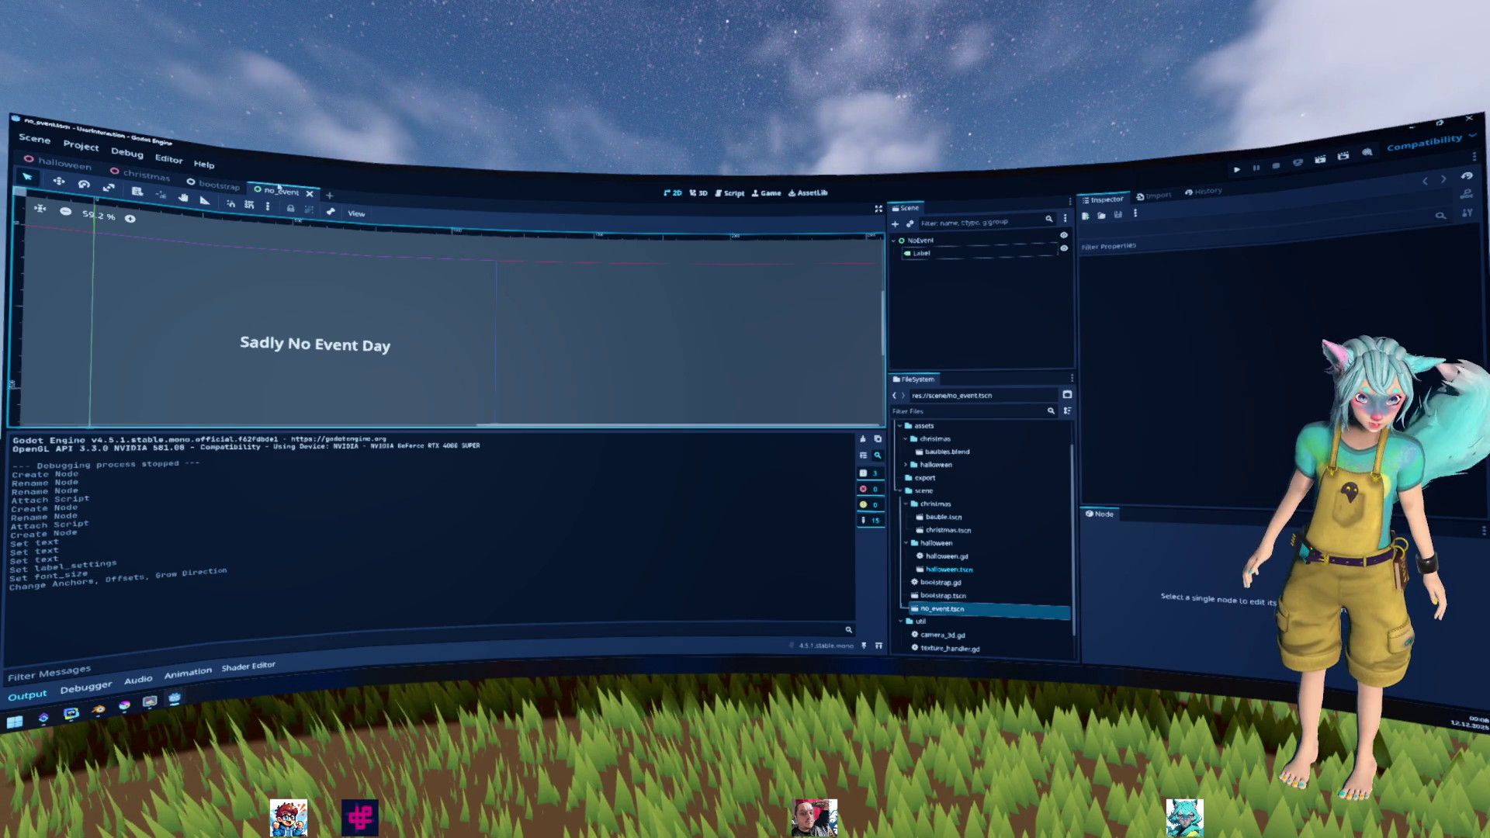
{"action": "key", "text": "ctrl+shift+w"}
{"action": "left_click", "coordinate": [1064, 235]}
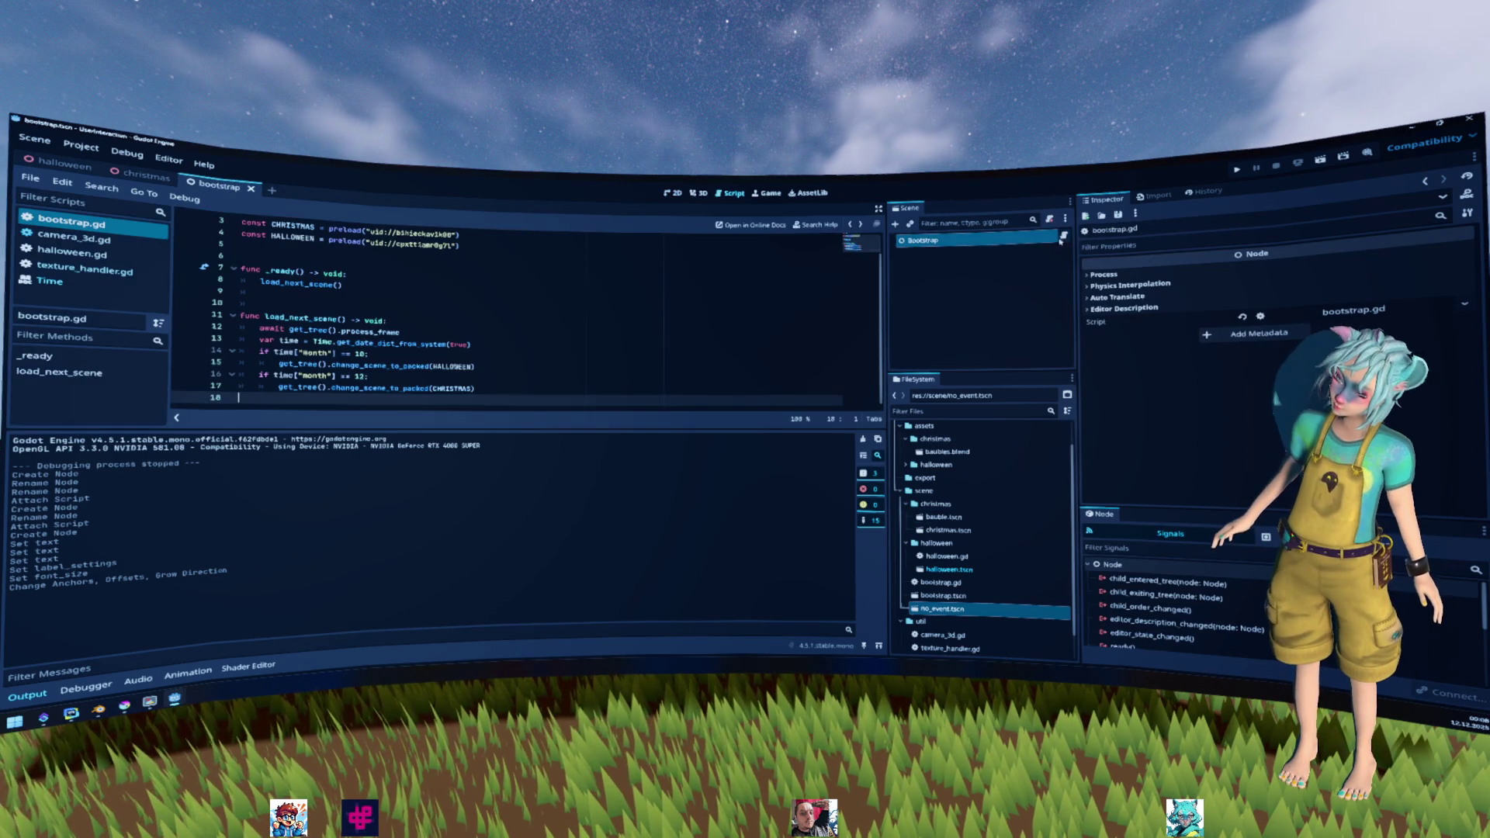
Add a preload constant for no_event.tscn to the bootstrap script.
{"action": "left_click", "coordinate": [552, 333]}
{"action": "scroll", "coordinate": [551, 337], "scroll_direction": "up", "scroll_amount": 1}
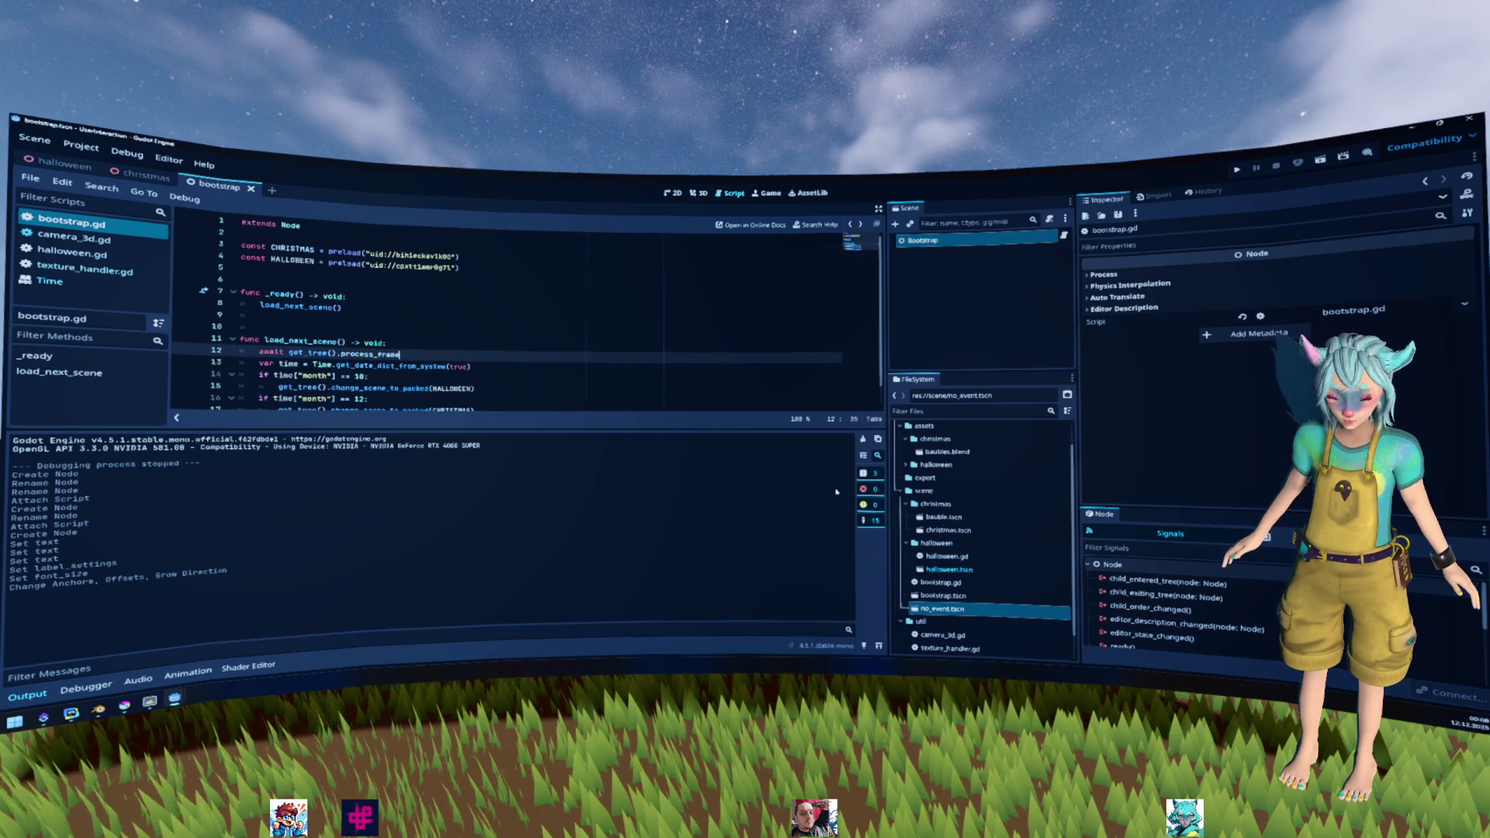
{"action": "mouse_move", "coordinate": [963, 610]}
{"action": "left_mouse_down"}
{"action": "mouse_move", "coordinate": [621, 389]}
{"action": "mouse_move", "coordinate": [349, 269]}
{"action": "left_mouse_up"}
{"action": "scroll", "coordinate": [512, 326], "scroll_direction": "down", "scroll_amount": 1}
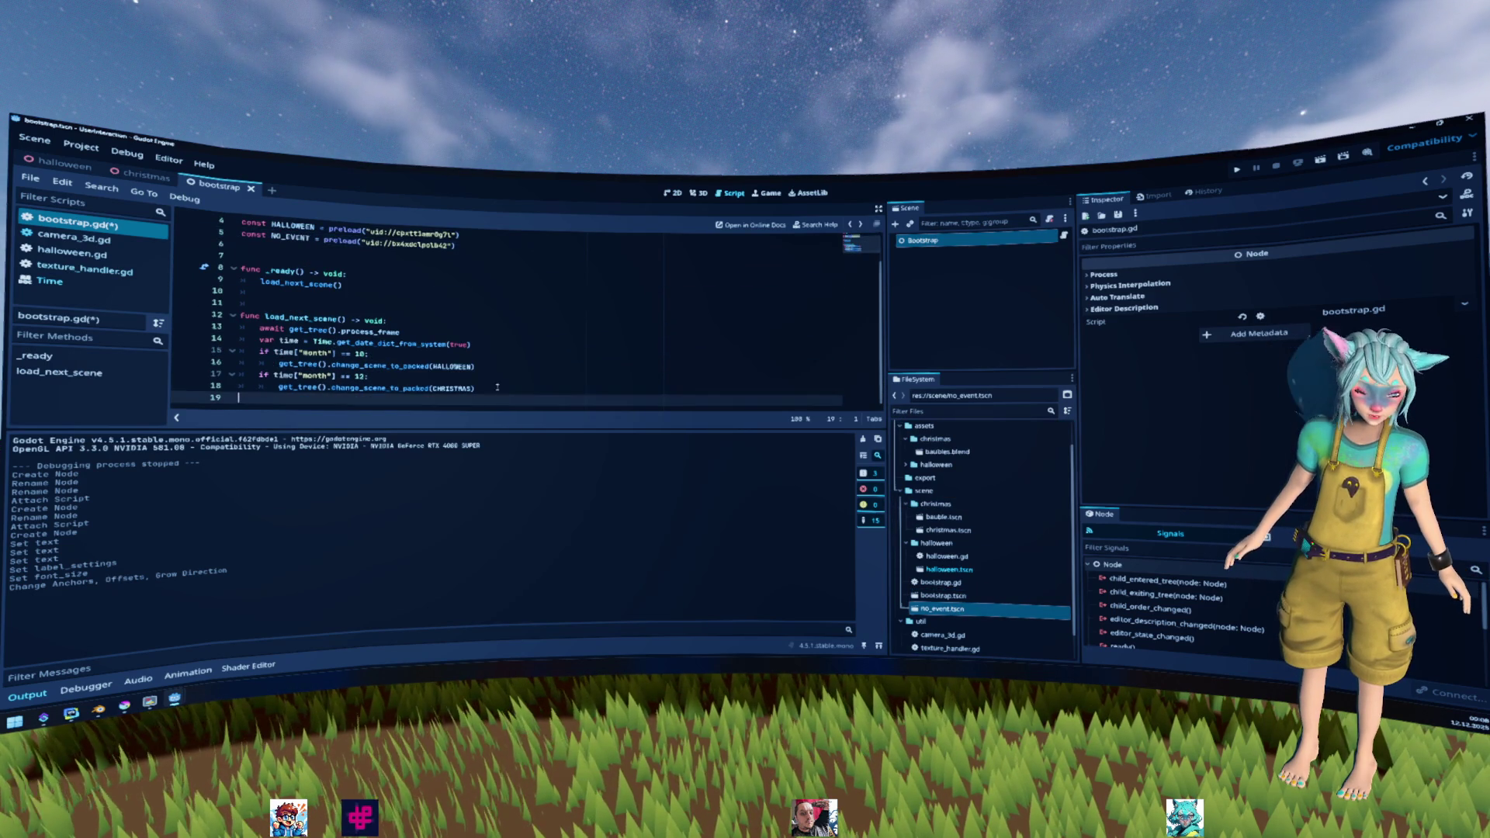
Turn the December check into an elif and add an else branch with a NO_EVENT placeholder.
{"action": "left_click", "coordinate": [370, 376]}
{"action": "key", "text": "Home"}
{"action": "type", "text": "el"}
{"action": "key", "text": "Down"}
{"action": "key", "text": "End"}
{"action": "key", "text": "Return"}
{"action": "key", "text": "BackSpace"}
{"action": "type", "text": "else:"}
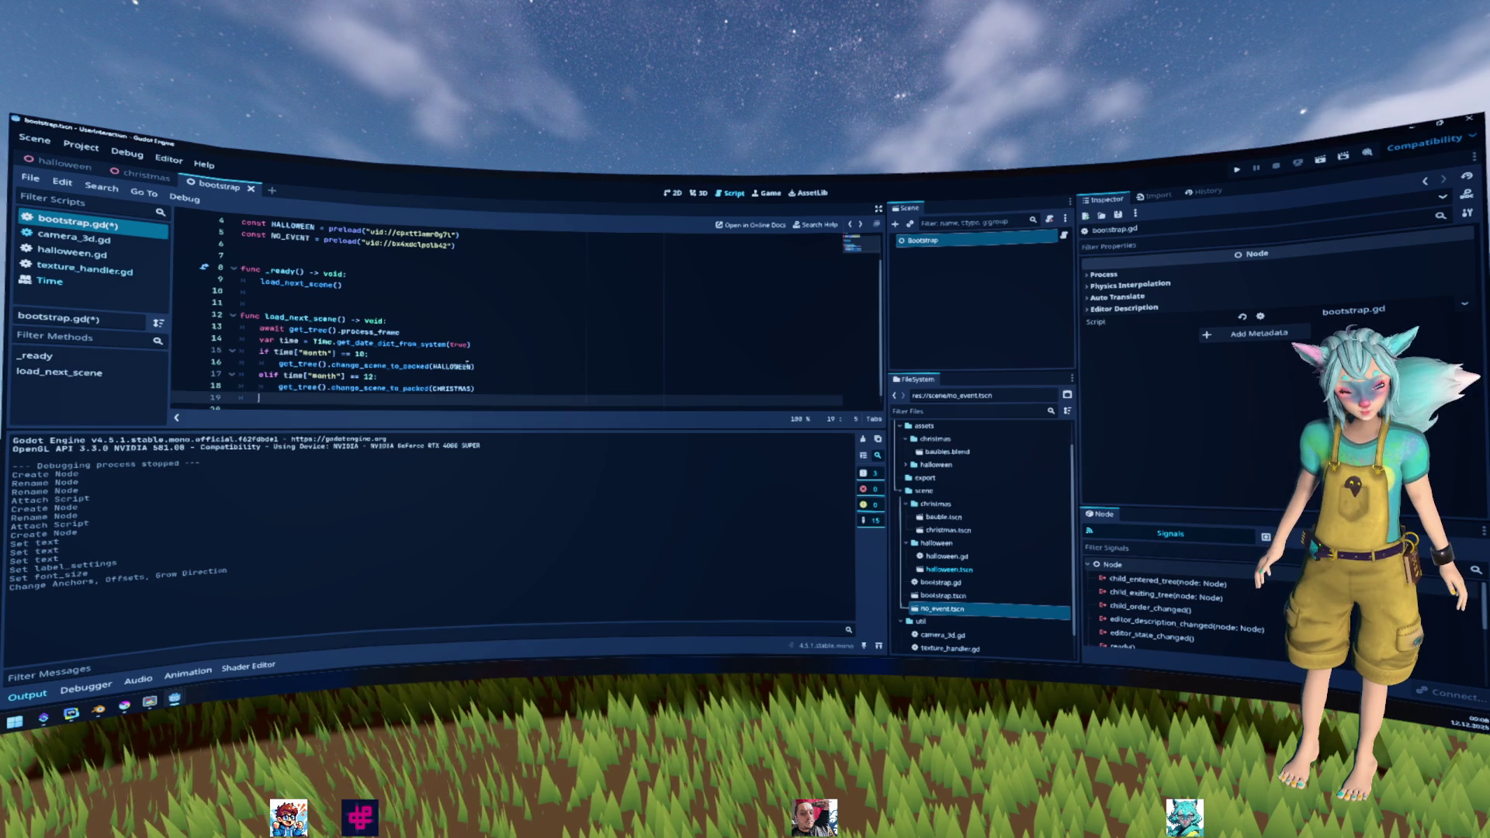
{"action": "key", "text": "Return"}
{"action": "type", "text": "NO_EVENT"}
Make the else branch call the scene change with NO_EVENT instead of CHRISTMAS.
{"action": "key", "text": "Up"}
{"action": "key", "text": "Up"}
{"action": "key", "text": "End"}
{"action": "key", "text": "shift+Home"}
{"action": "key", "text": "ctrl+c"}
{"action": "key", "text": "Down"}
{"action": "key", "text": "Down"}
{"action": "key", "text": "shift+End"}
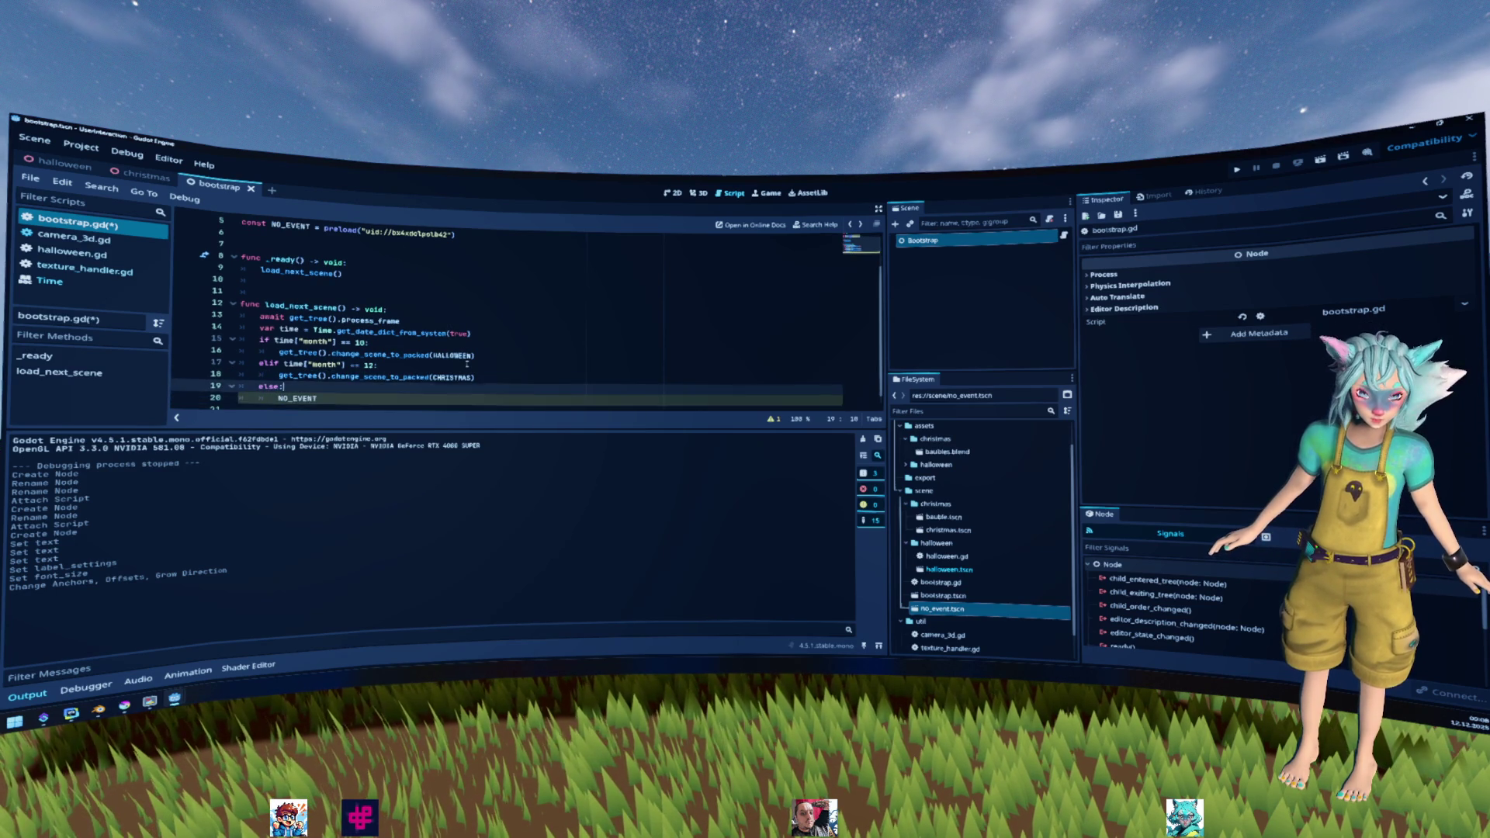
{"action": "key", "text": "ctrl+v"}
{"action": "key", "text": "Return"}
{"action": "key", "text": "Up"}
{"action": "key", "text": "End"}
{"action": "key", "text": "Left"}
{"action": "key", "text": "ctrl+shift+Left"}
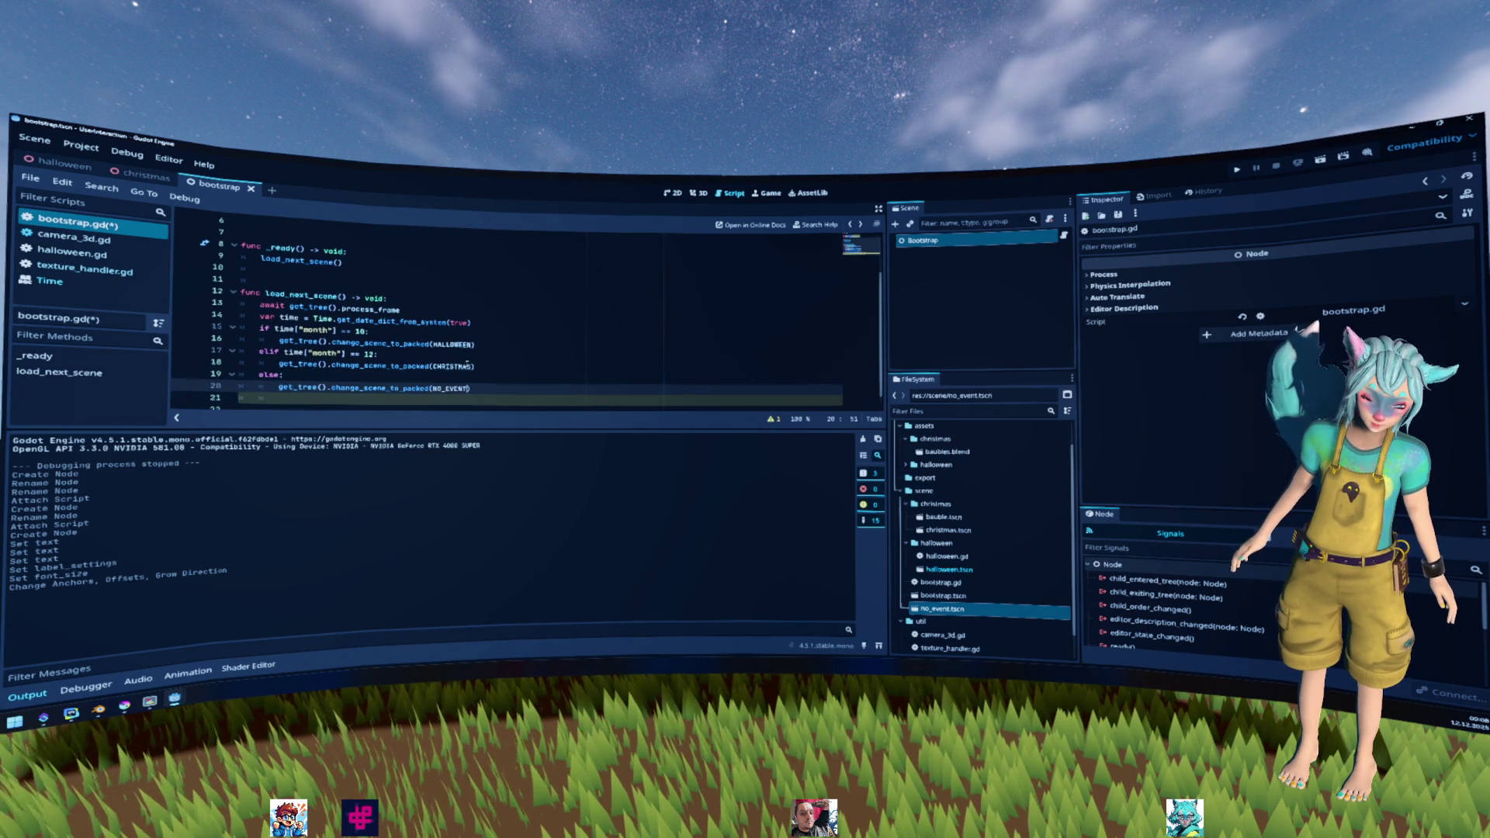
{"action": "type", "text": "NO_EVENT"}
{"action": "key", "text": "Down"}
{"action": "key", "text": "Return"}
Save bootstrap.gd and run the project with F5 to test it.
{"action": "key", "text": "ctrl+s"}
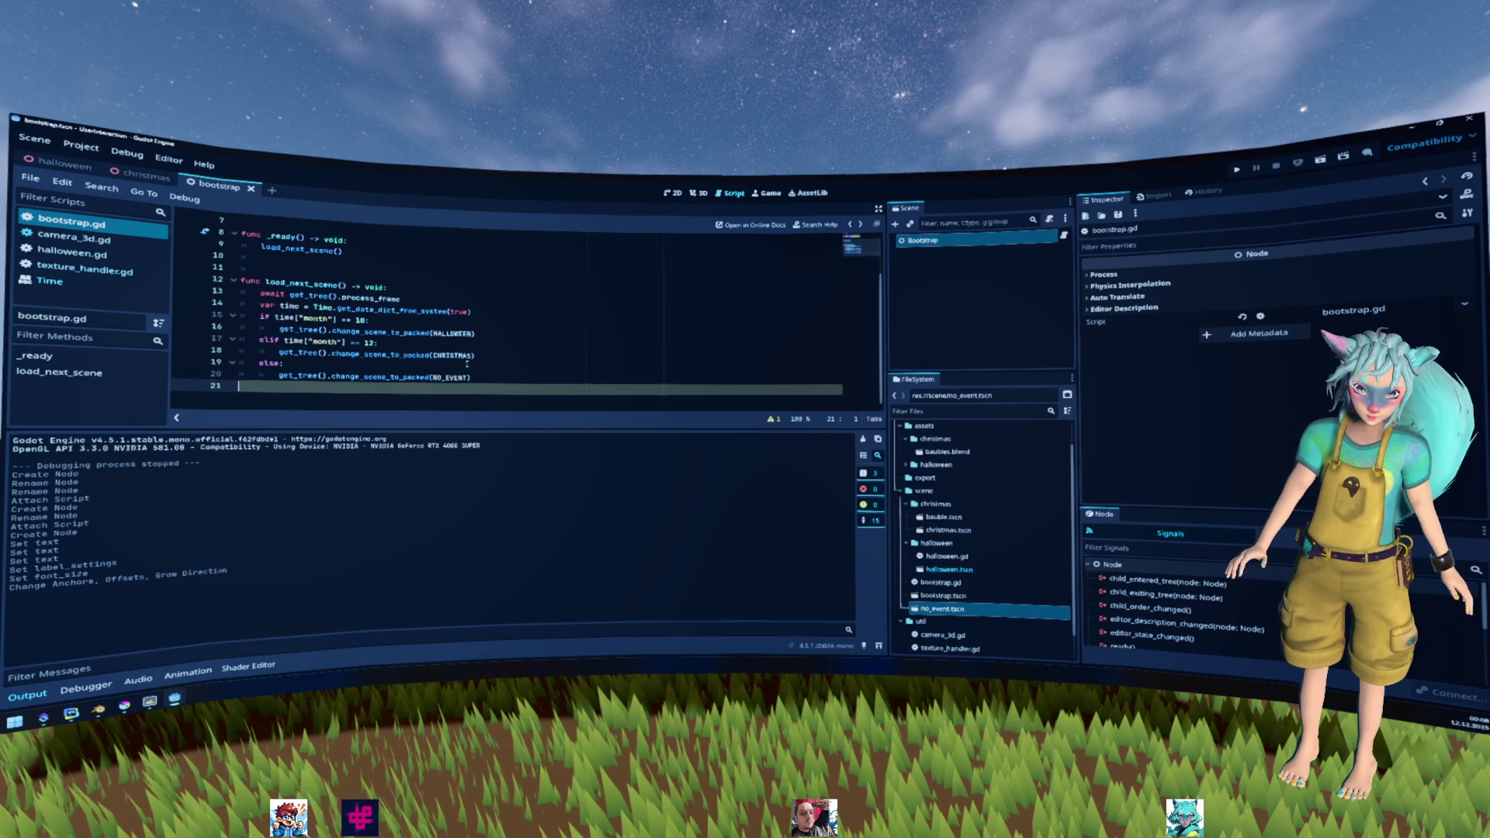
{"action": "left_click", "coordinate": [466, 364]}
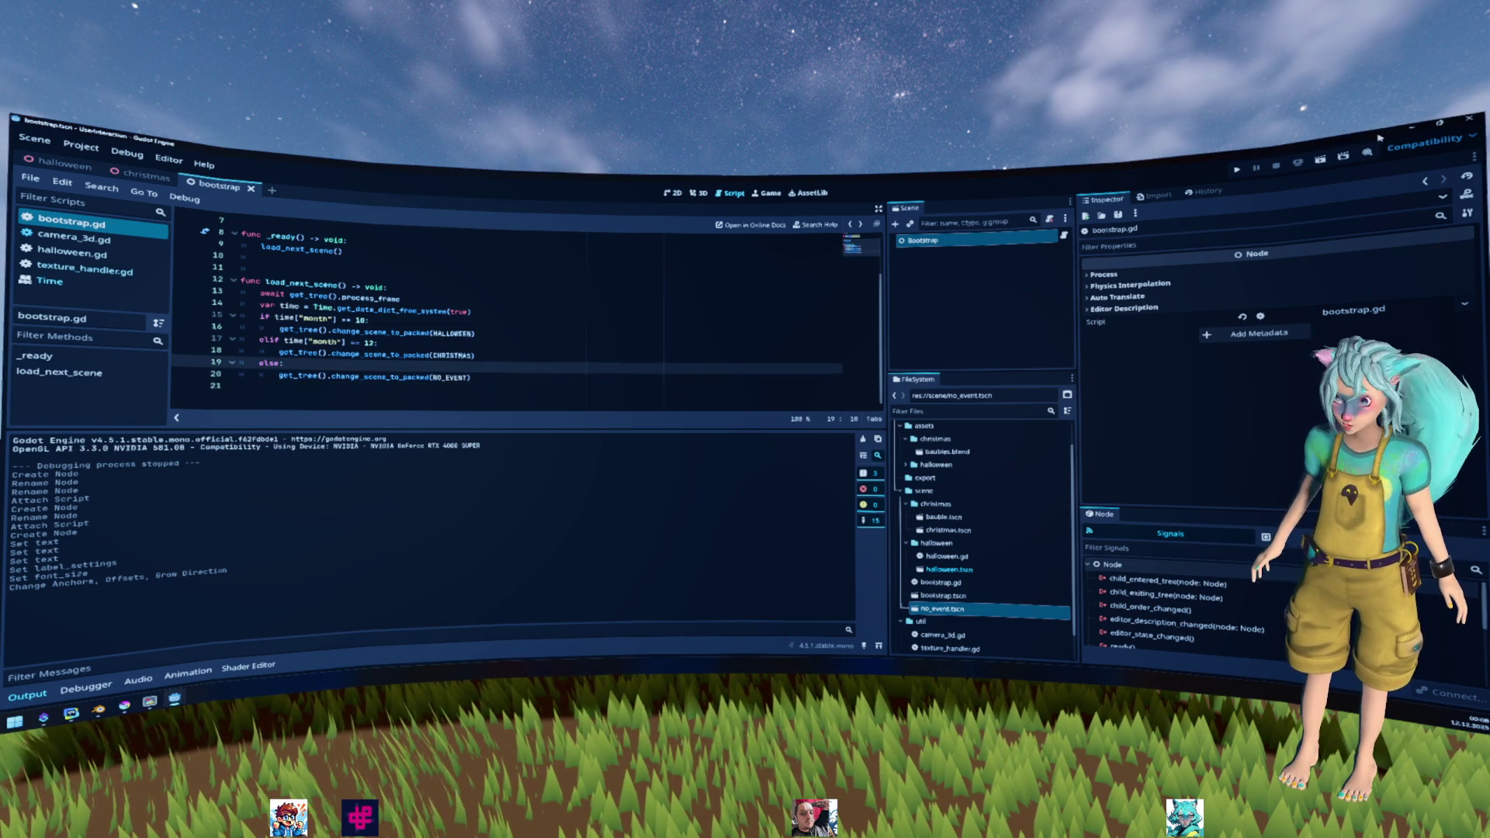
{"action": "key", "text": "F5"}
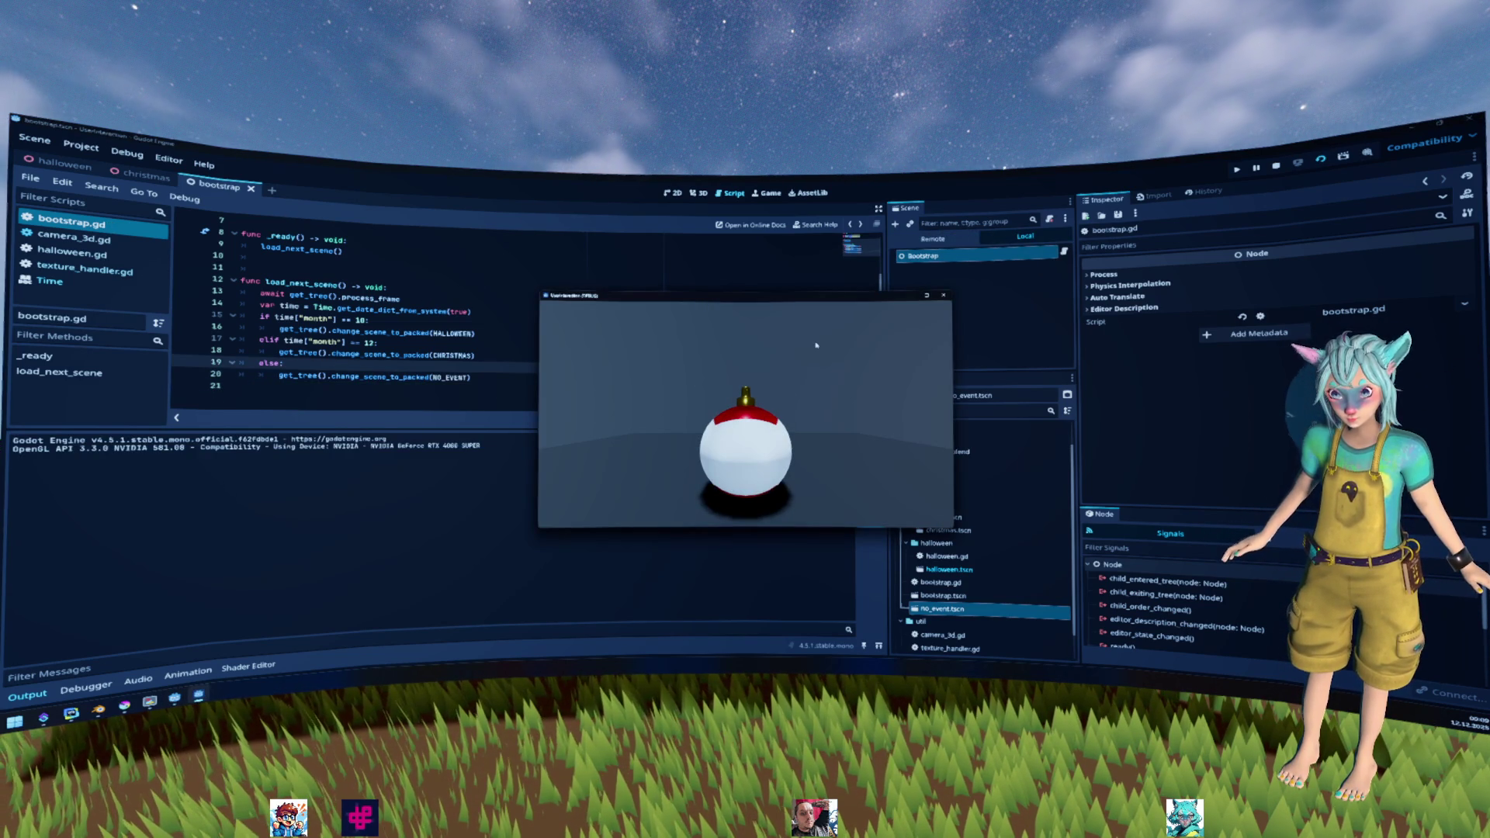
Stop the test run, close the bootstrap scene and select bootstrap.tscn in FileSystem.
{"action": "left_click", "coordinate": [573, 316]}
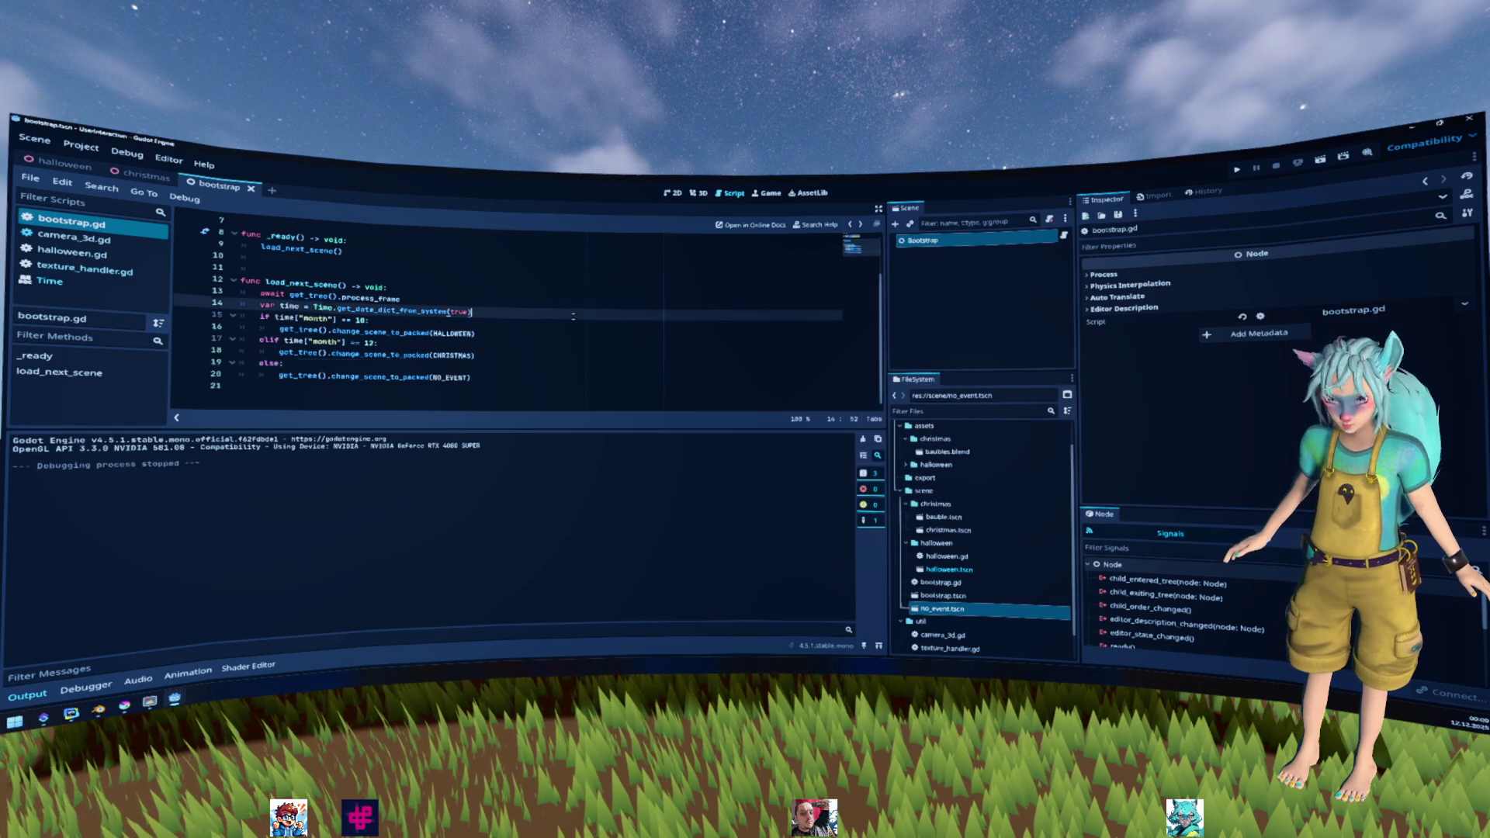
{"action": "left_click", "coordinate": [250, 188]}
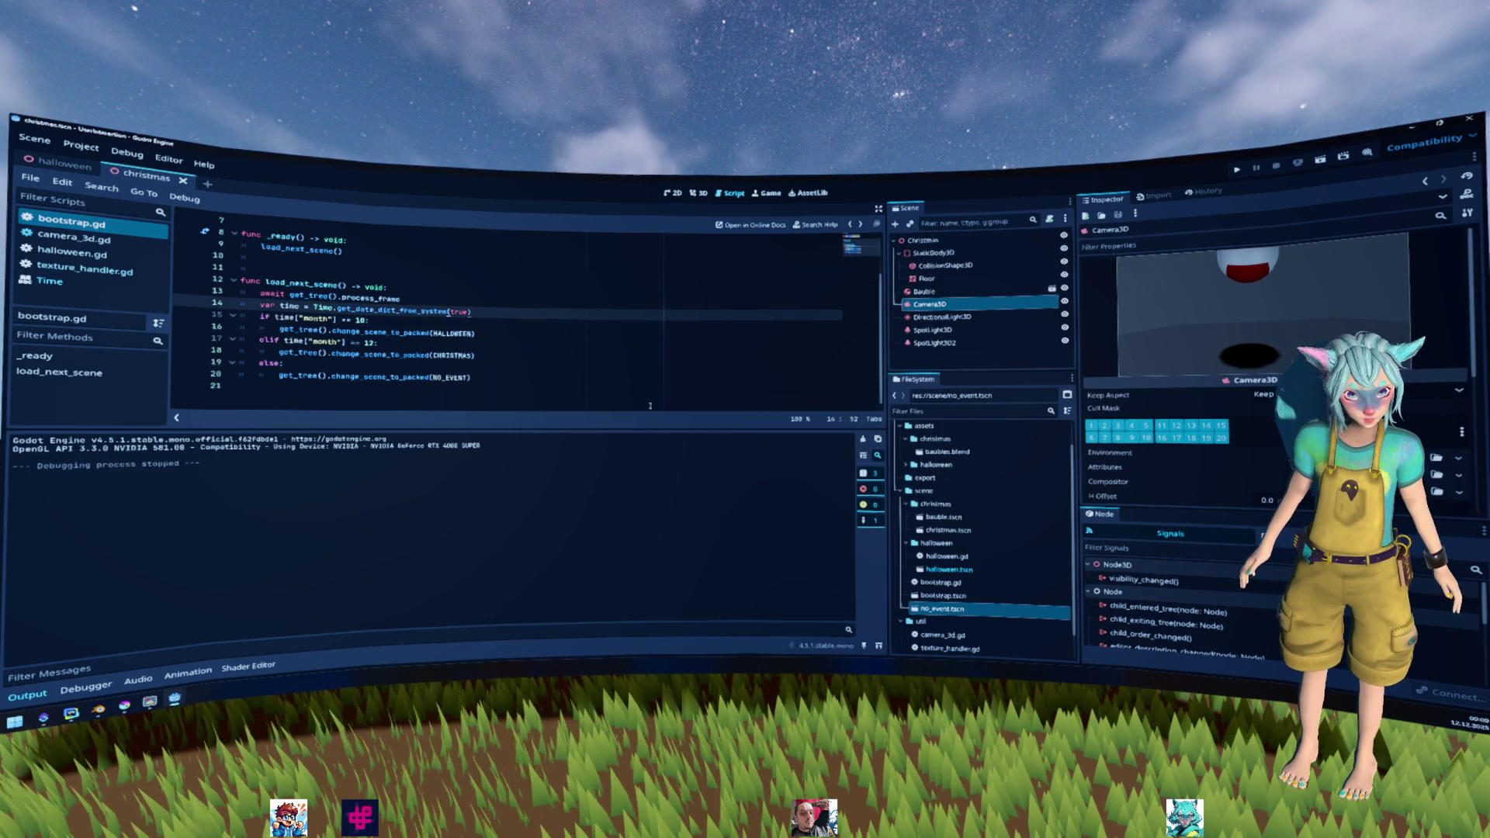
{"action": "scroll", "coordinate": [983, 575], "scroll_direction": "down", "scroll_amount": 1}
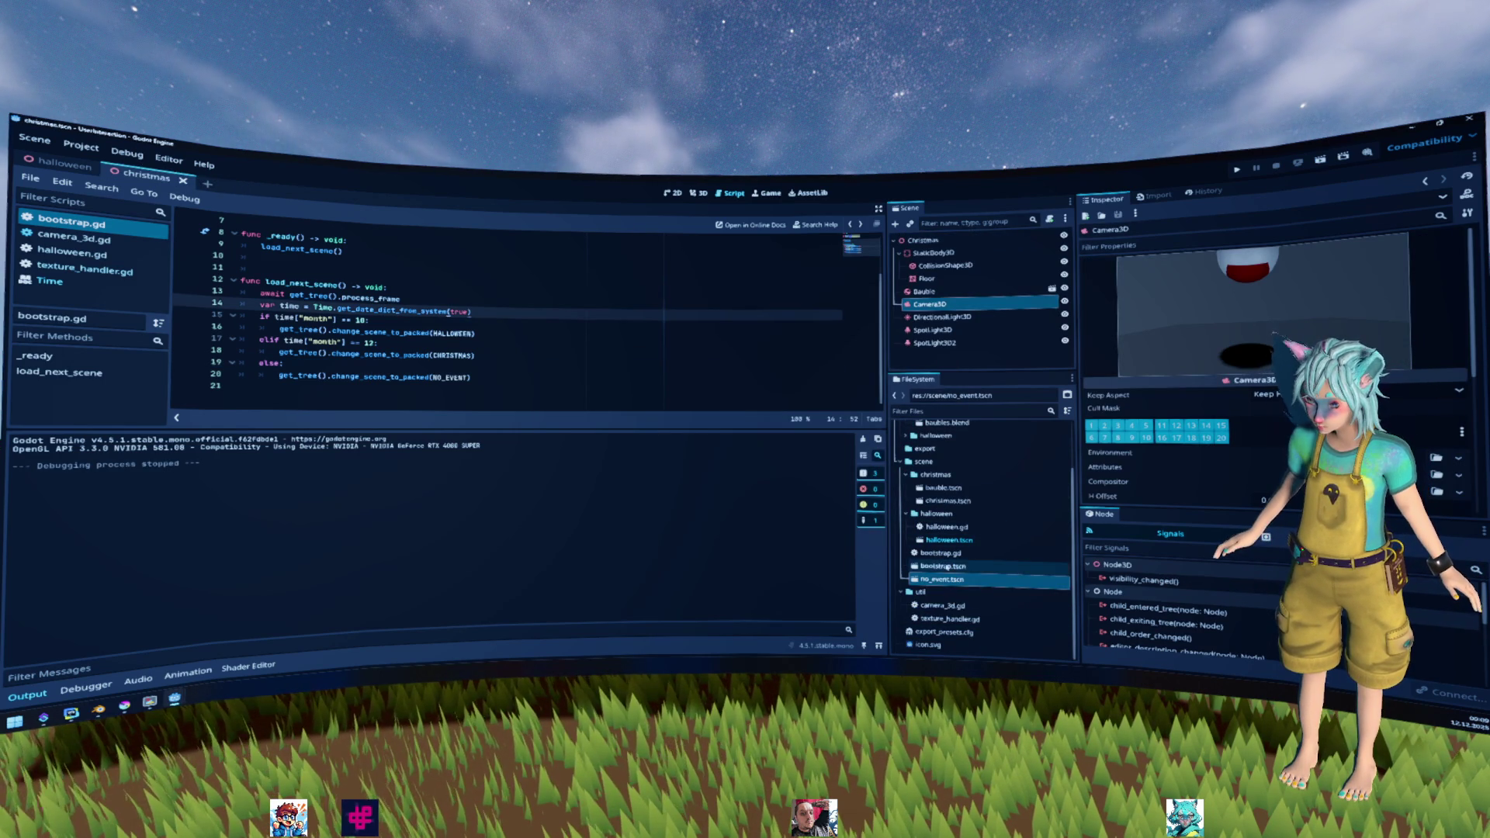
{"action": "left_click", "coordinate": [950, 567]}
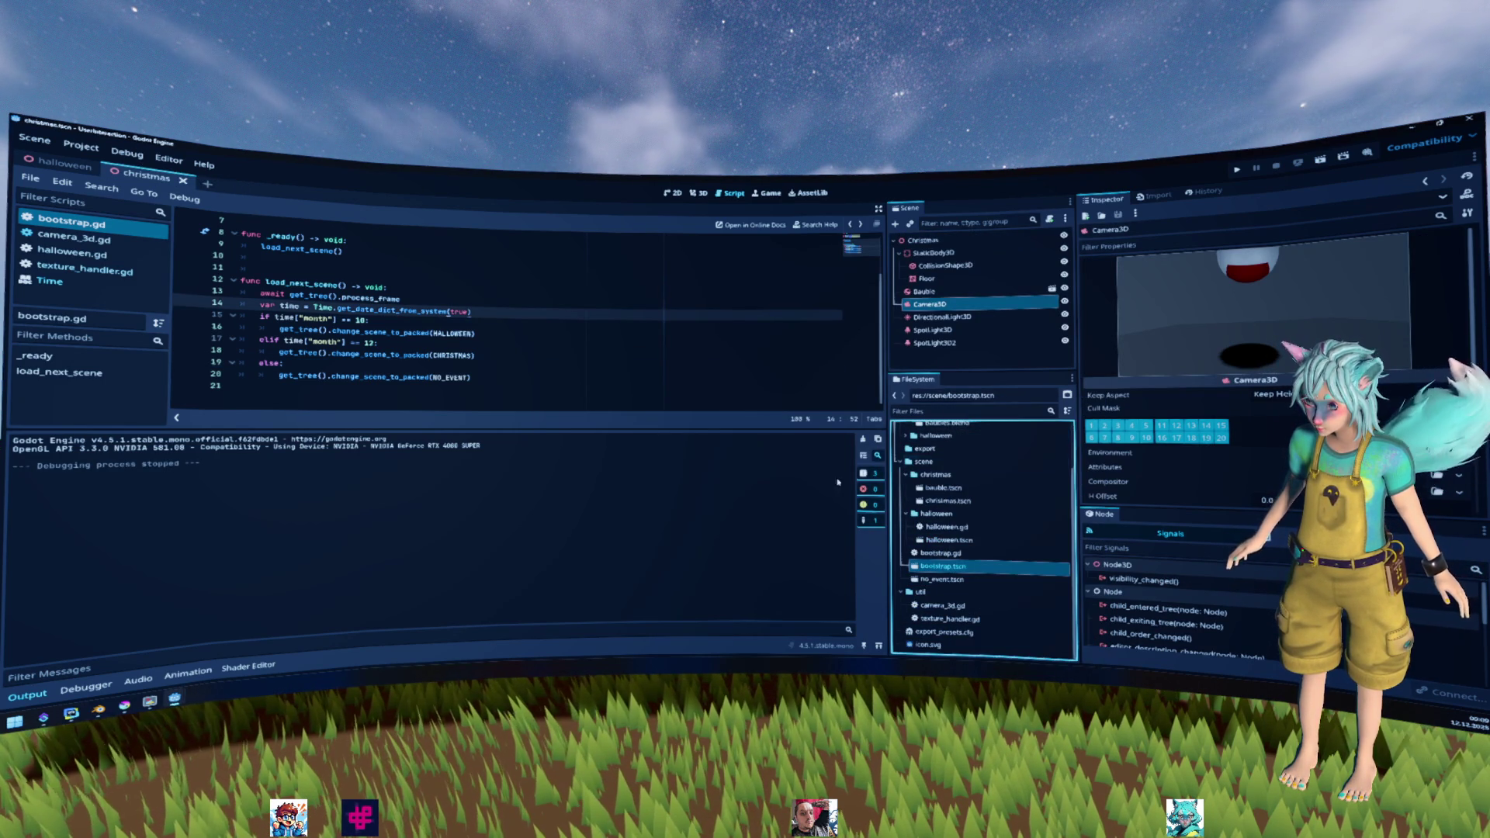
Close the halloween scene tab so only the christmas scene stays open.
{"action": "left_click", "coordinate": [367, 332]}
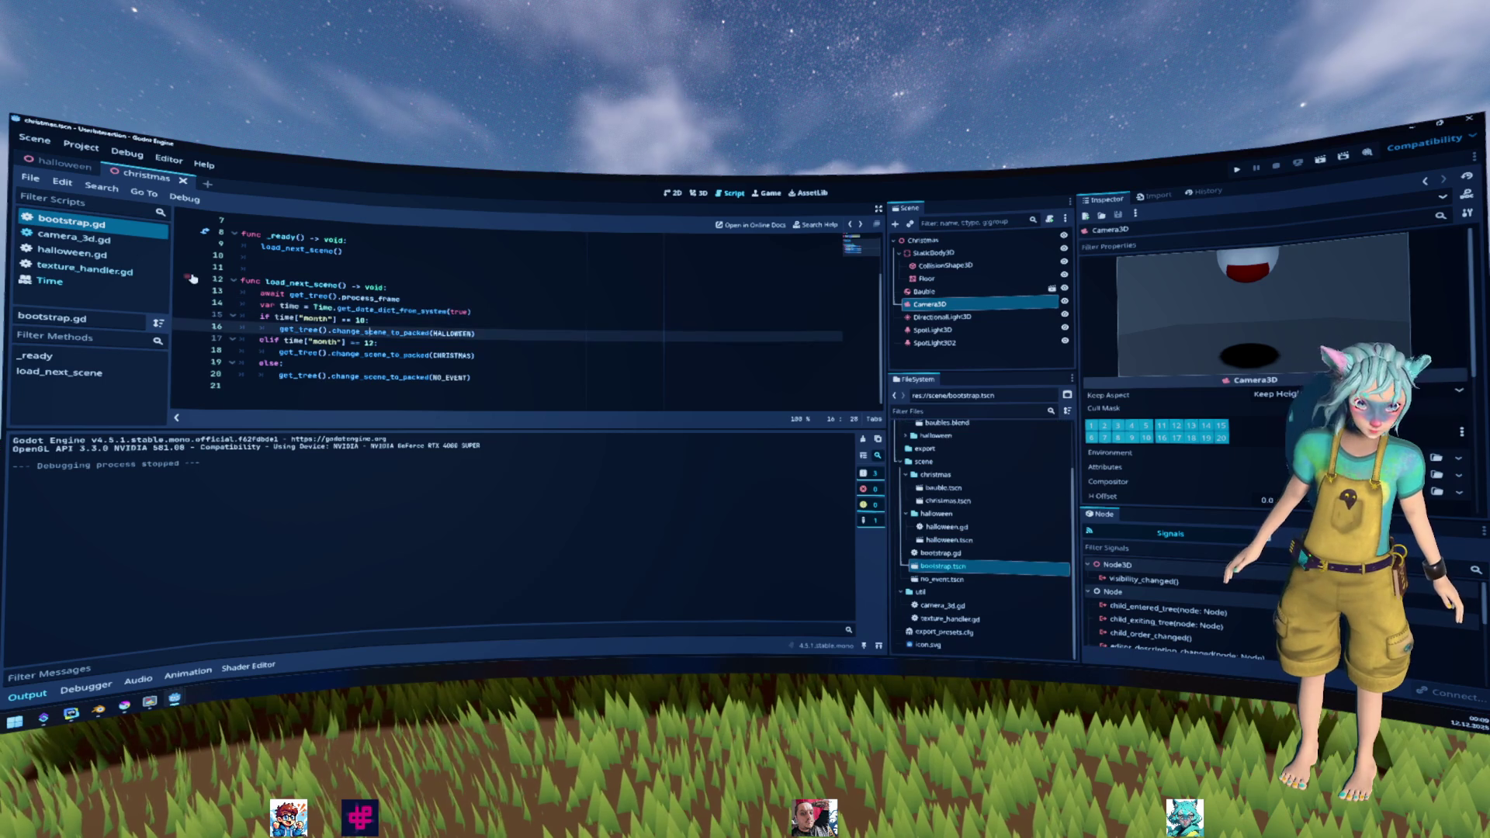
{"action": "middle_click", "coordinate": [62, 163]}
{"action": "left_click", "coordinate": [382, 244]}
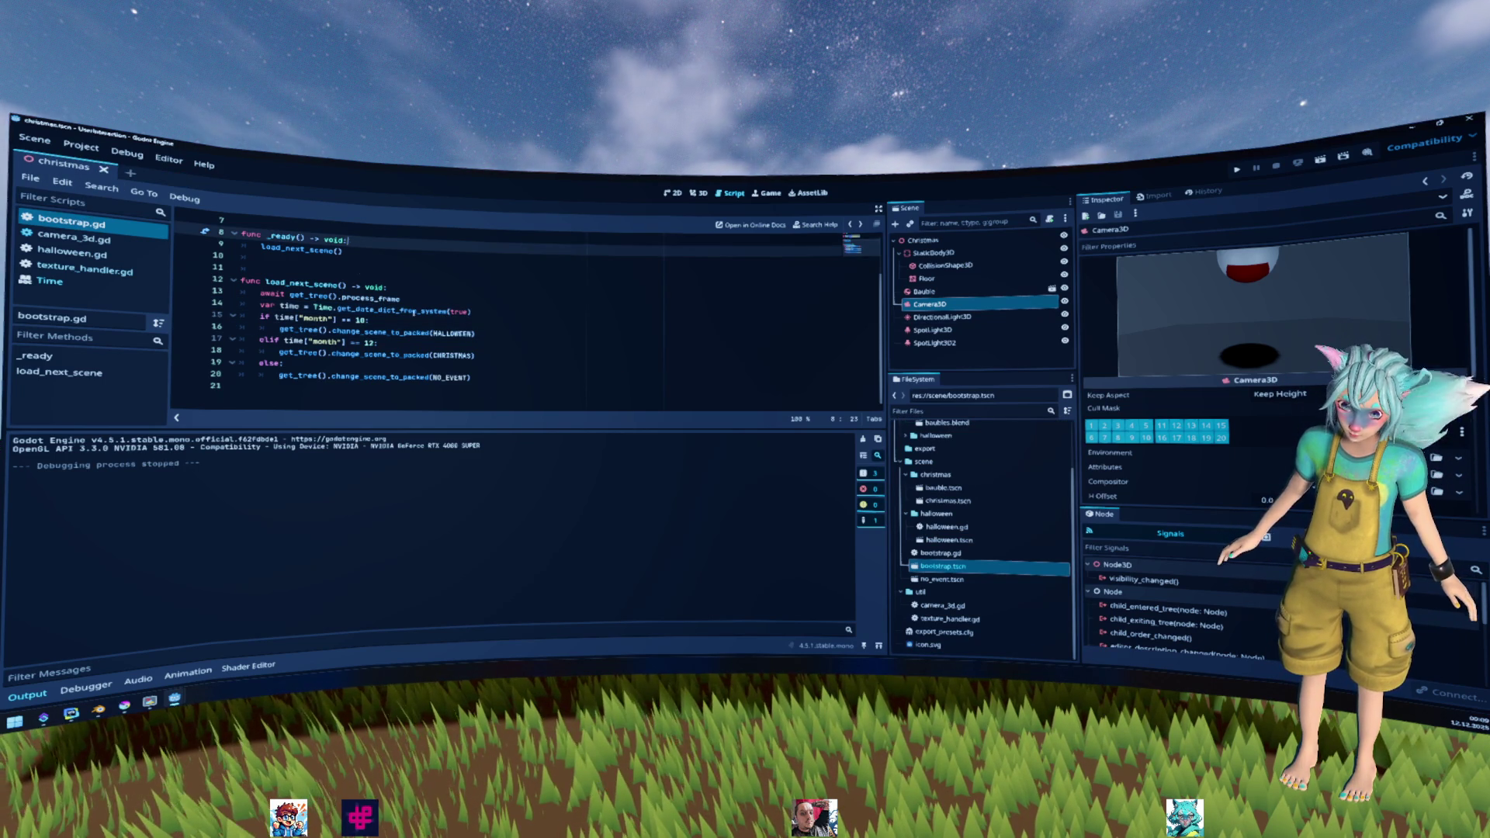
Add a plain Node under Christmas, attach texture_handler.gd, and name it TextureHandler.
{"action": "scroll", "coordinate": [504, 311], "scroll_direction": "up", "scroll_amount": 2}
{"action": "right_click", "coordinate": [932, 241]}
{"action": "left_click", "coordinate": [974, 252]}
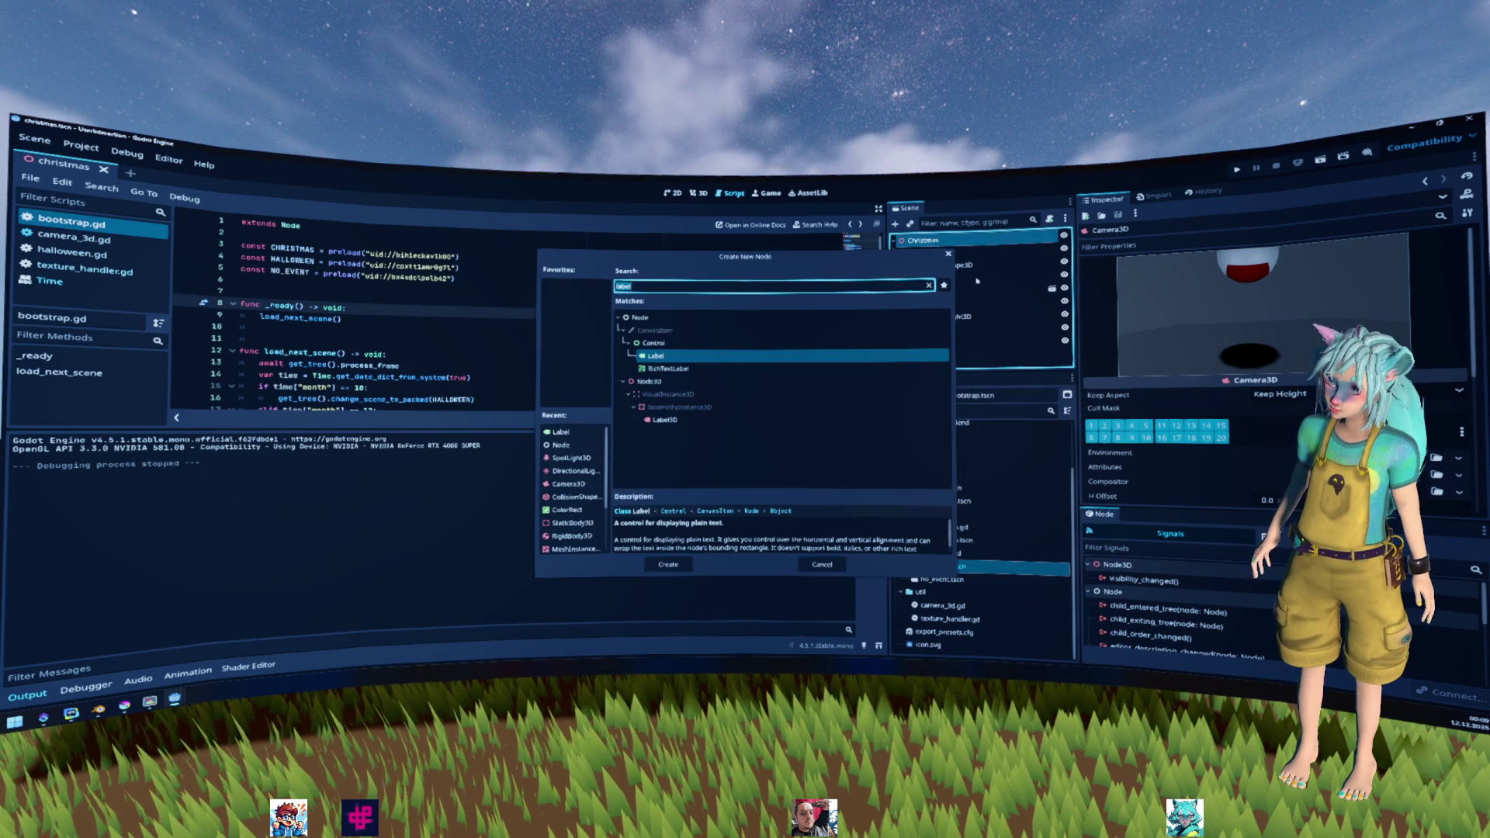
{"action": "key", "text": "Up"}
{"action": "key", "text": "Up"}
{"action": "key", "text": "Return"}
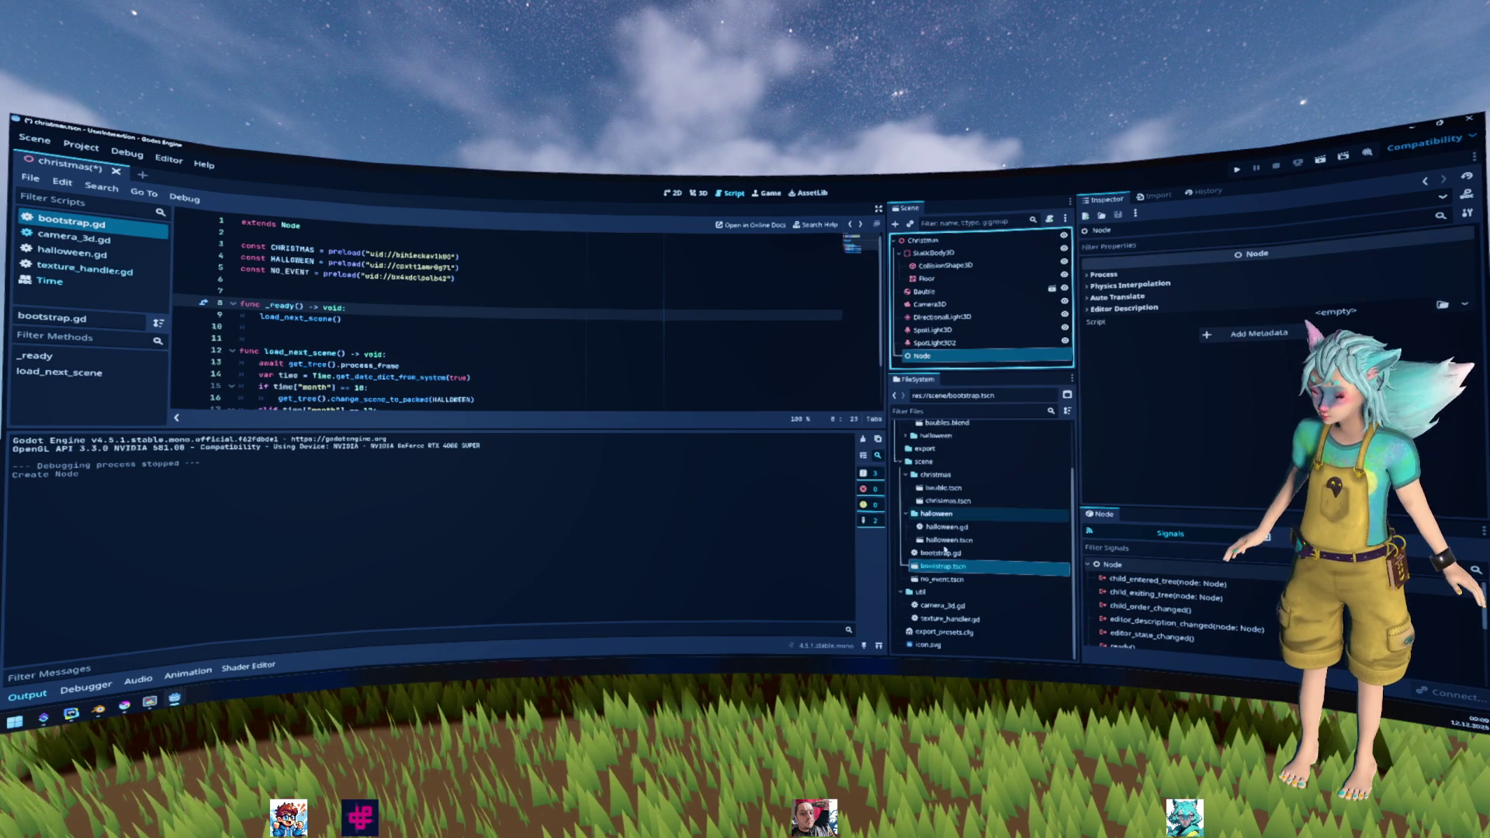
{"action": "mouse_move", "coordinate": [951, 619]}
{"action": "left_mouse_down"}
{"action": "mouse_move", "coordinate": [982, 376]}
{"action": "mouse_move", "coordinate": [970, 354]}
{"action": "left_mouse_up"}
{"action": "double_click", "coordinate": [970, 354]}
{"action": "type", "text": "Texture"}
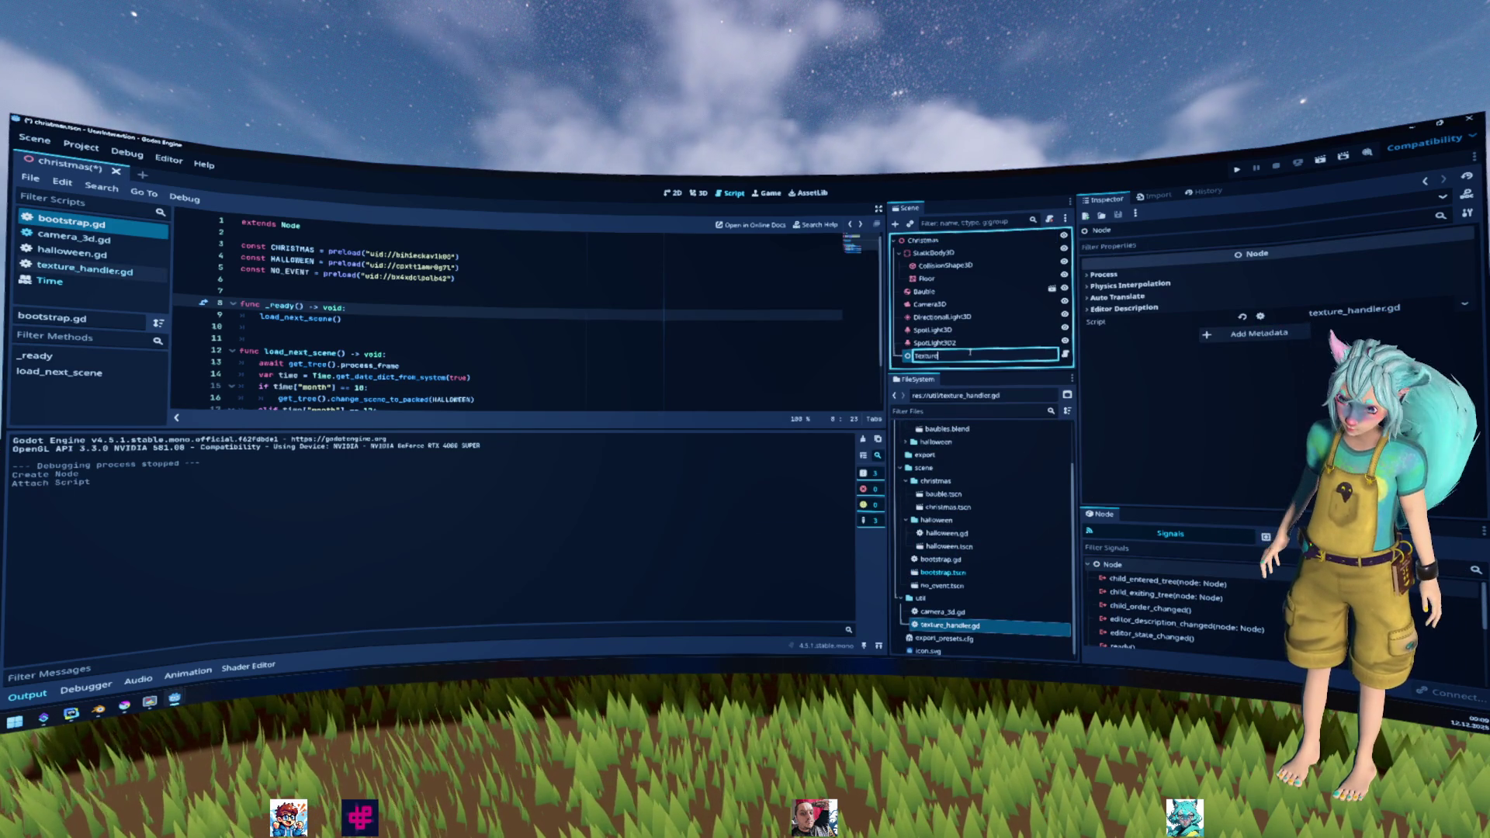
{"action": "type", "text": "Handler"}
{"action": "key", "text": "Return"}
Choose Attach Script for the Christmas root node.
{"action": "right_click", "coordinate": [971, 355]}
{"action": "key", "text": "Escape"}
{"action": "left_click", "coordinate": [997, 242]}
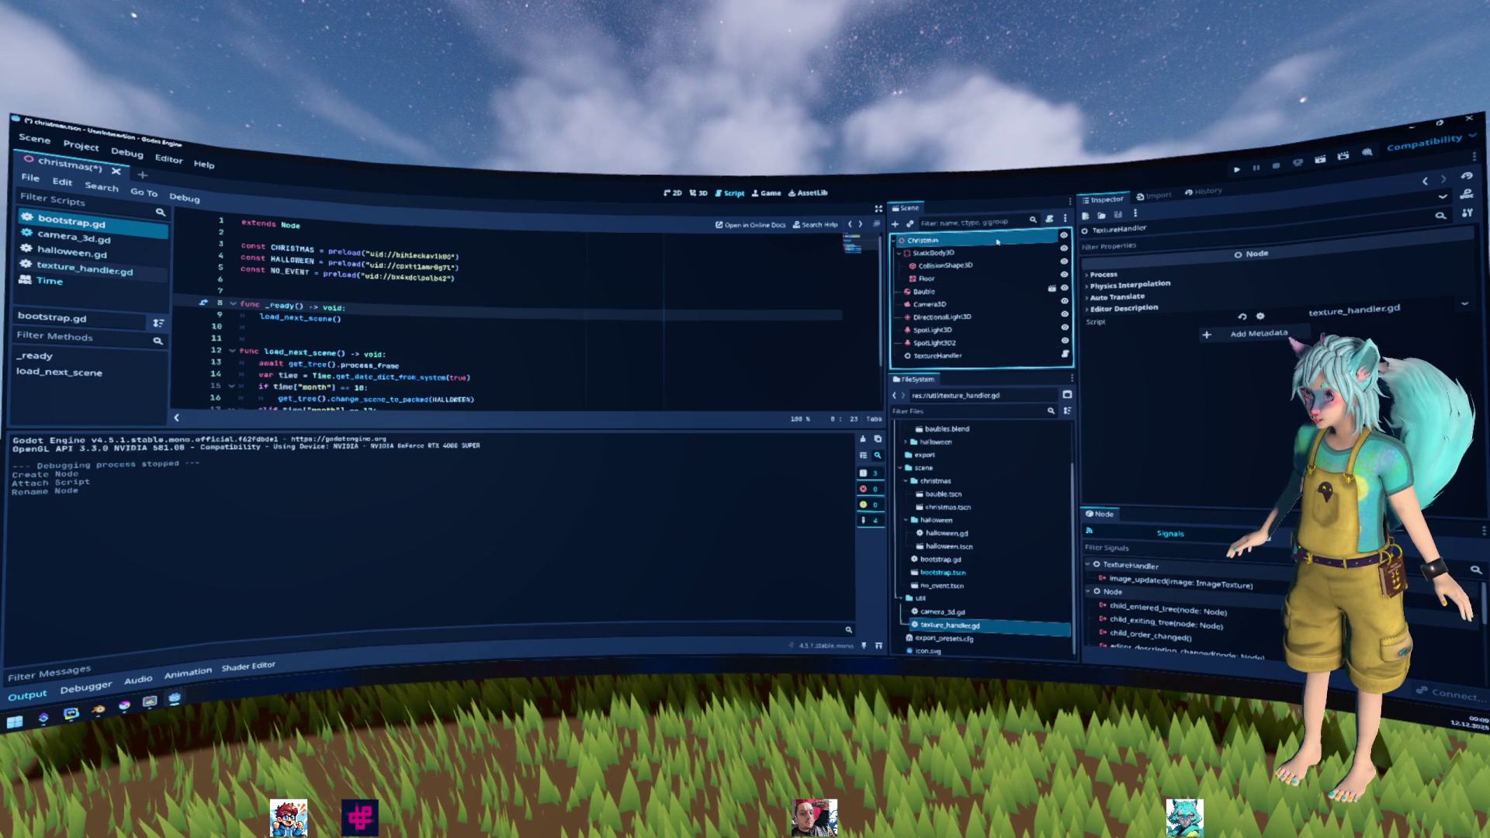
{"action": "right_click", "coordinate": [997, 242]}
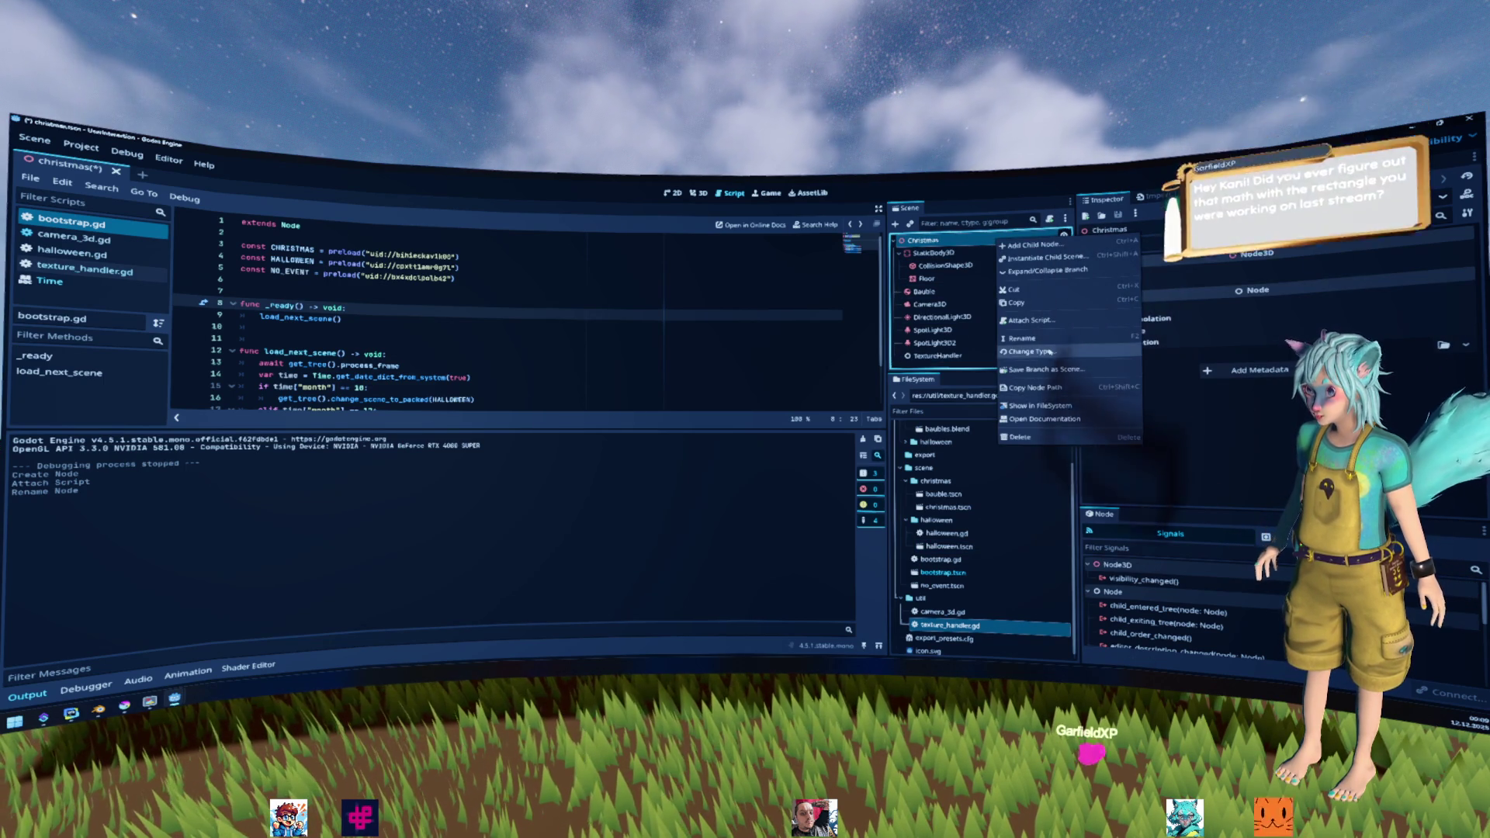
{"action": "left_click", "coordinate": [1049, 321]}
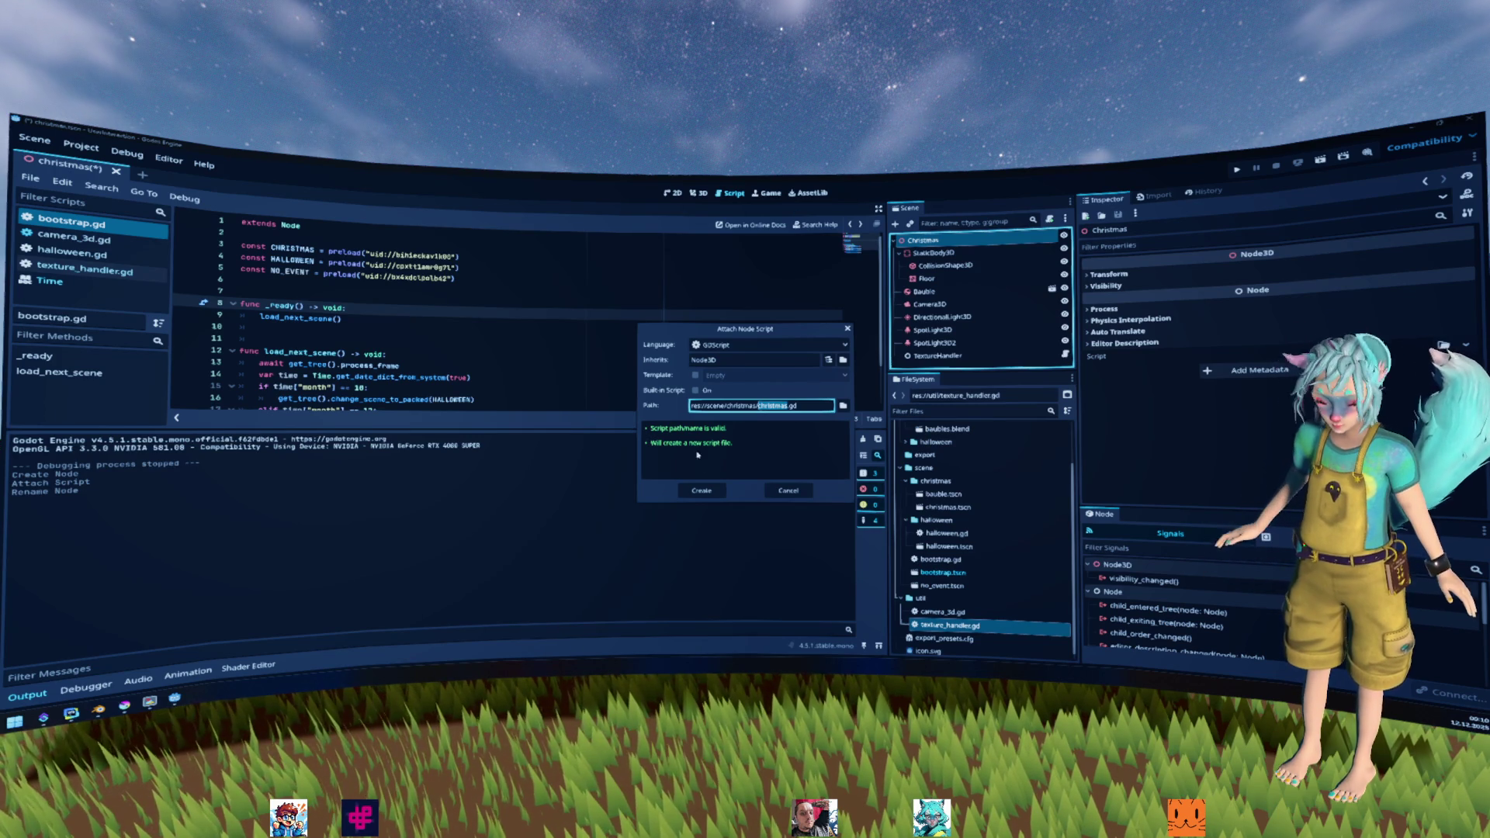
{"action": "left_click", "coordinate": [702, 491]}
{"action": "mouse_move", "coordinate": [937, 356]}
{"action": "left_mouse_down"}
{"action": "mouse_move", "coordinate": [415, 308]}
{"action": "mouse_move", "coordinate": [388, 233]}
{"action": "left_mouse_up"}
{"action": "key", "text": "Up"}
{"action": "key", "text": "Return"}
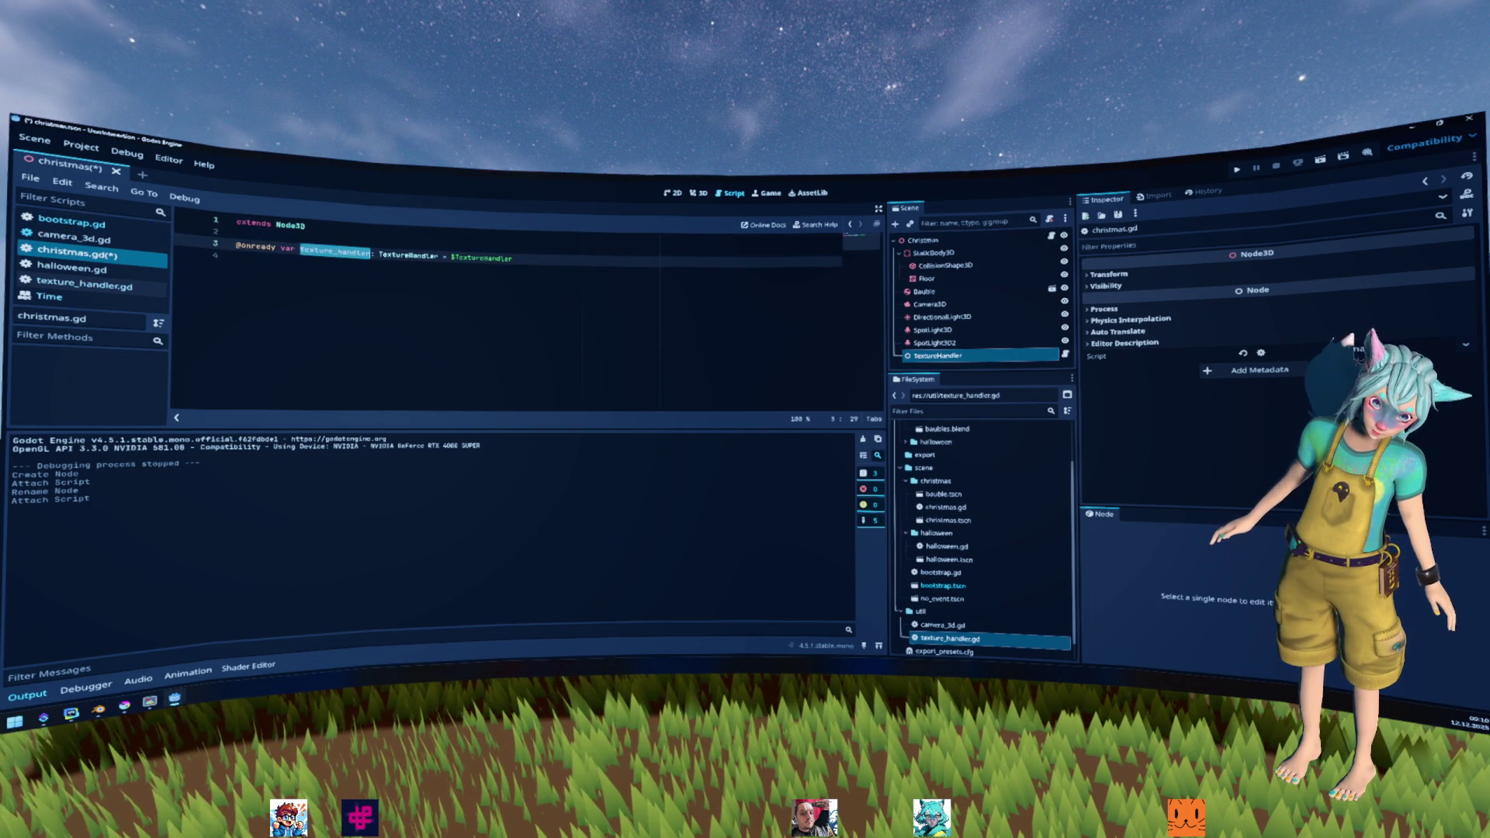
{"action": "key", "text": "Down"}
{"action": "key", "text": "Return"}
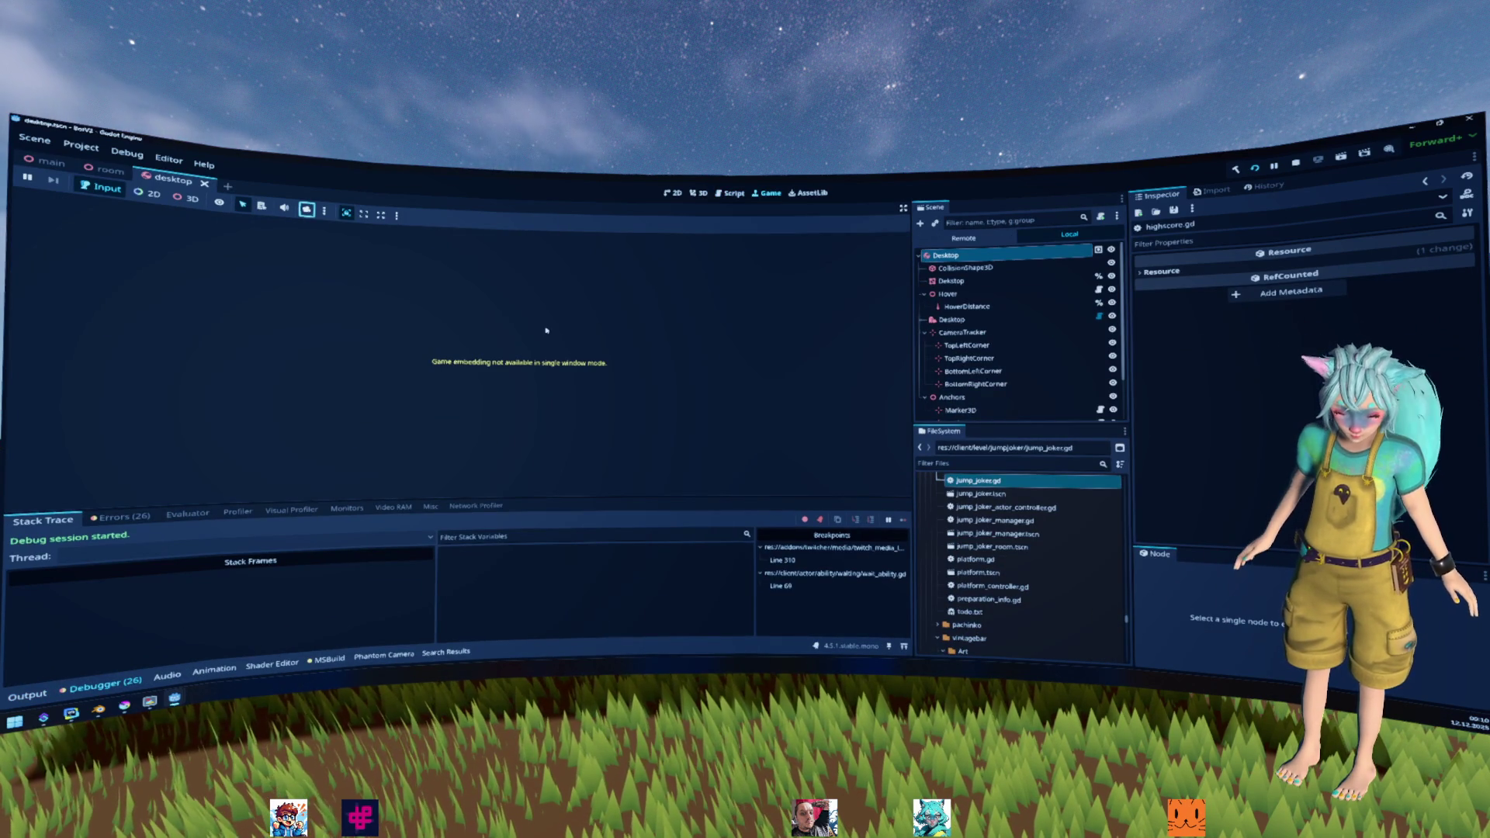
Open position_indicator.gd by quick-searching 'indica' and scroll down to its _process function.
{"action": "key", "text": "shift+alt+o"}
{"action": "type", "text": "ind"}
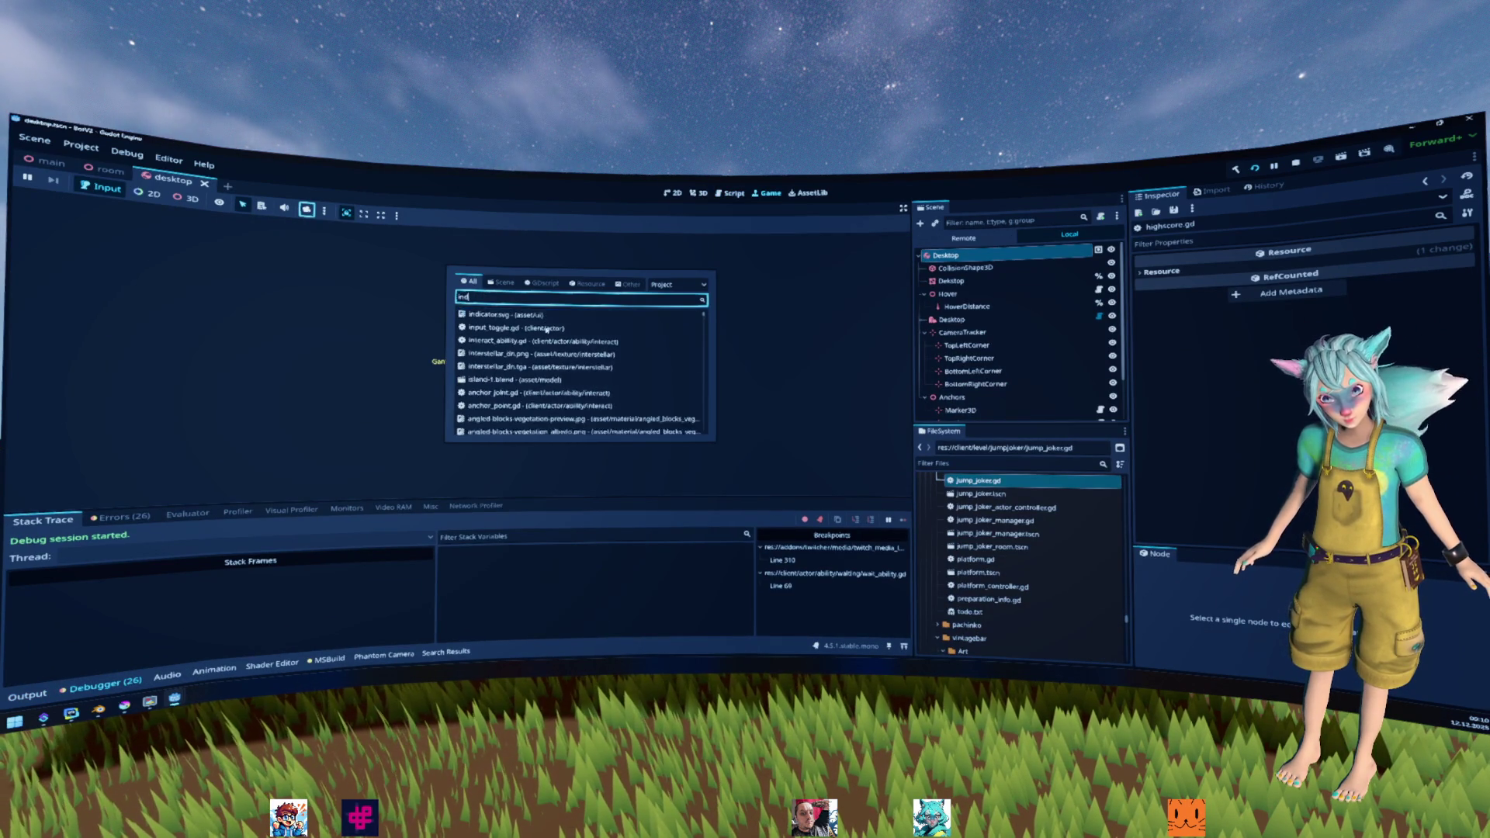
{"action": "type", "text": "ica"}
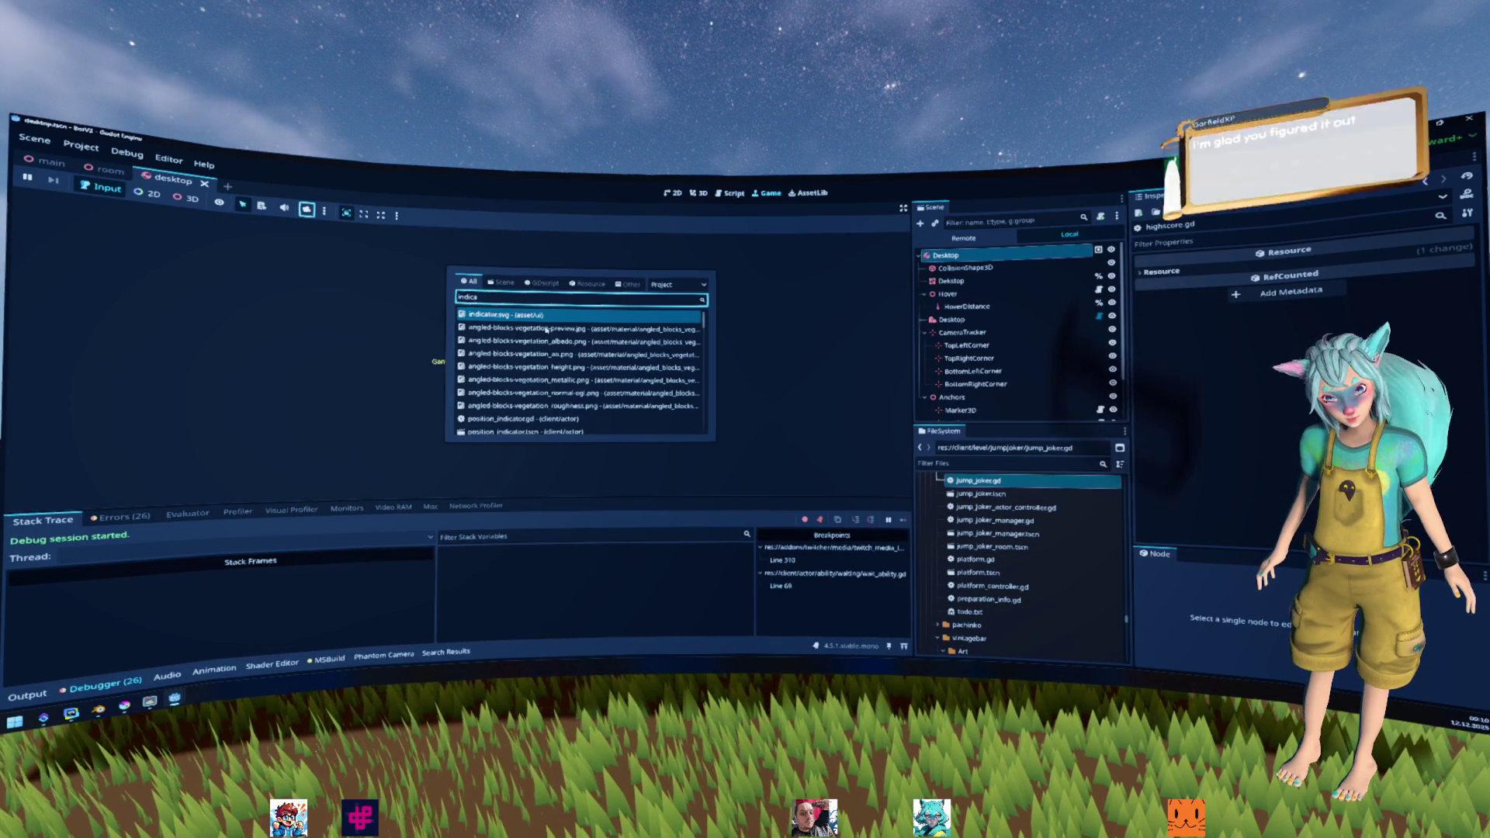
{"action": "key", "text": "Down"}
{"action": "key", "text": "Down"}
{"action": "key", "text": "Down"}
{"action": "key", "text": "Return"}
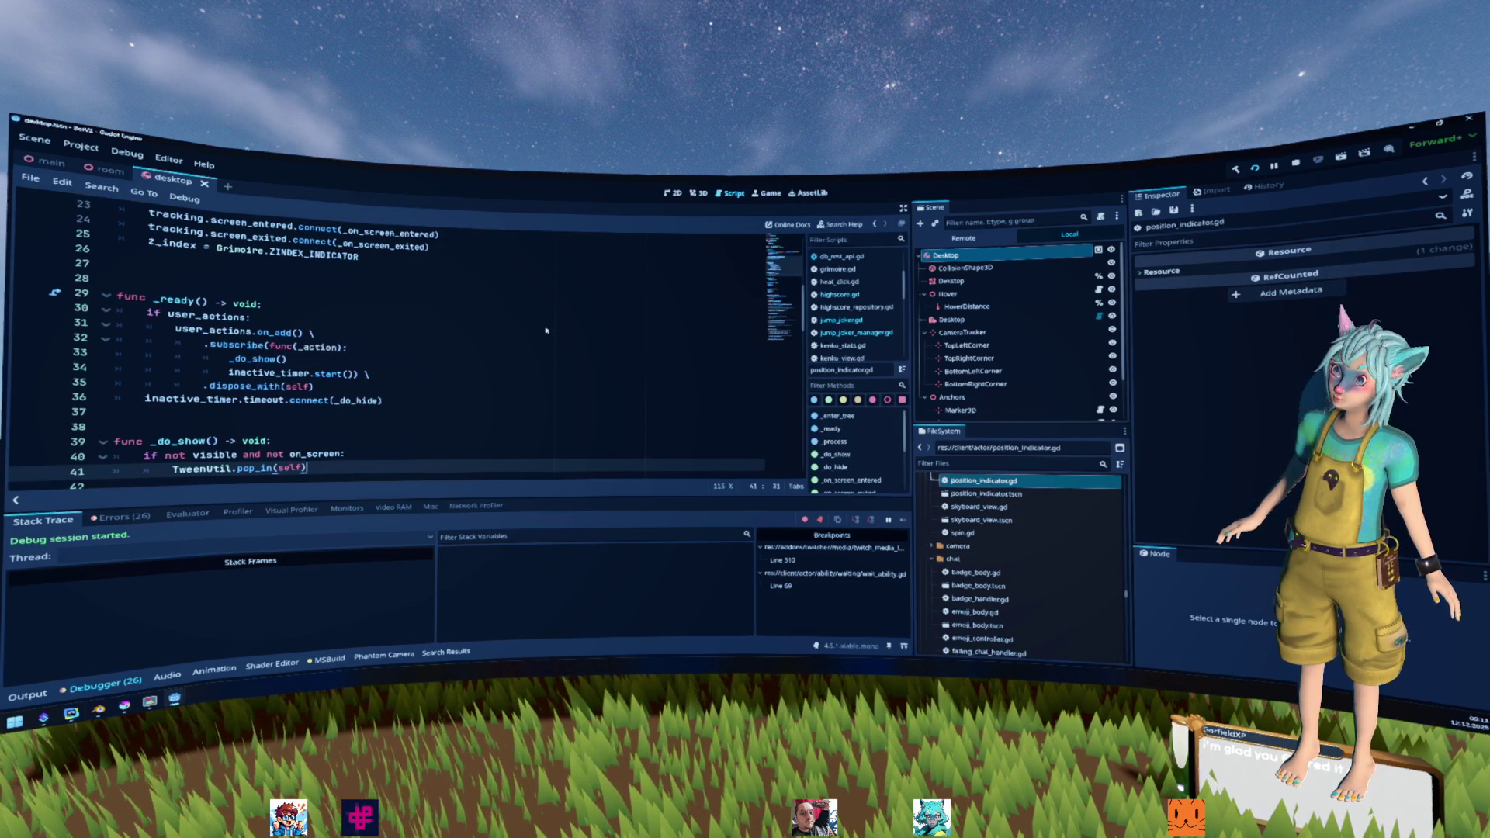
{"action": "scroll", "coordinate": [546, 331], "scroll_direction": "down", "scroll_amount": 7}
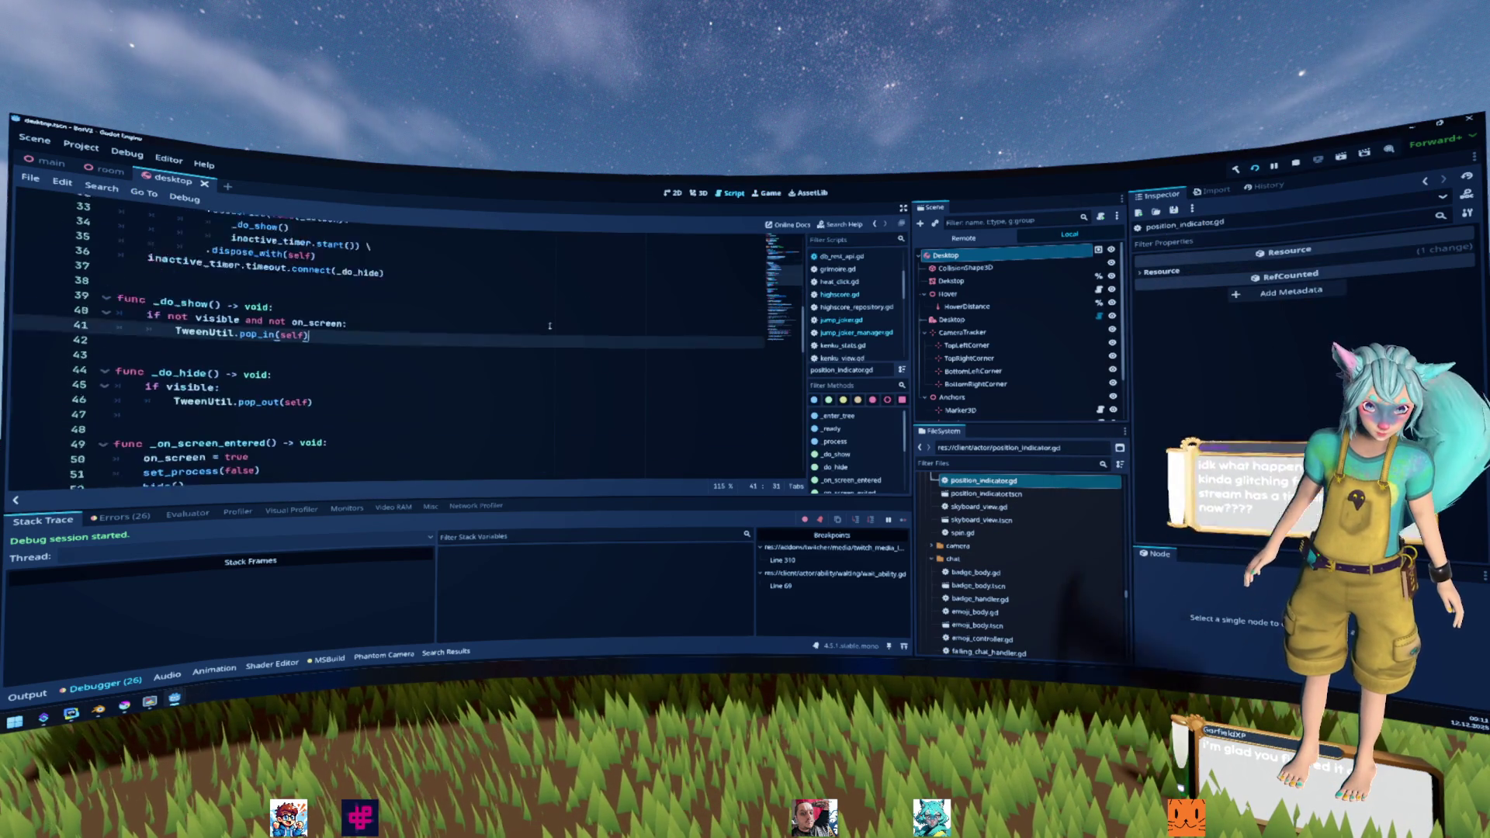
{"action": "scroll", "coordinate": [557, 322], "scroll_direction": "down", "scroll_amount": 5}
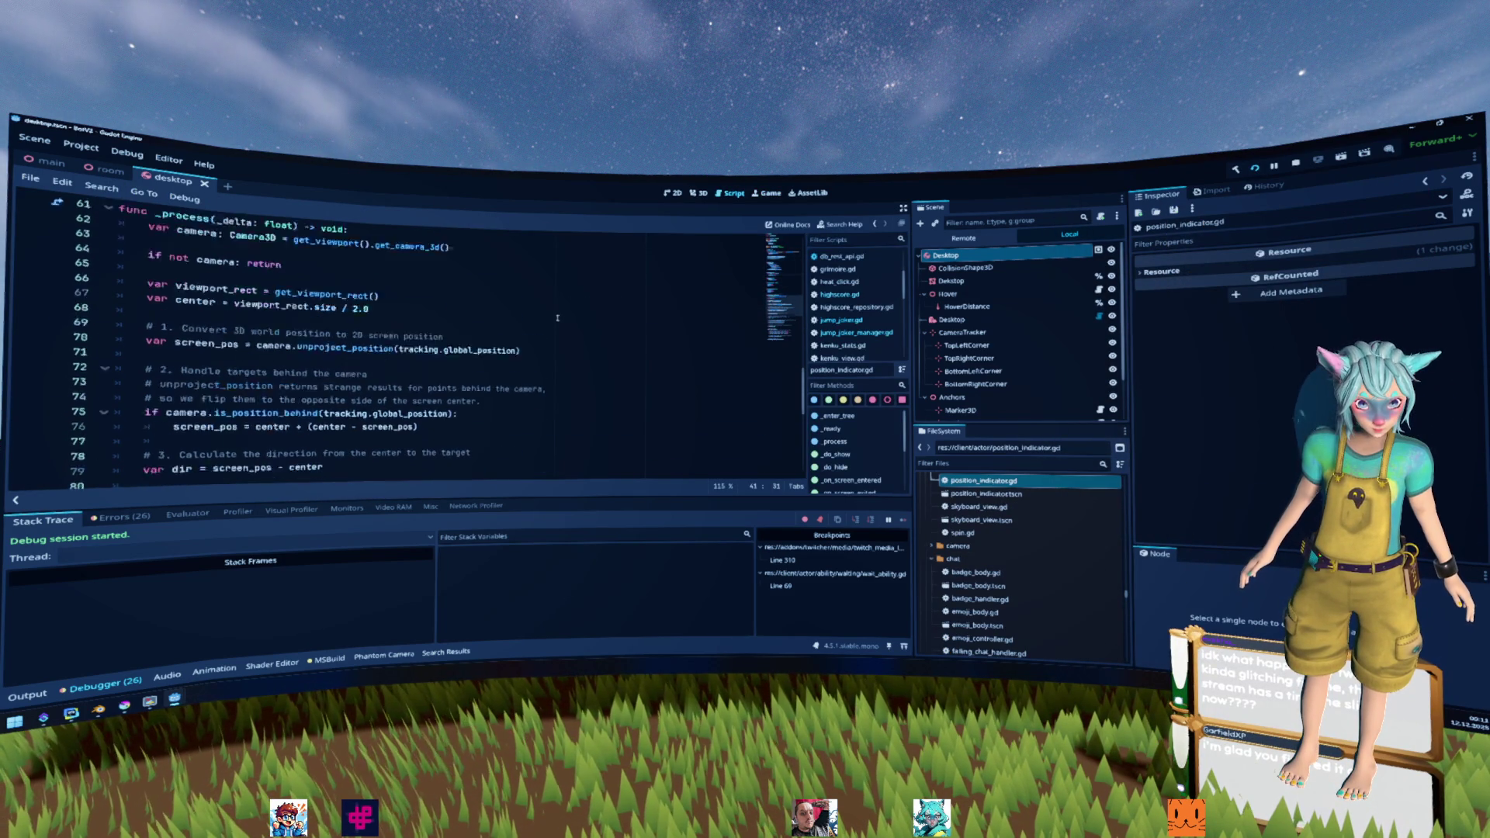
{"action": "left_click", "coordinate": [107, 680]}
{"action": "left_click", "coordinate": [596, 325]}
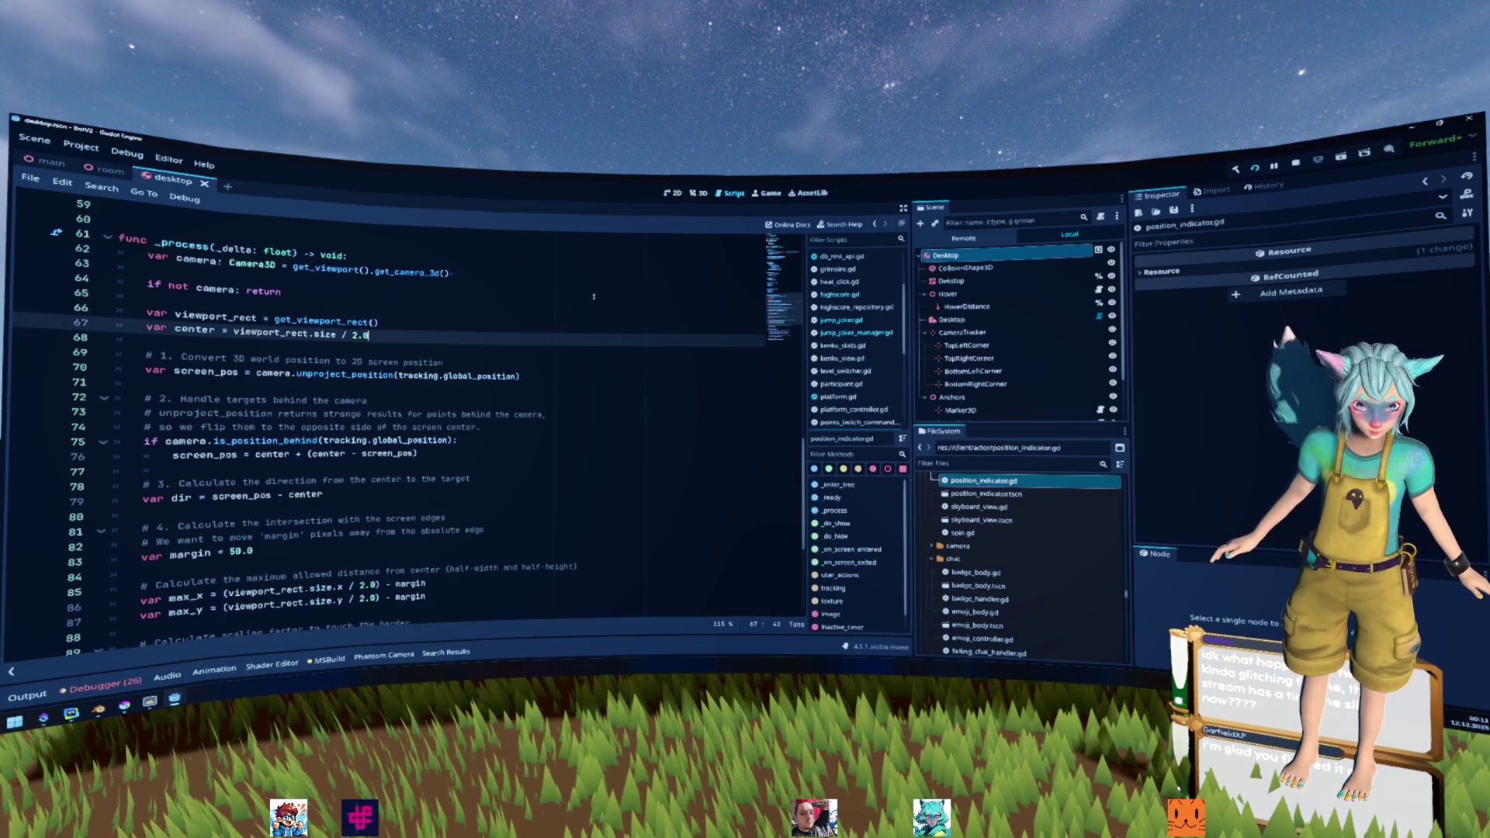
{"action": "scroll", "coordinate": [596, 293], "scroll_direction": "down", "scroll_amount": 1}
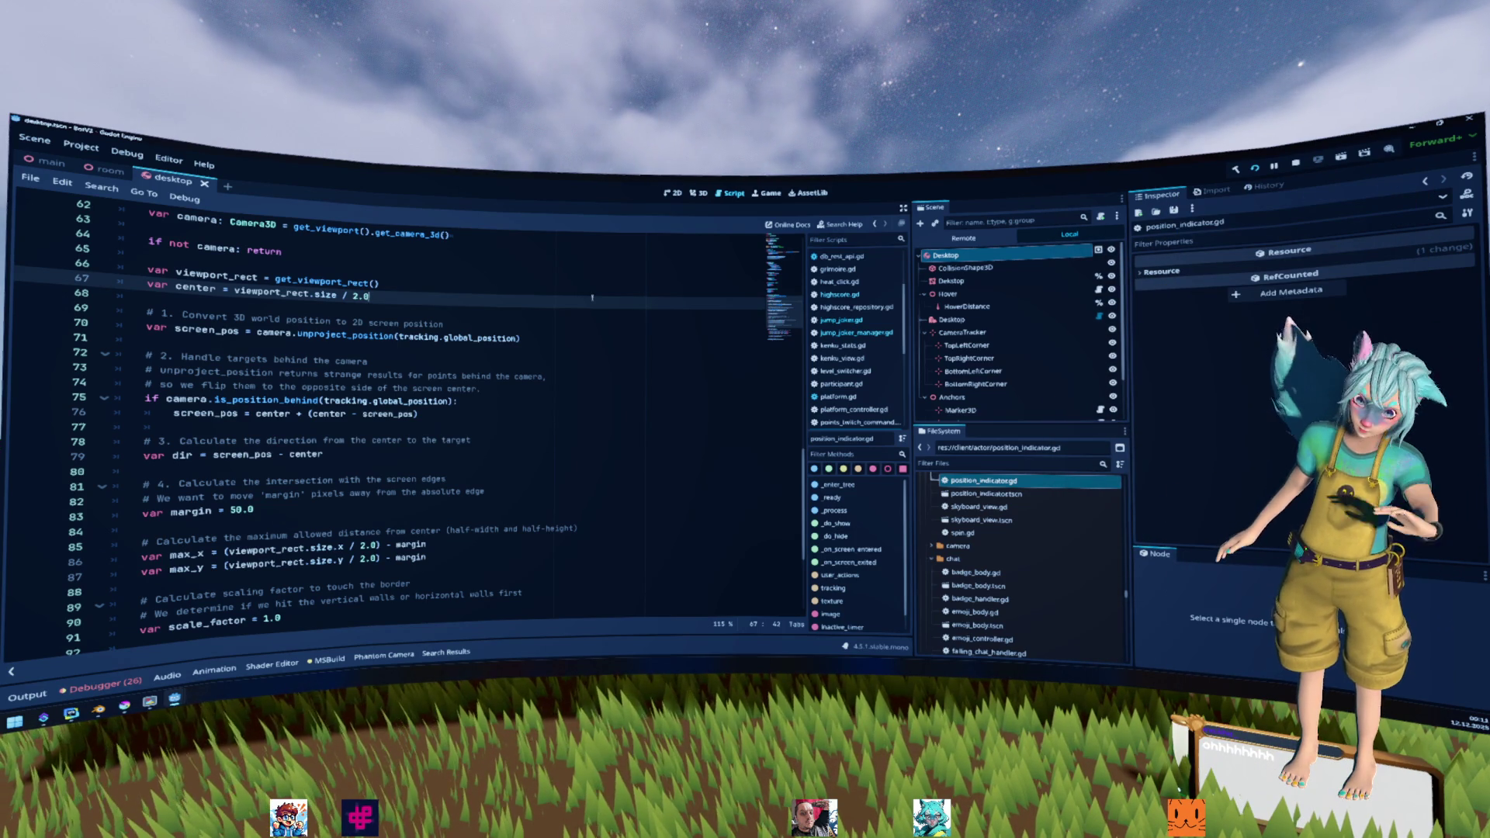
{"action": "scroll", "coordinate": [589, 296], "scroll_direction": "up", "scroll_amount": 1}
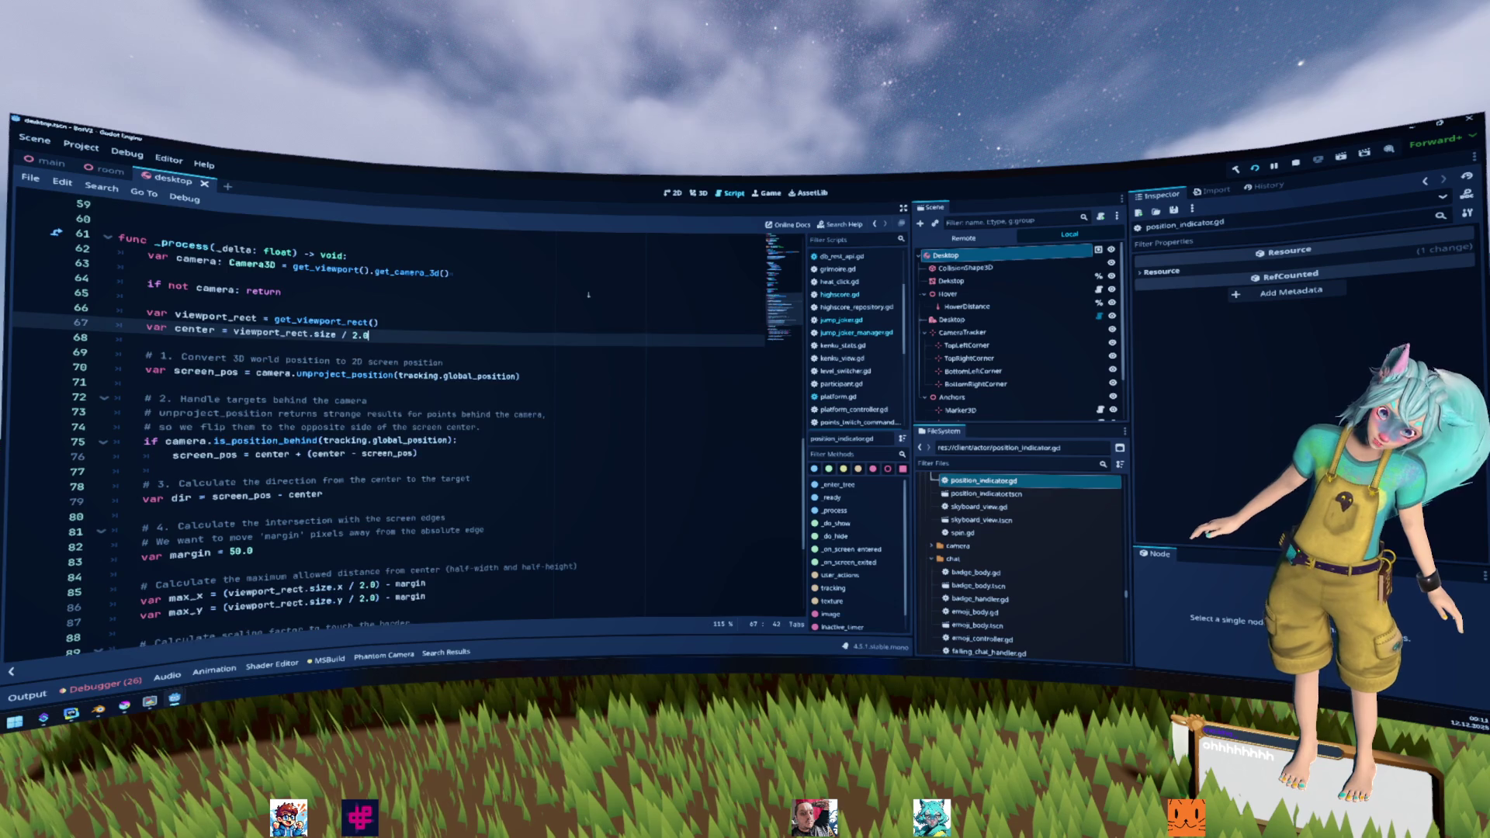
{"action": "scroll", "coordinate": [588, 295], "scroll_direction": "down", "scroll_amount": 1}
{"action": "left_click", "coordinate": [114, 268], "text": "shift"}
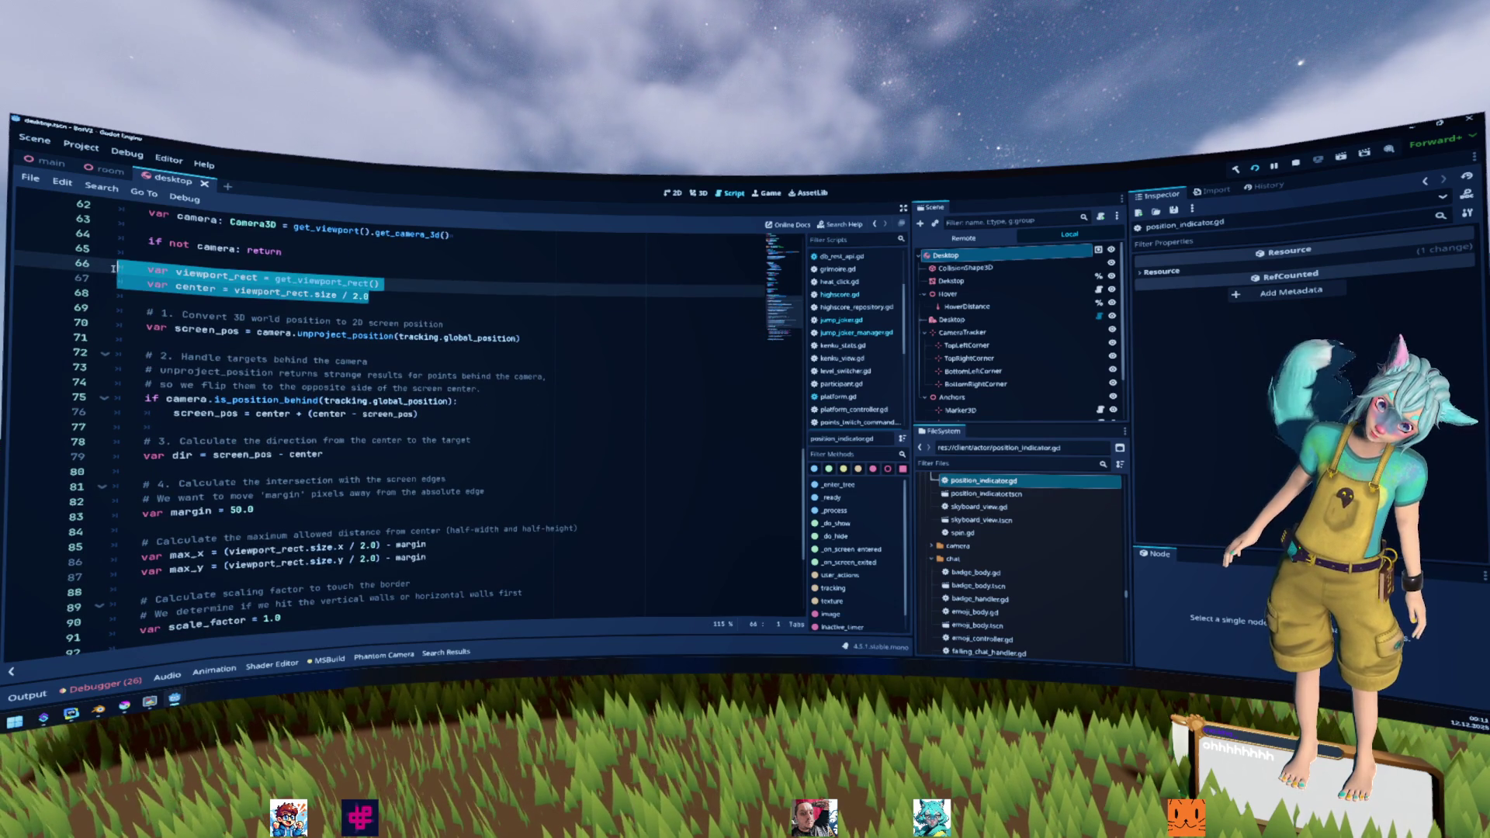
{"action": "double_click", "coordinate": [195, 288]}
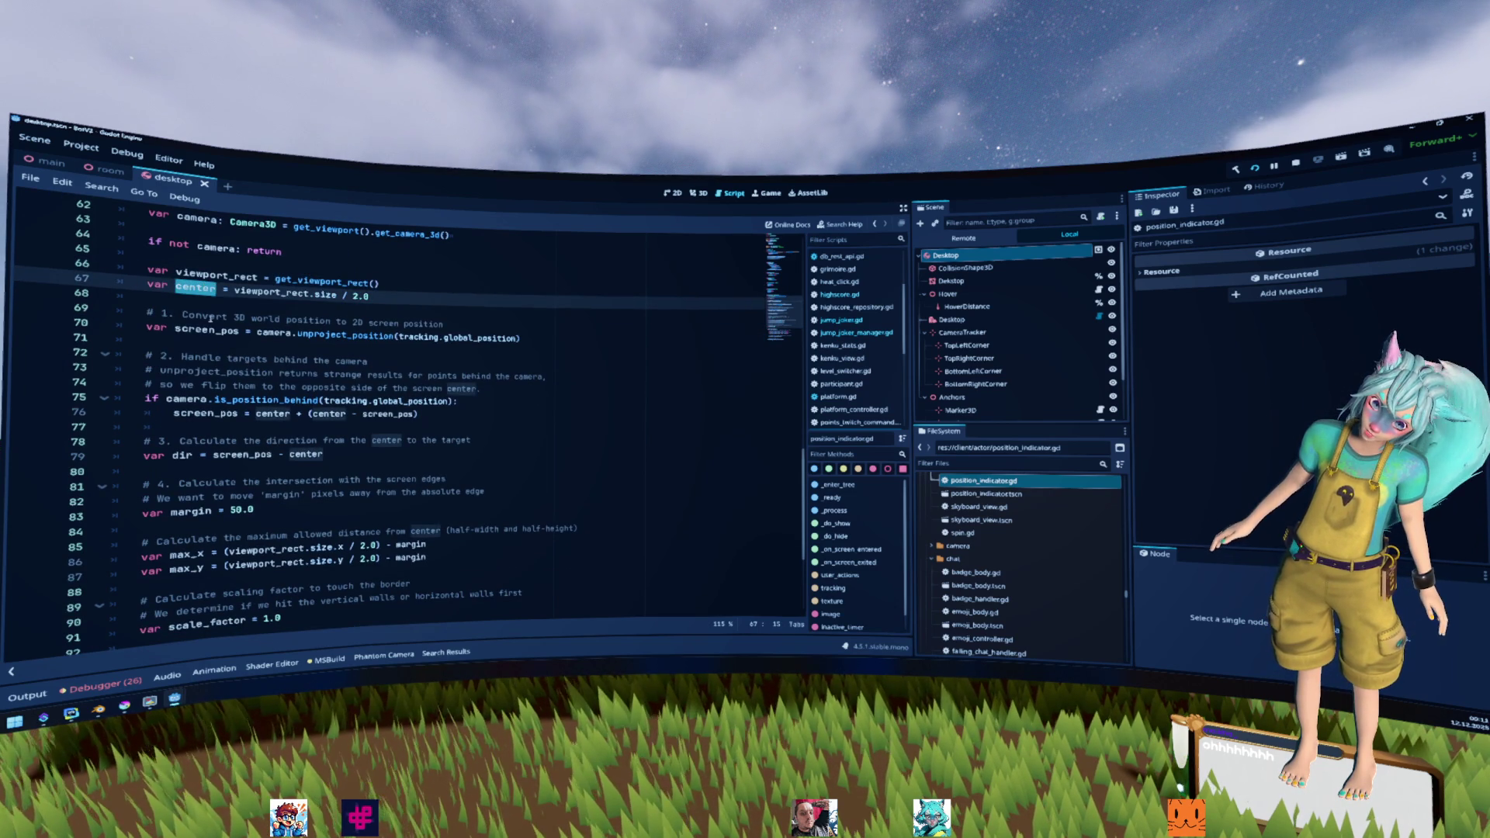
{"action": "left_click", "coordinate": [345, 336]}
{"action": "double_click", "coordinate": [345, 335]}
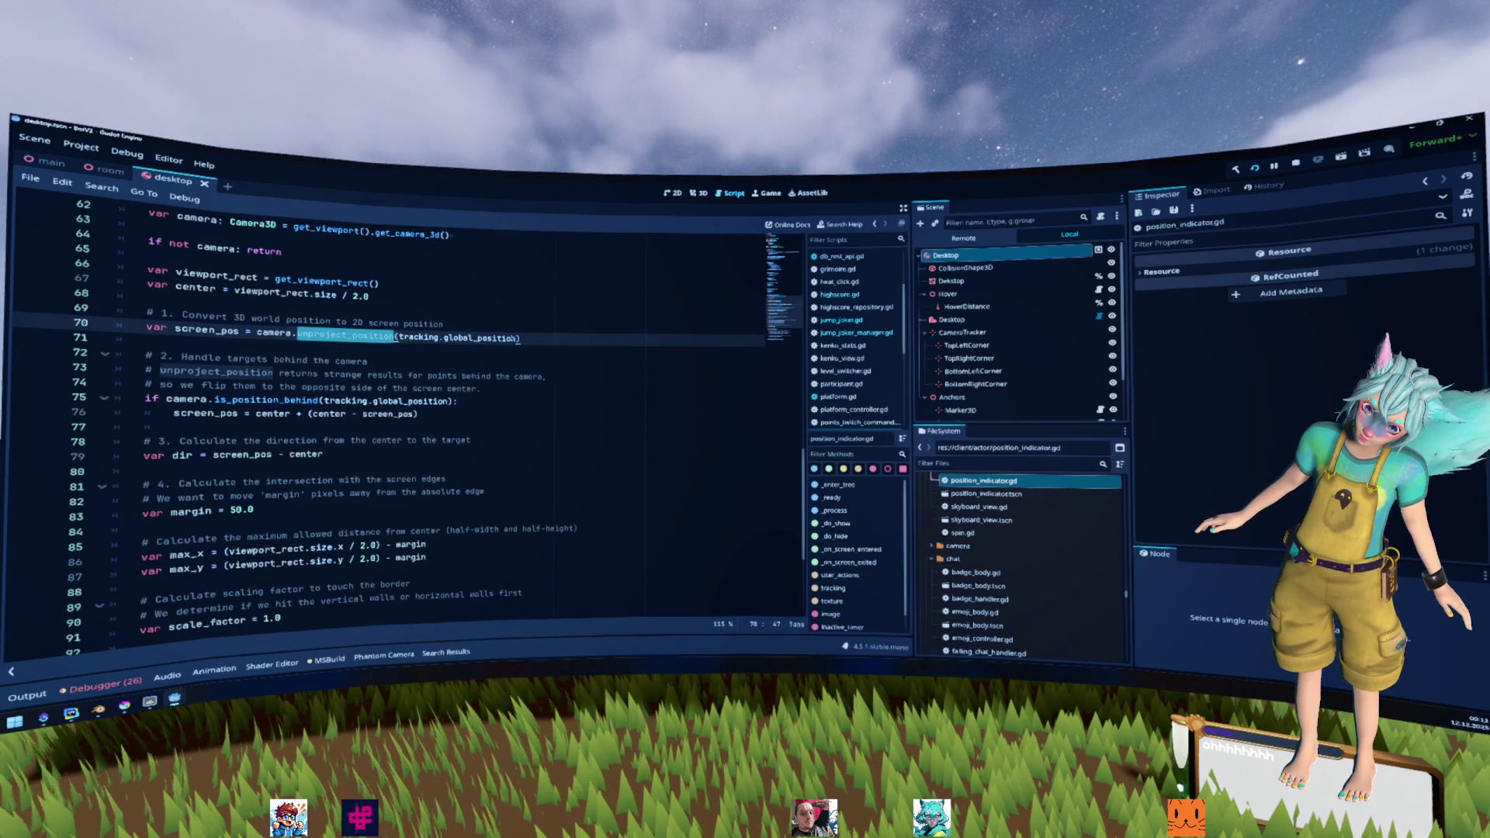
{"action": "mouse_move", "coordinate": [516, 338]}
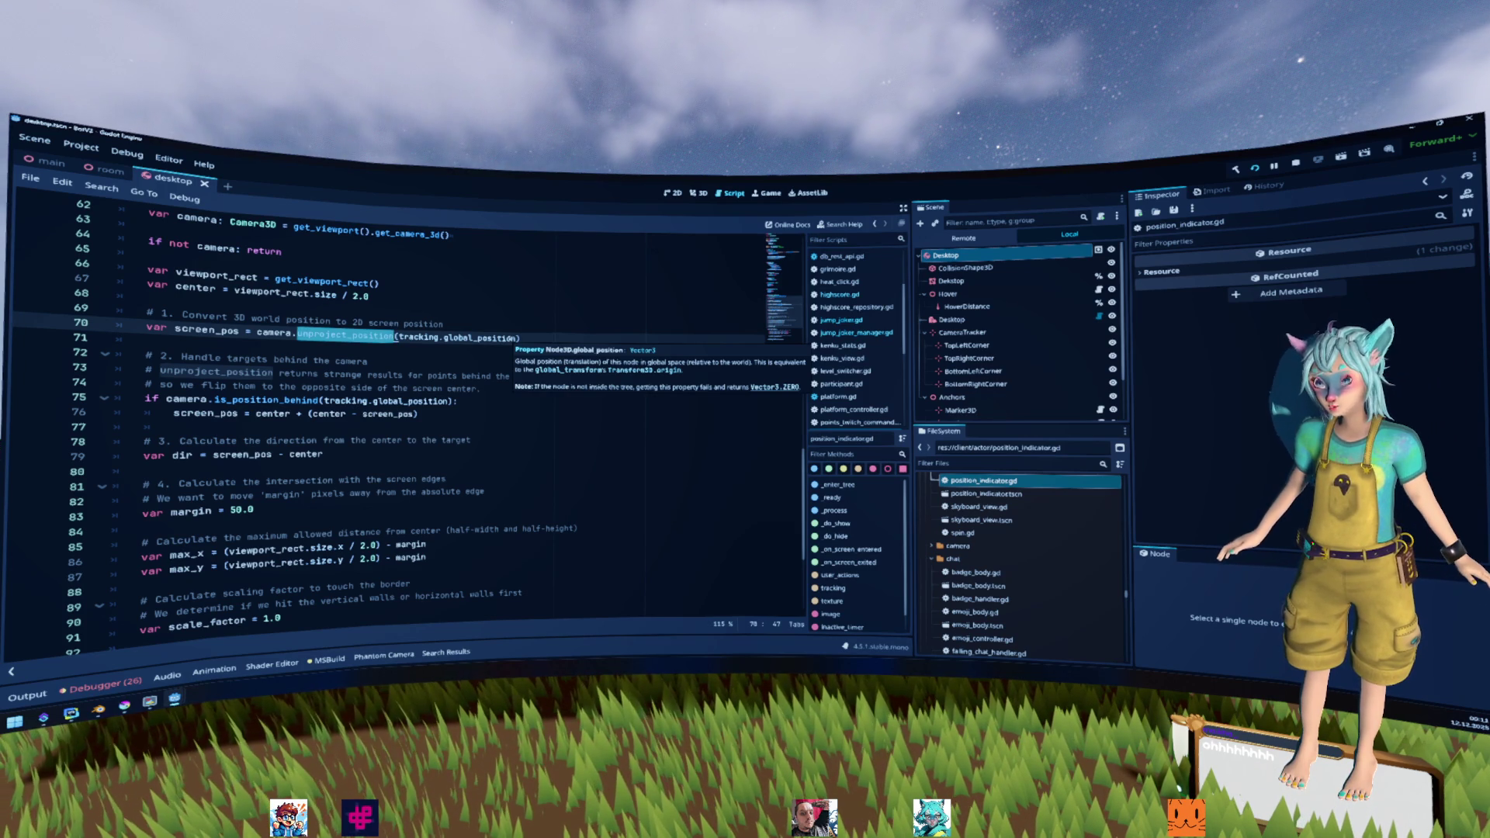
{"action": "left_click", "coordinate": [465, 376]}
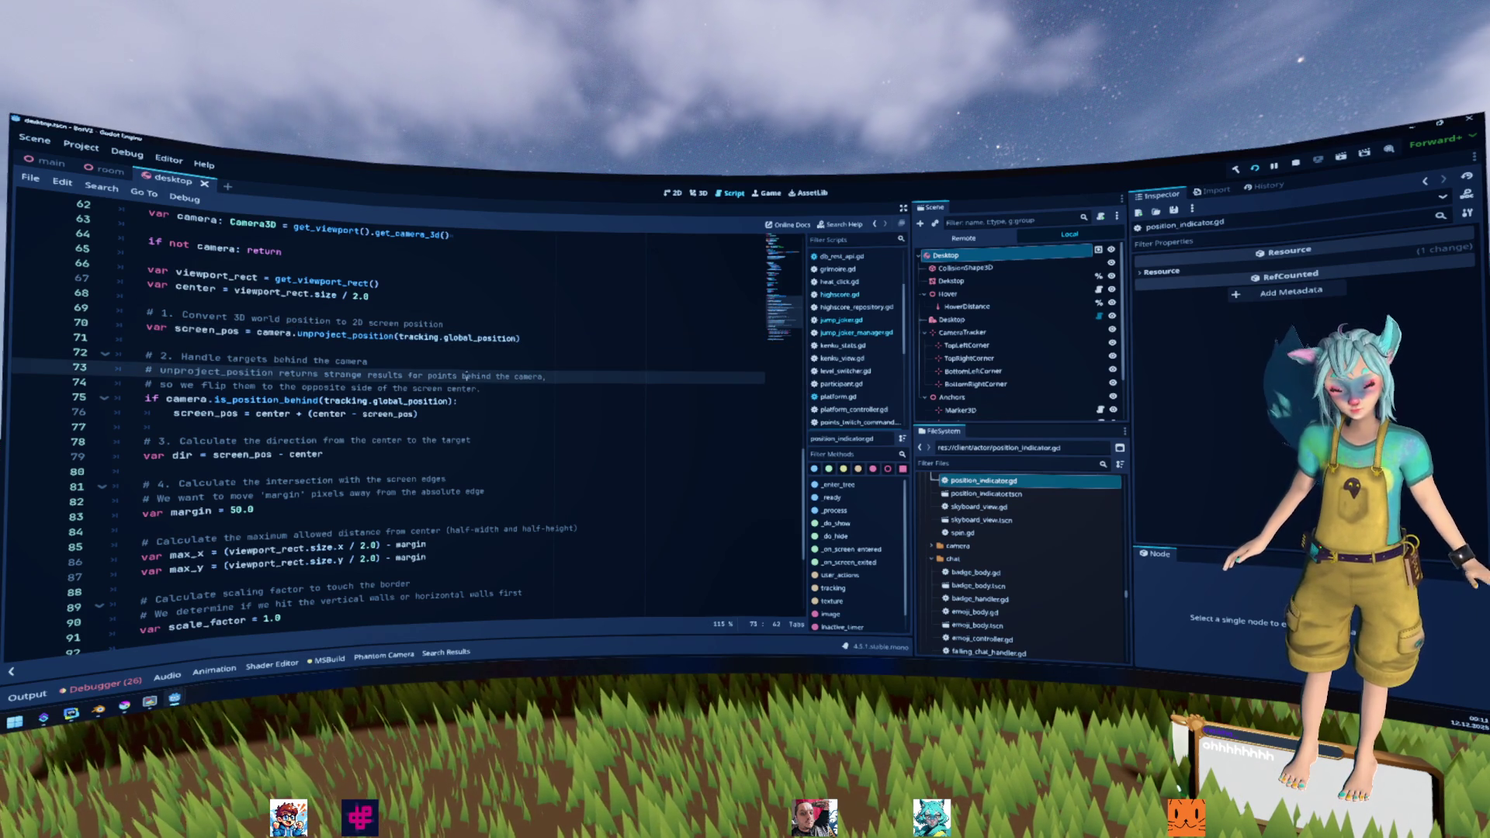
{"action": "left_click", "coordinate": [495, 402]}
{"action": "left_click", "coordinate": [235, 386]}
{"action": "left_click_drag", "start_coordinate": [170, 401], "coordinate": [364, 402]}
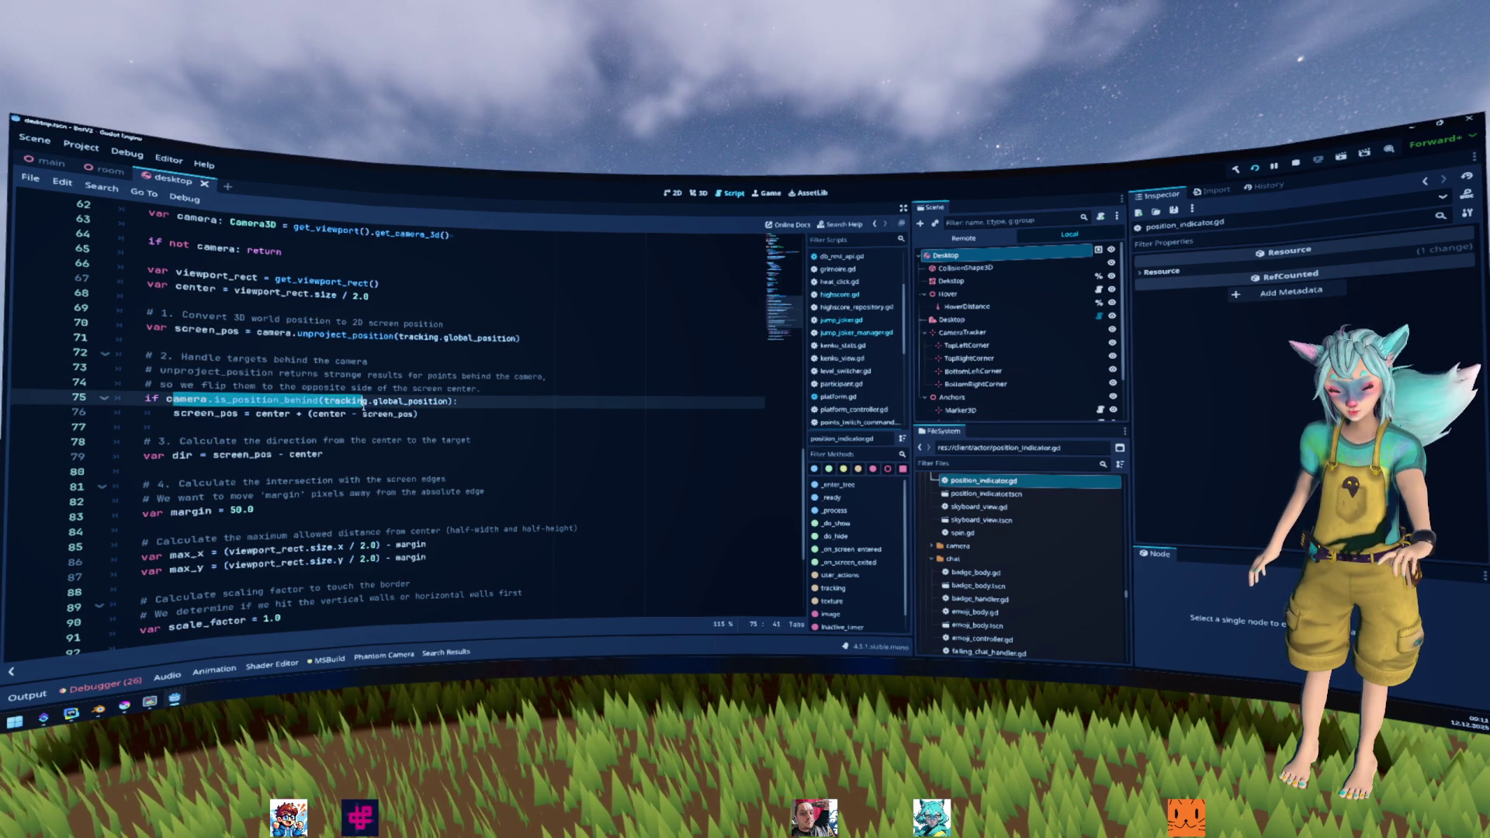
{"action": "left_click", "coordinate": [436, 402]}
{"action": "left_click_drag", "start_coordinate": [237, 414], "coordinate": [436, 421]}
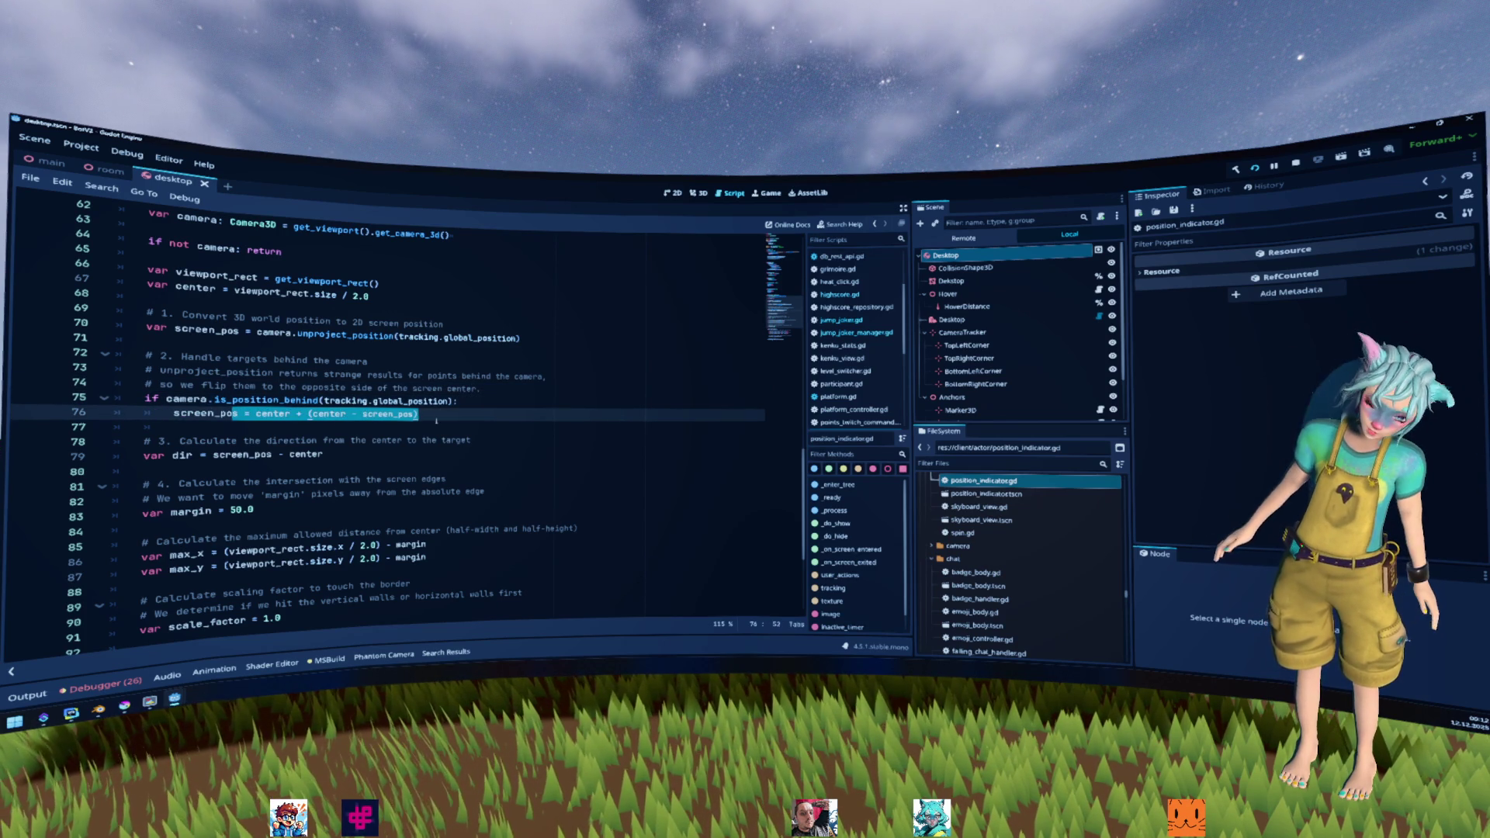
{"action": "left_click", "coordinate": [436, 419]}
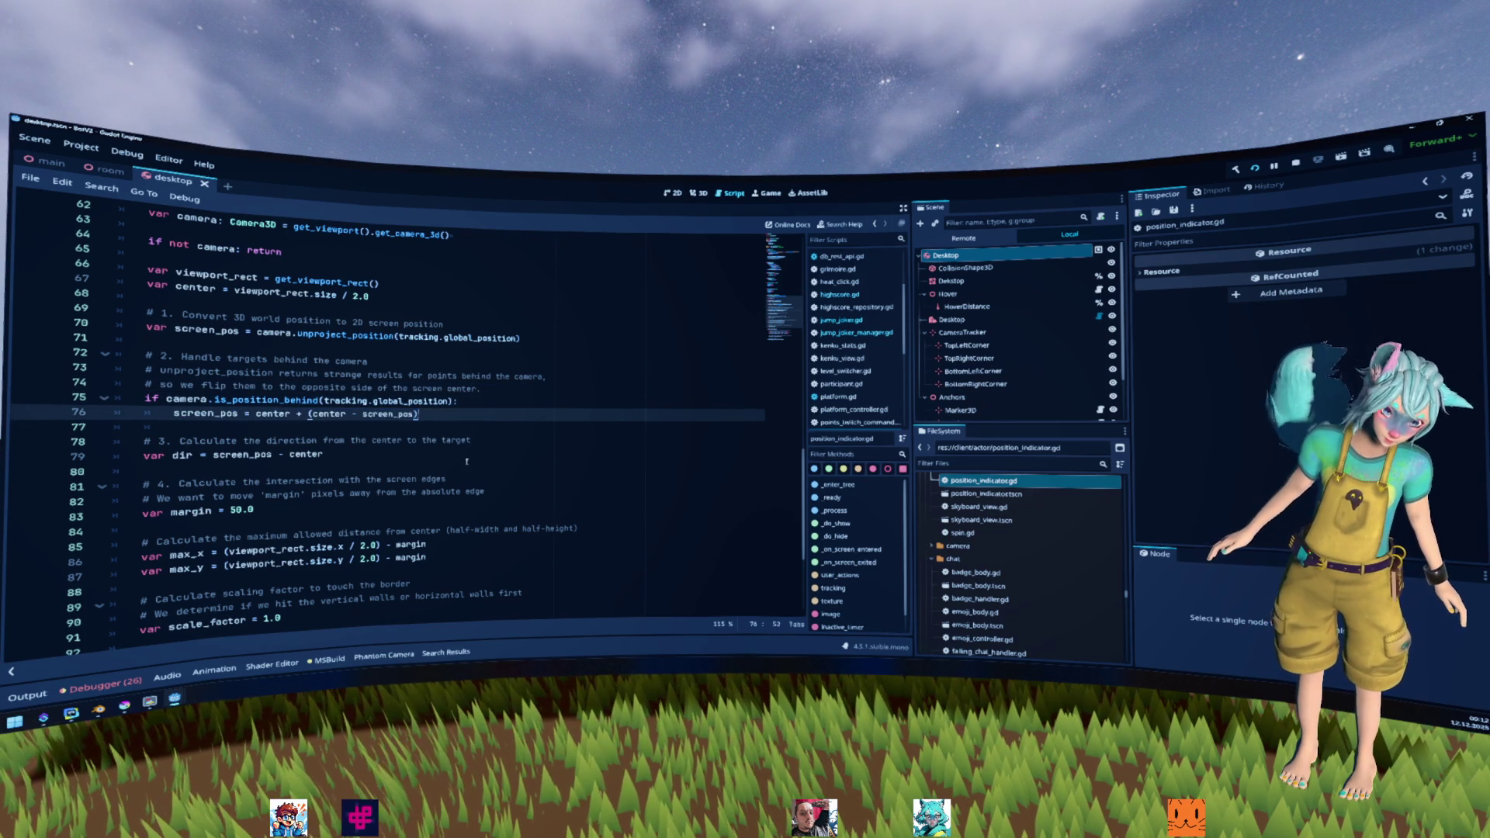
{"action": "left_click", "coordinate": [356, 455]}
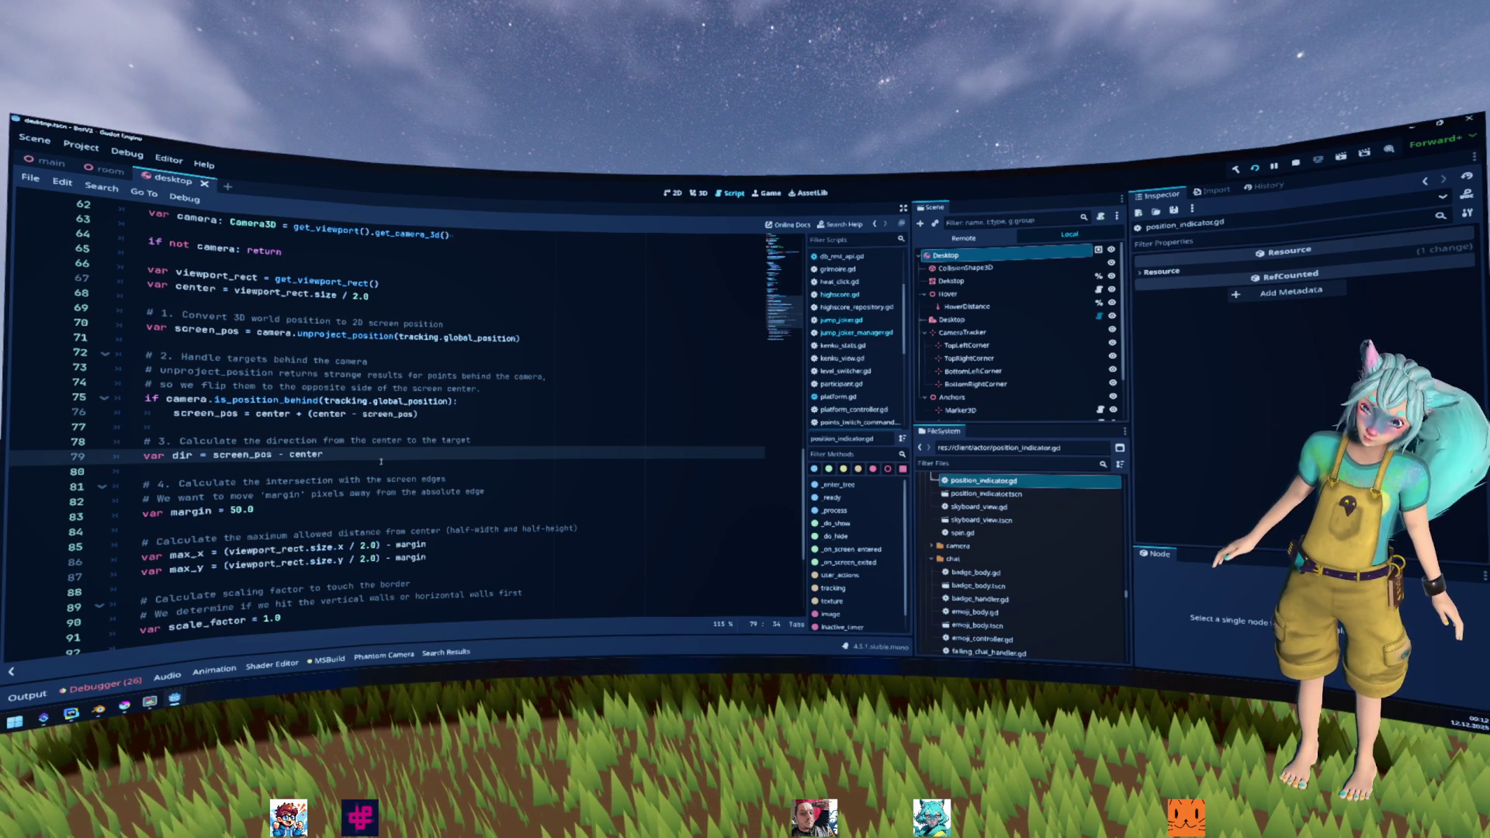
{"action": "key", "text": "ctrl+shift+Left"}
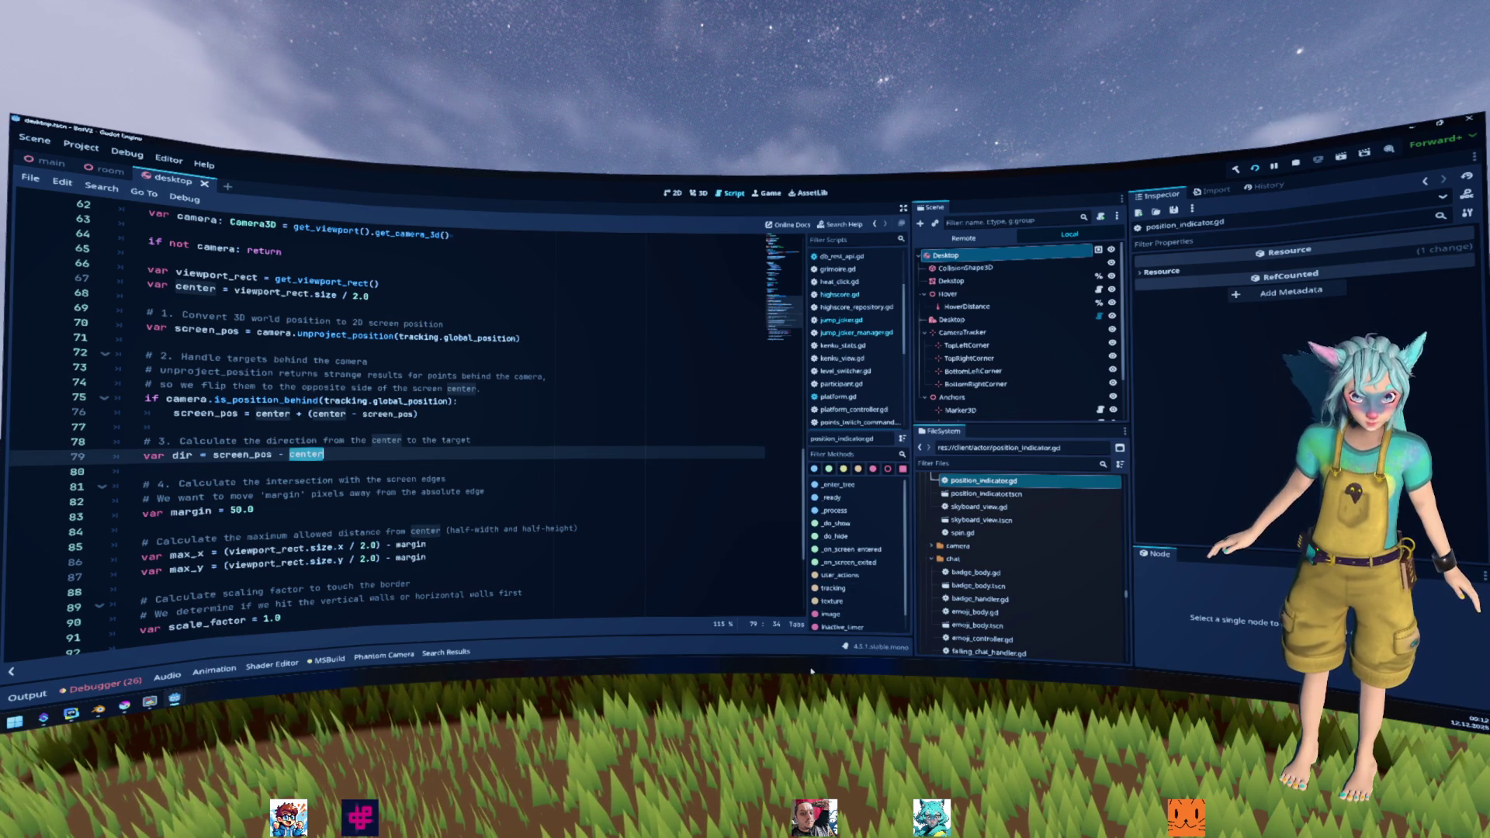
{"action": "scroll", "coordinate": [353, 594], "scroll_direction": "down", "scroll_amount": 1}
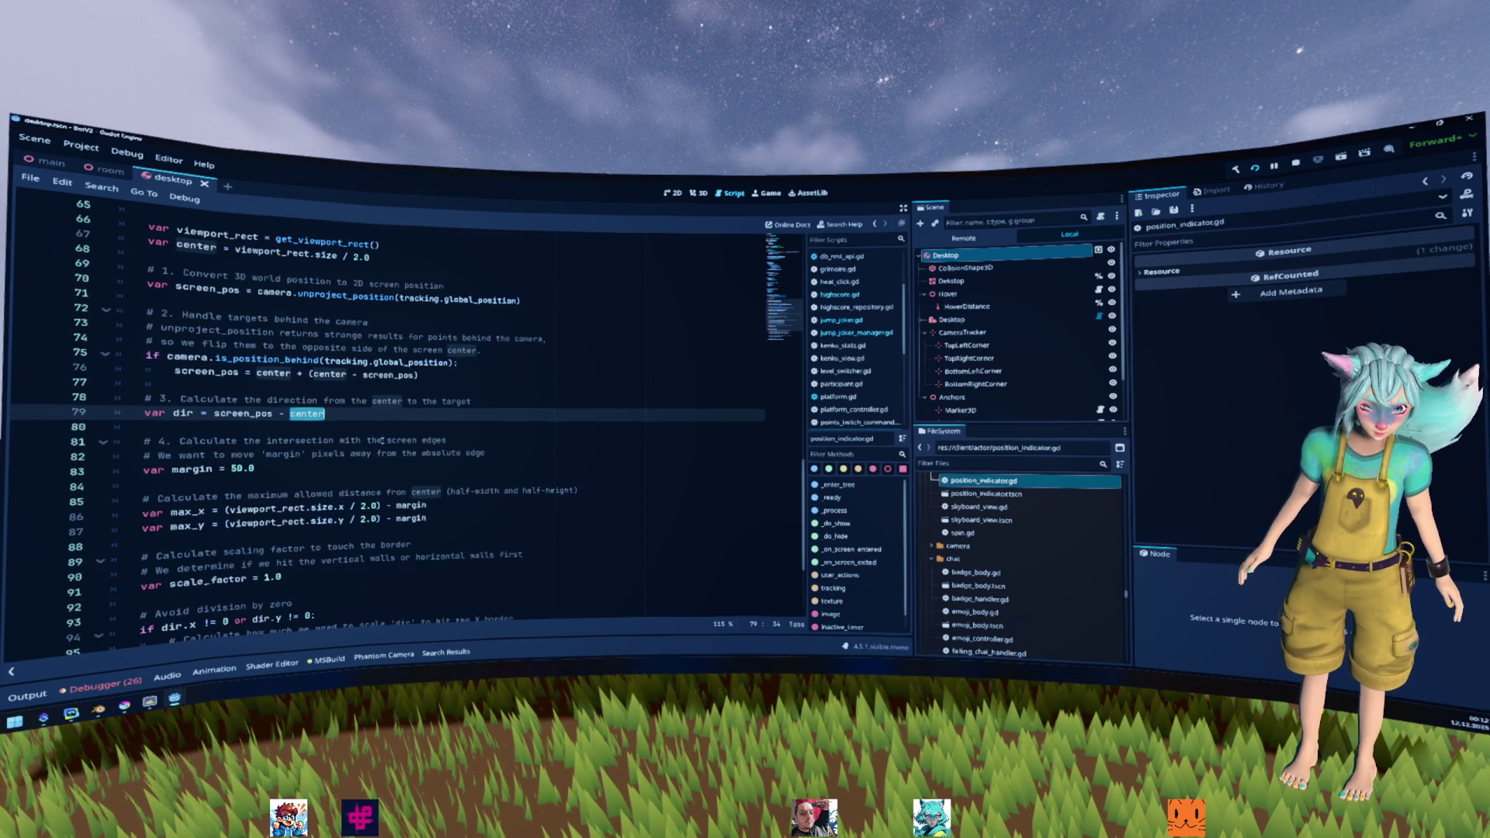
{"action": "left_click_drag", "start_coordinate": [117, 485], "coordinate": [158, 456]}
{"action": "left_click", "coordinate": [356, 472]}
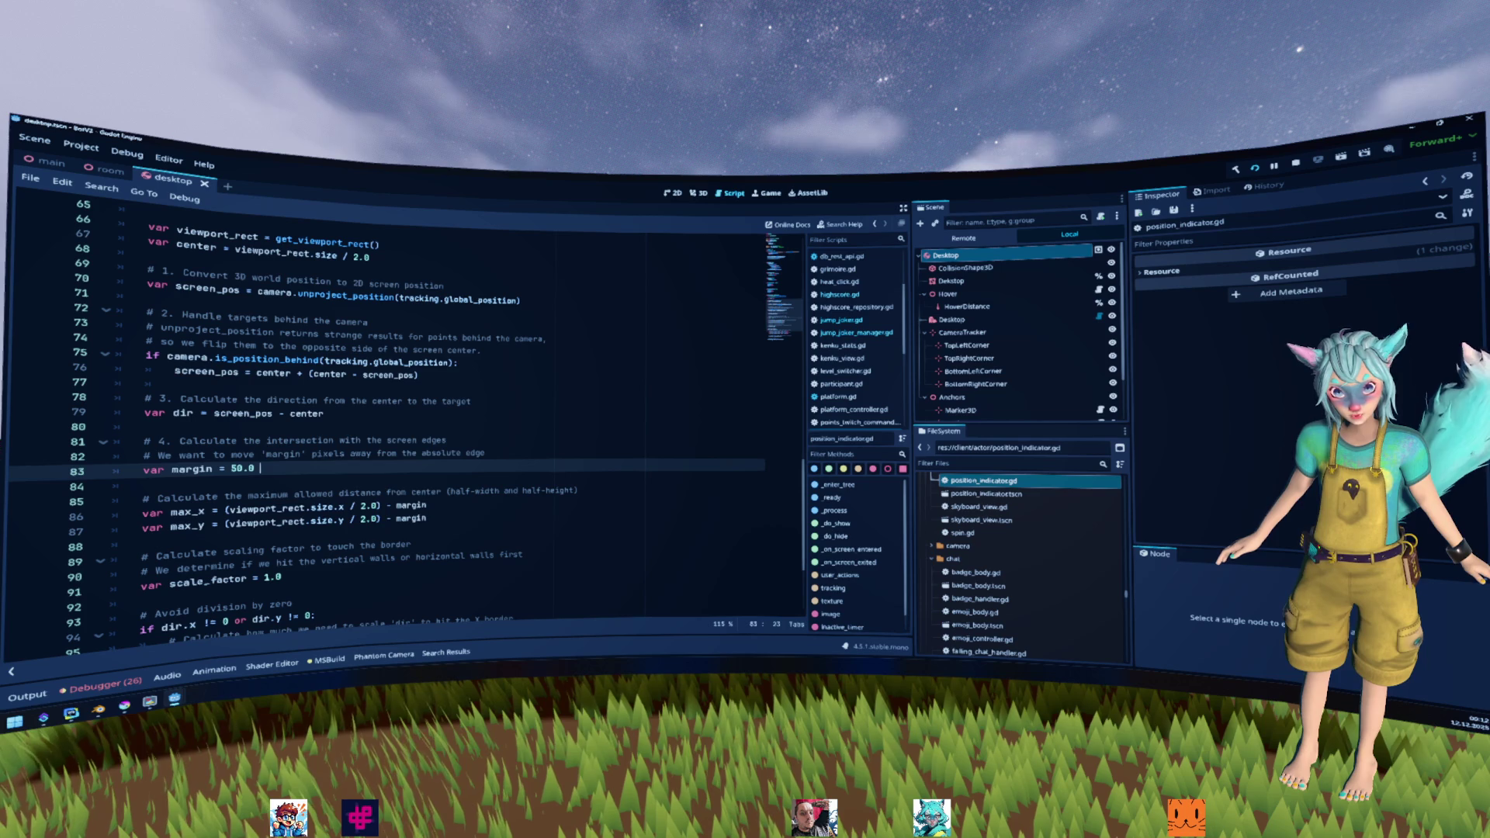
{"action": "scroll", "coordinate": [497, 396], "scroll_direction": "down", "scroll_amount": 2}
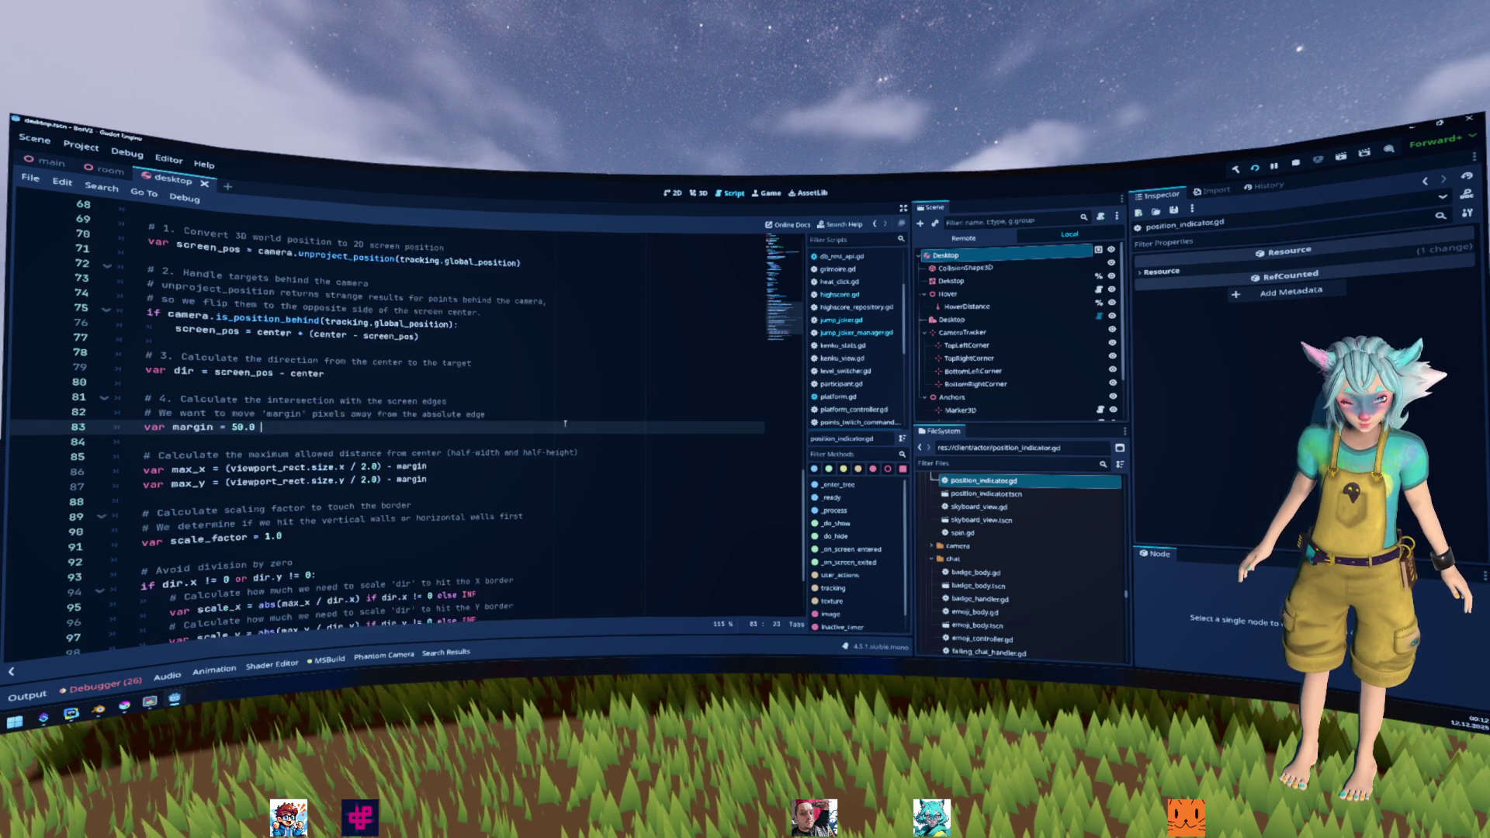
{"action": "left_click", "coordinate": [454, 433]}
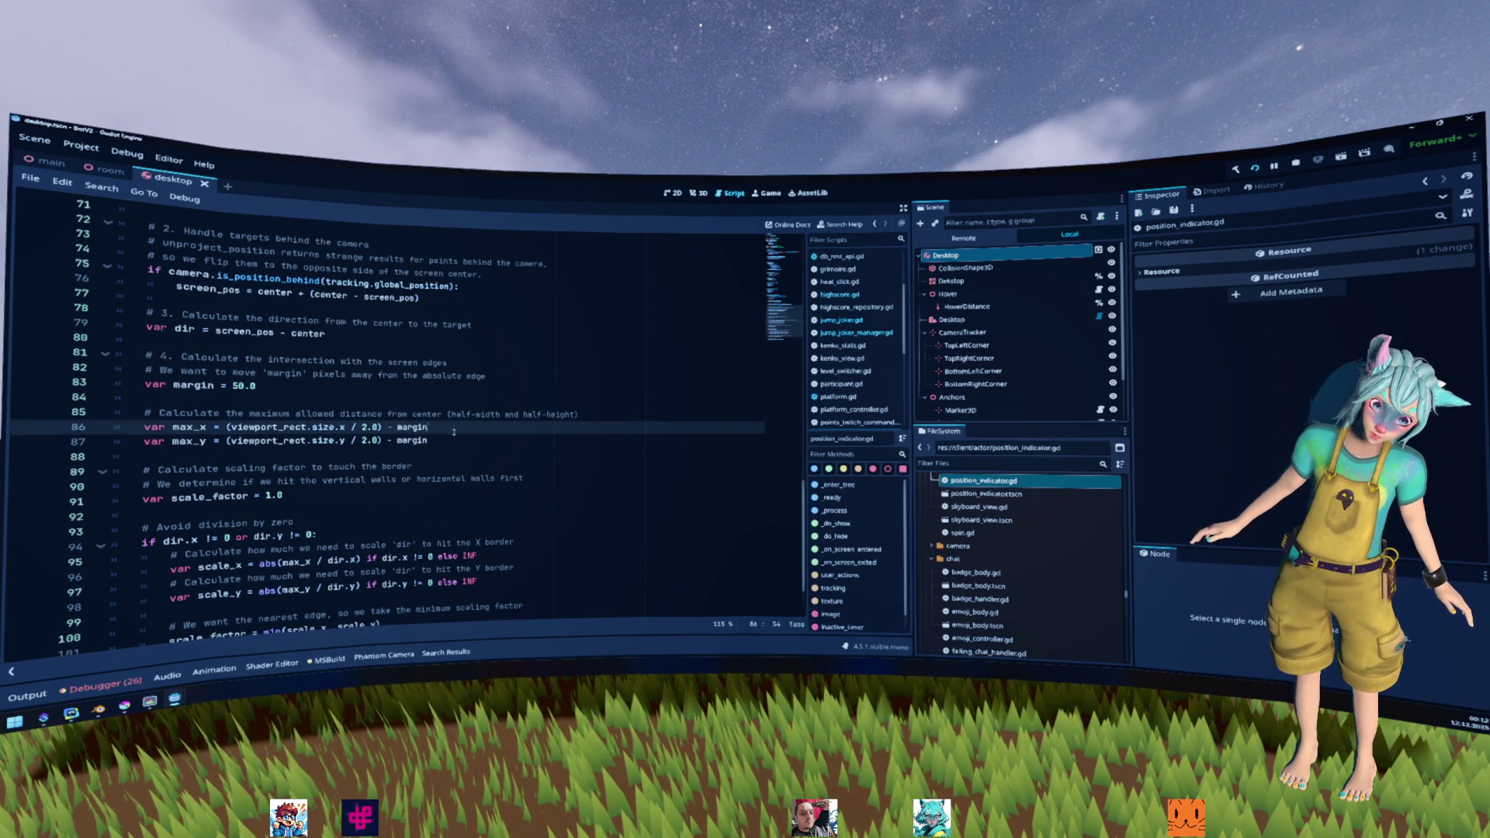
{"action": "left_click_drag", "start_coordinate": [443, 440], "coordinate": [96, 436]}
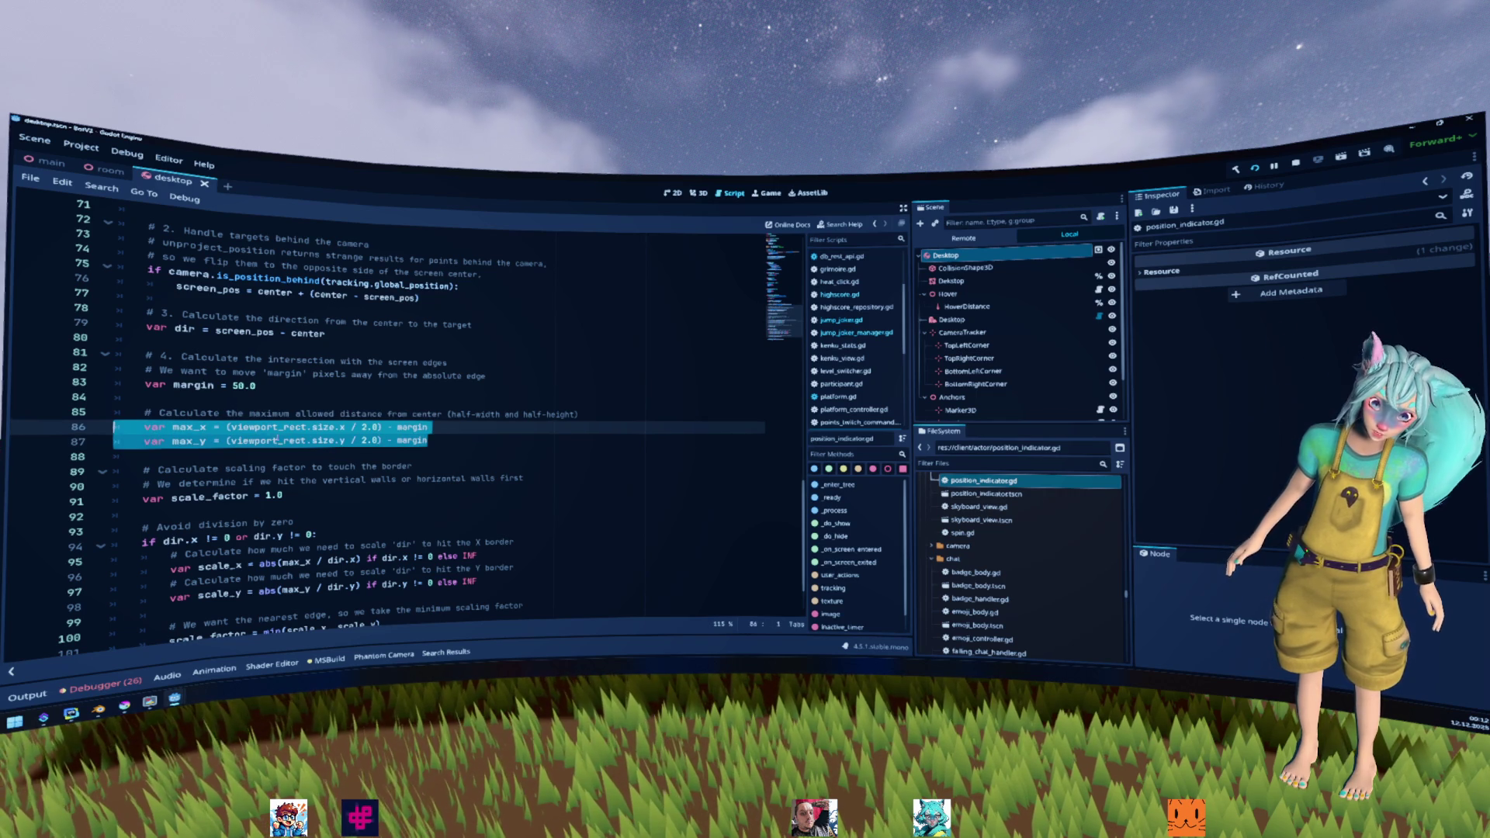
{"action": "scroll", "coordinate": [418, 410], "scroll_direction": "down", "scroll_amount": 1}
{"action": "left_click", "coordinate": [418, 410]}
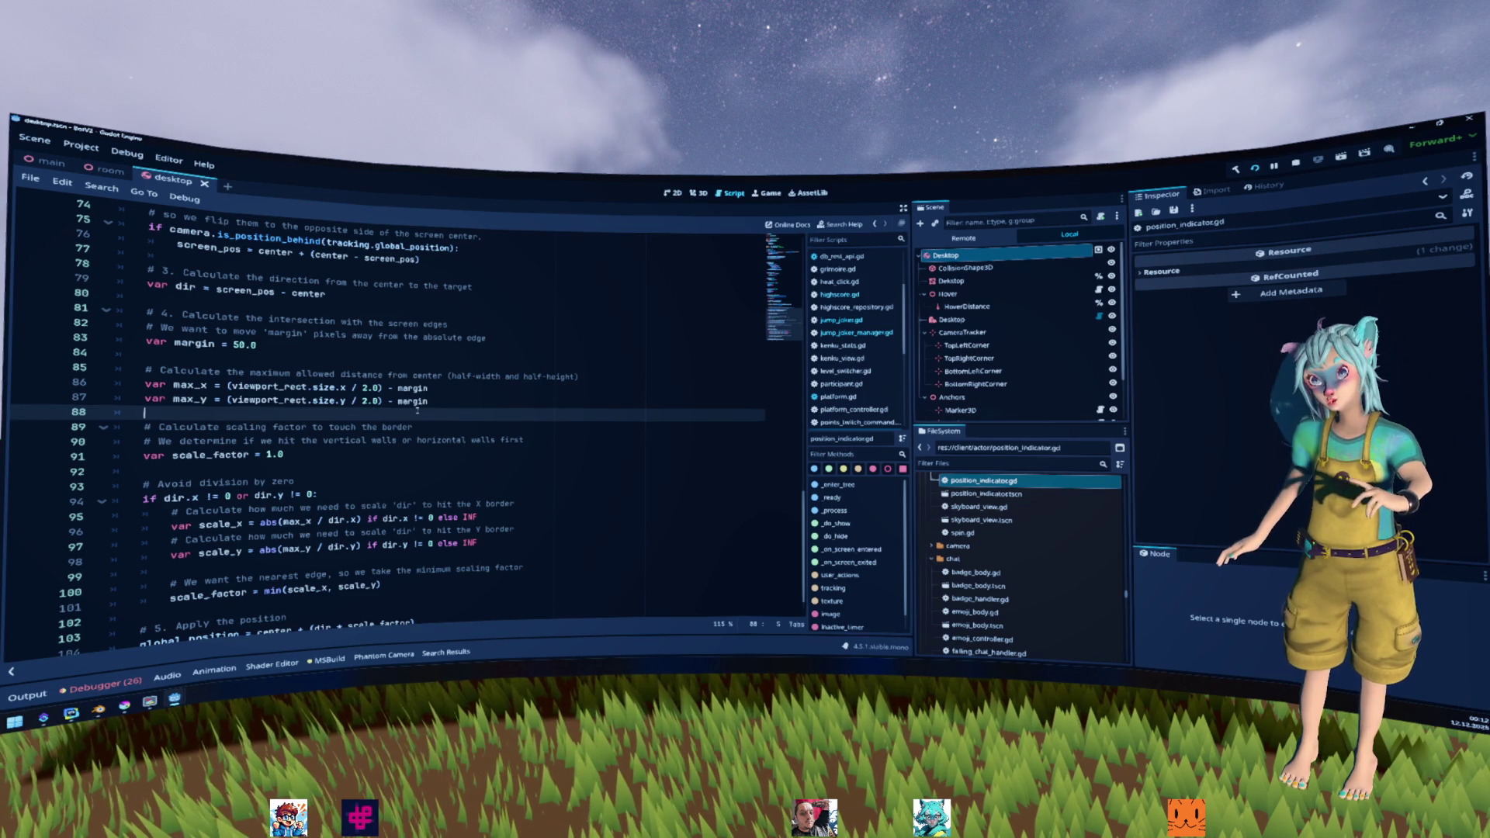
{"action": "scroll", "coordinate": [415, 414], "scroll_direction": "down", "scroll_amount": 1}
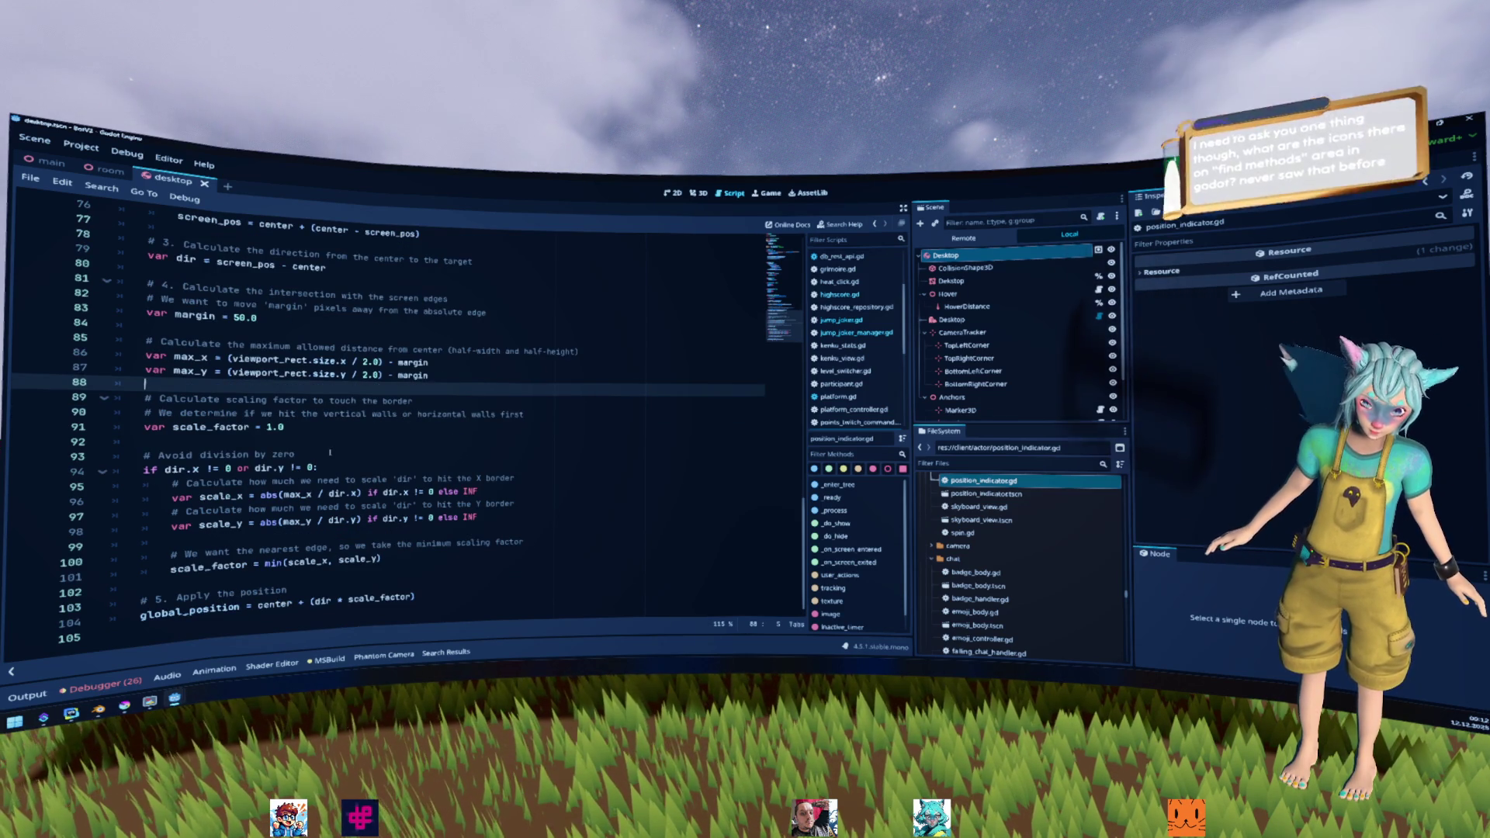
{"action": "left_click_drag", "start_coordinate": [320, 469], "coordinate": [114, 457]}
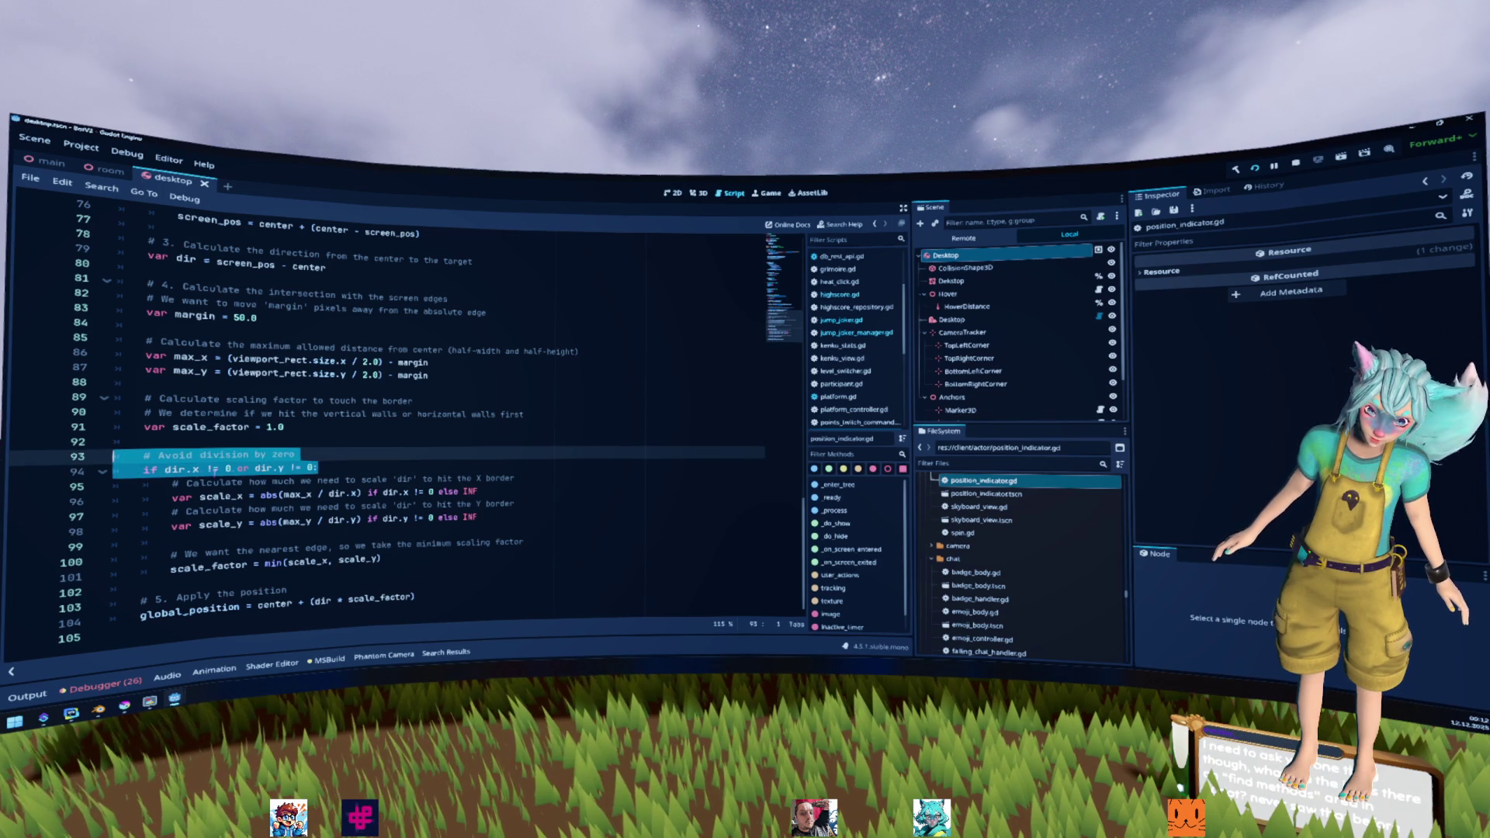
{"action": "left_click", "coordinate": [320, 469]}
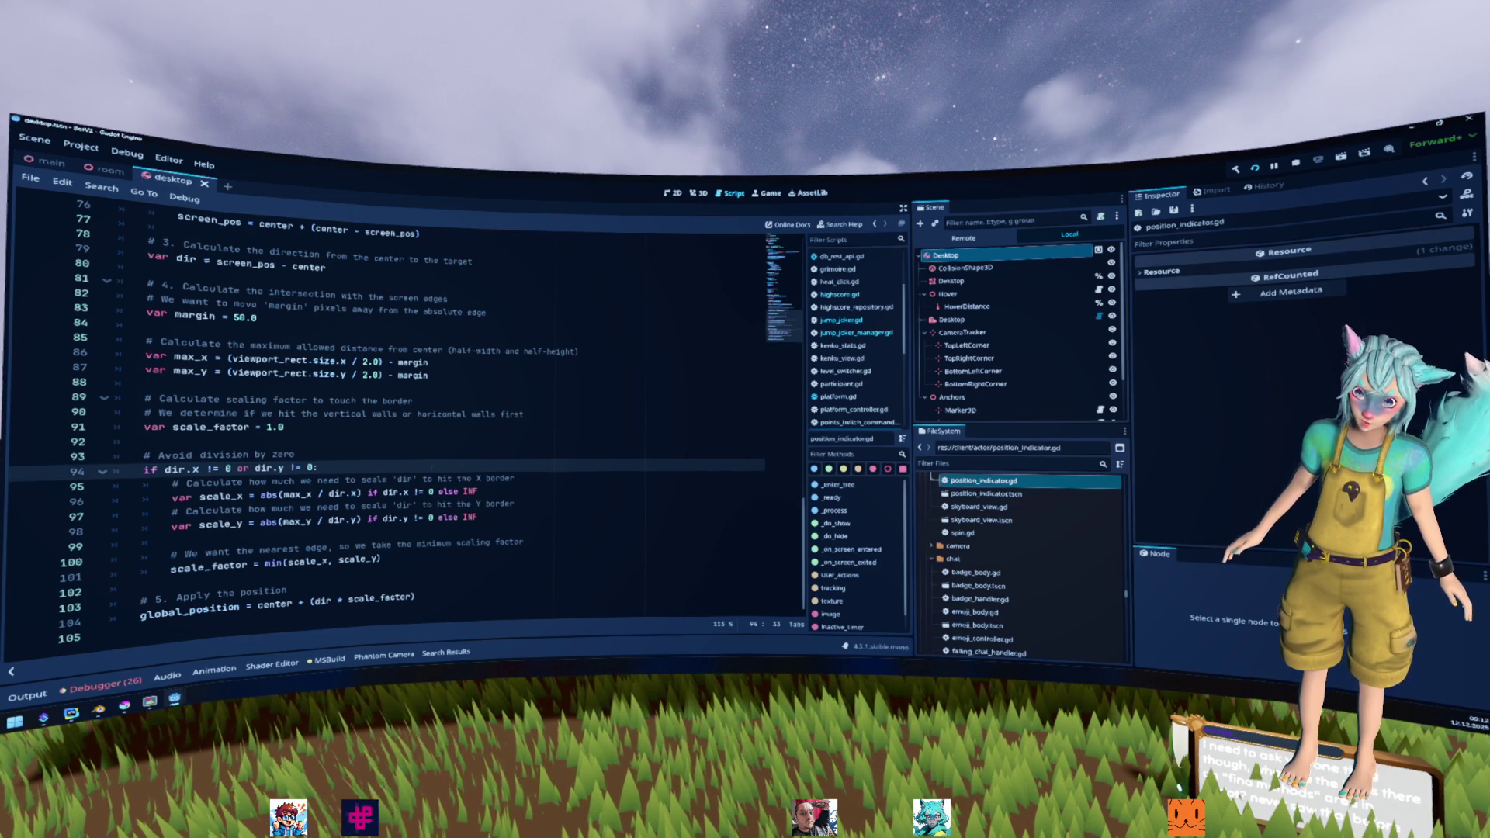
{"action": "left_click", "coordinate": [494, 535]}
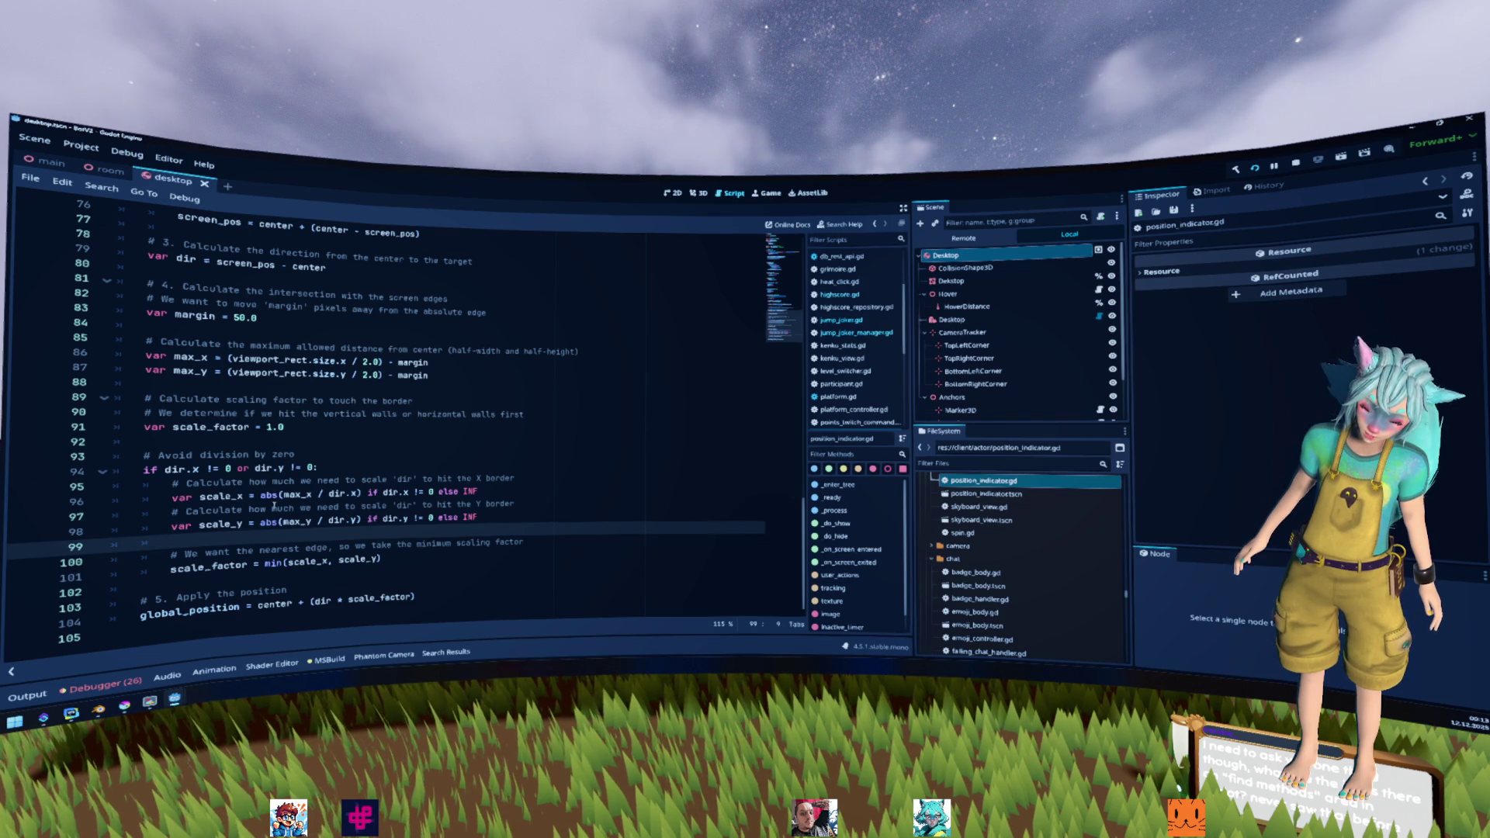
{"action": "left_click_drag", "start_coordinate": [257, 496], "coordinate": [363, 493]}
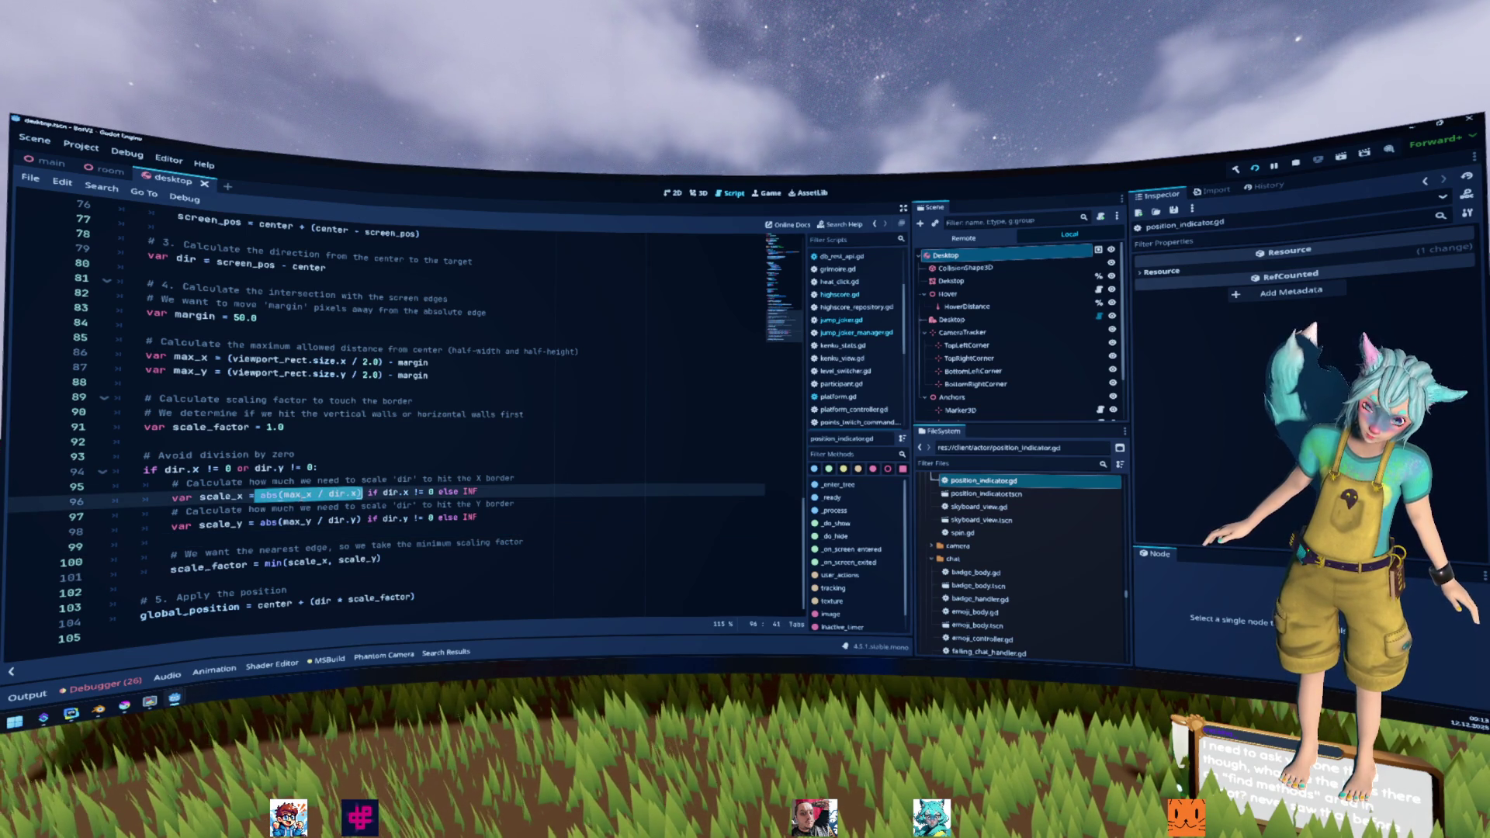
{"action": "double_click", "coordinate": [297, 495]}
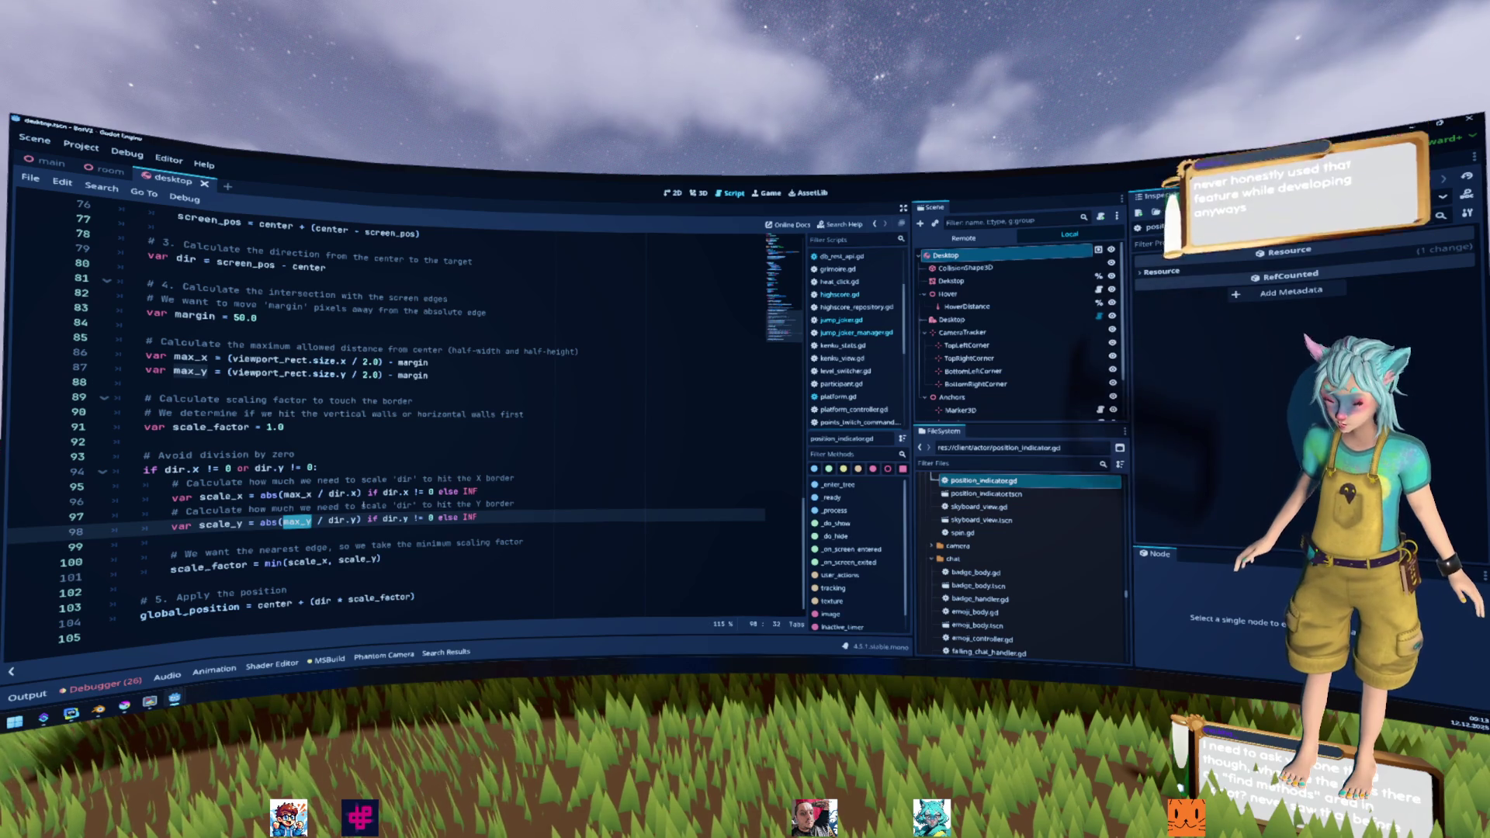
{"action": "left_click_drag", "start_coordinate": [381, 559], "coordinate": [211, 566]}
{"action": "left_click", "coordinate": [325, 598]}
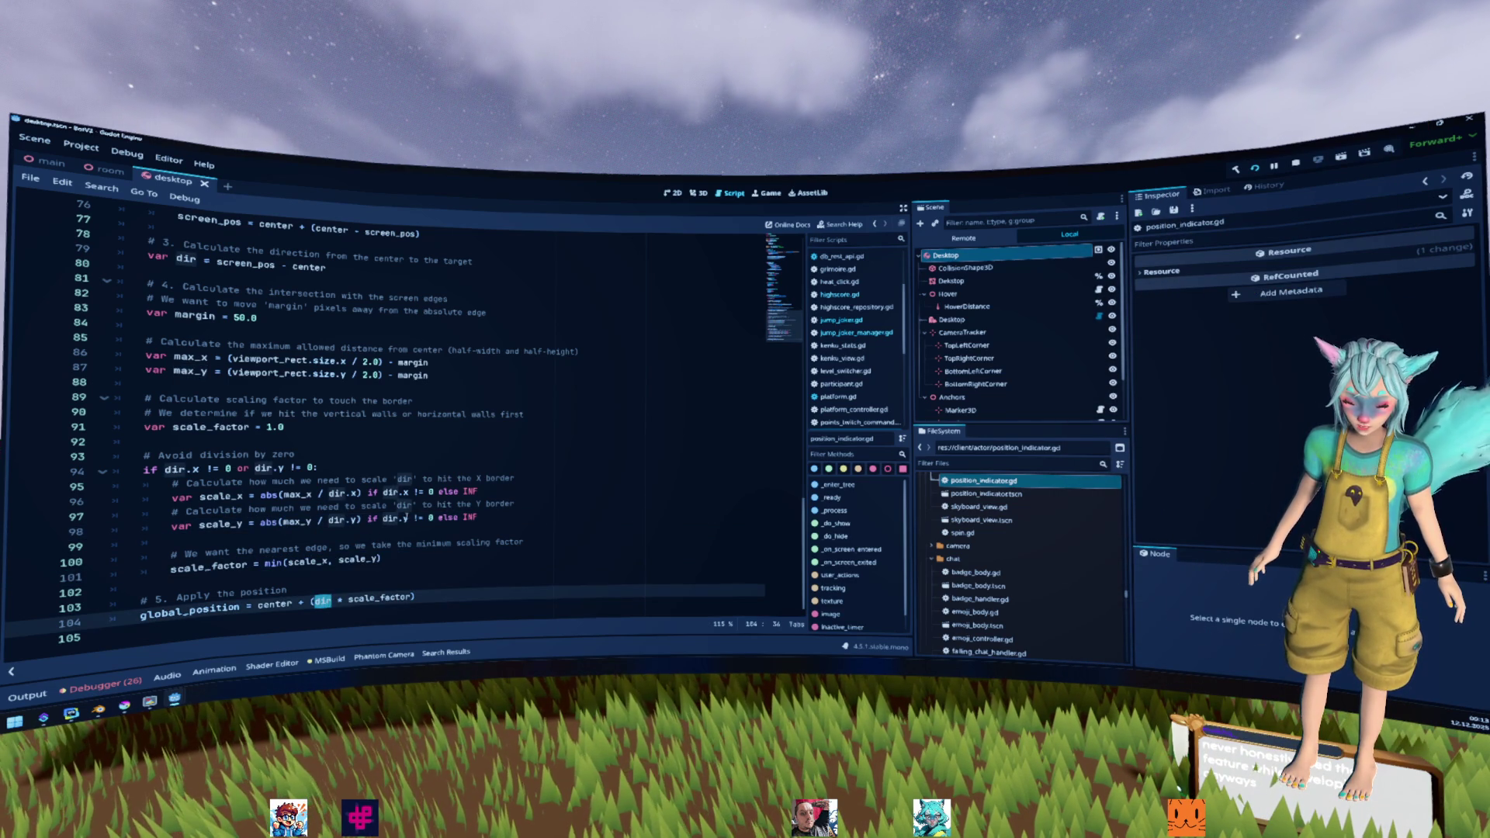
{"action": "double_click", "coordinate": [378, 599]}
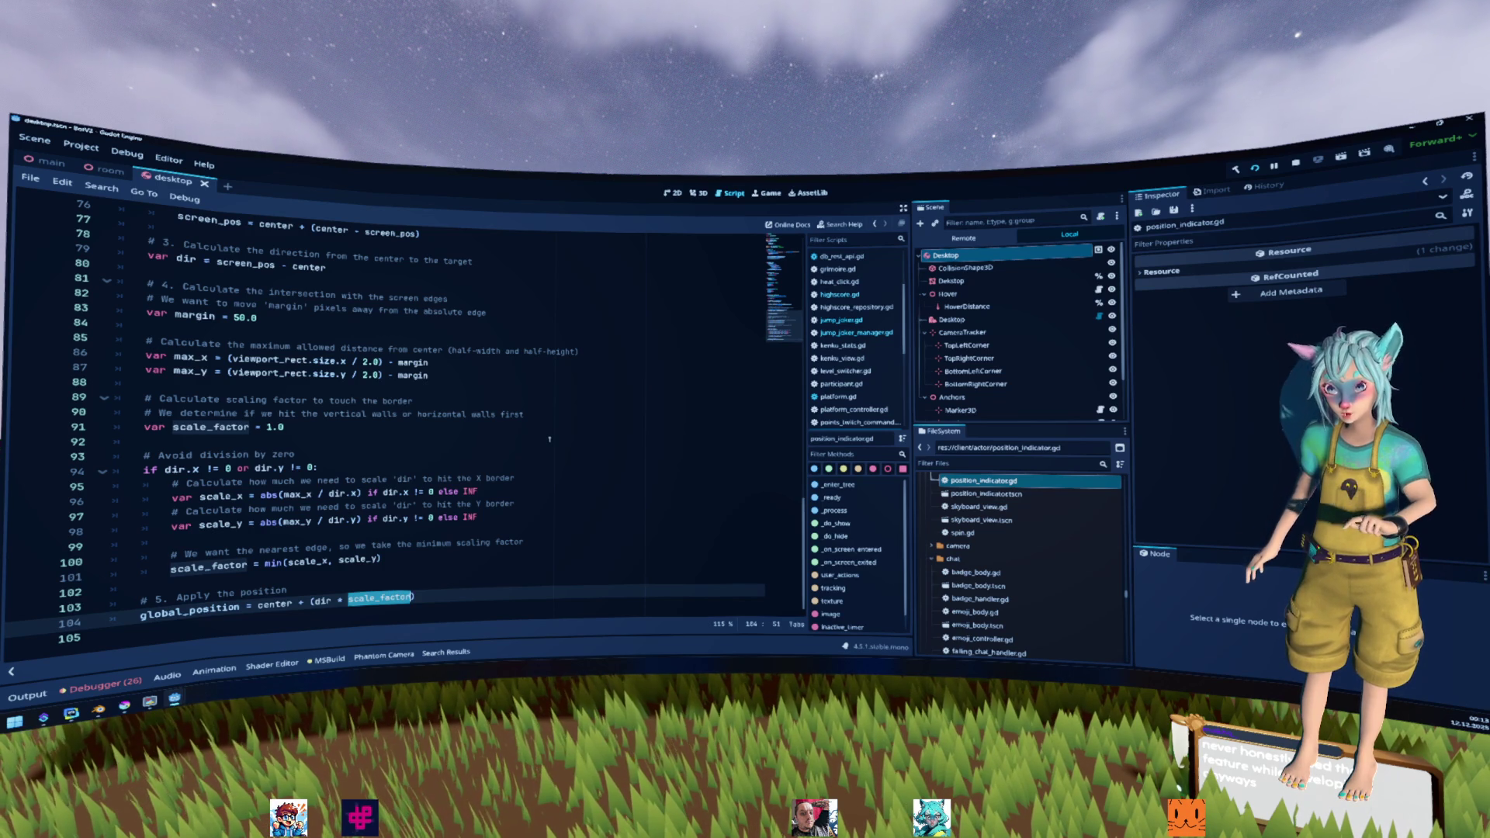
{"action": "left_click", "coordinate": [273, 605]}
{"action": "double_click", "coordinate": [273, 604]}
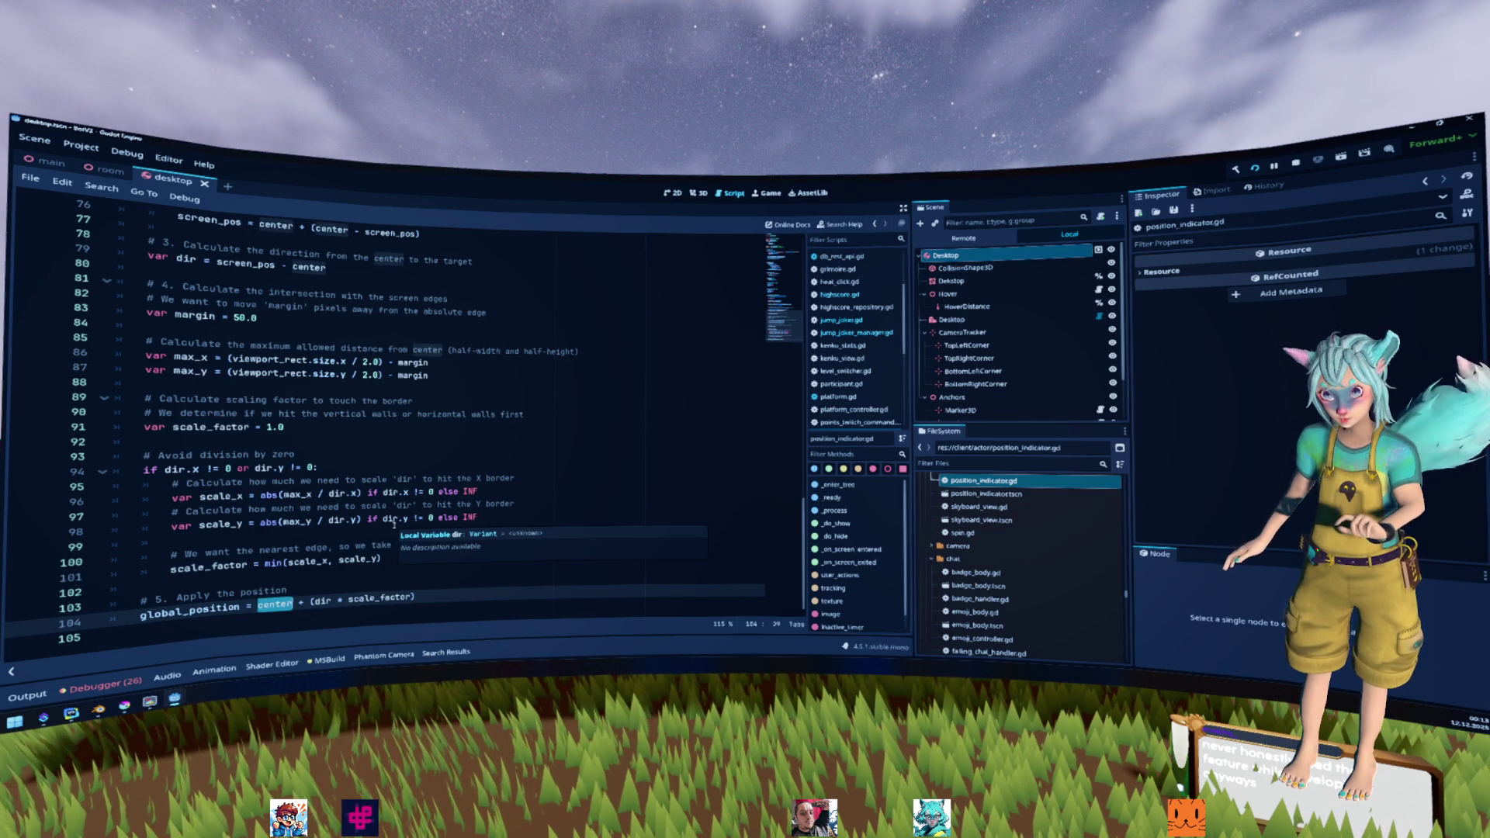
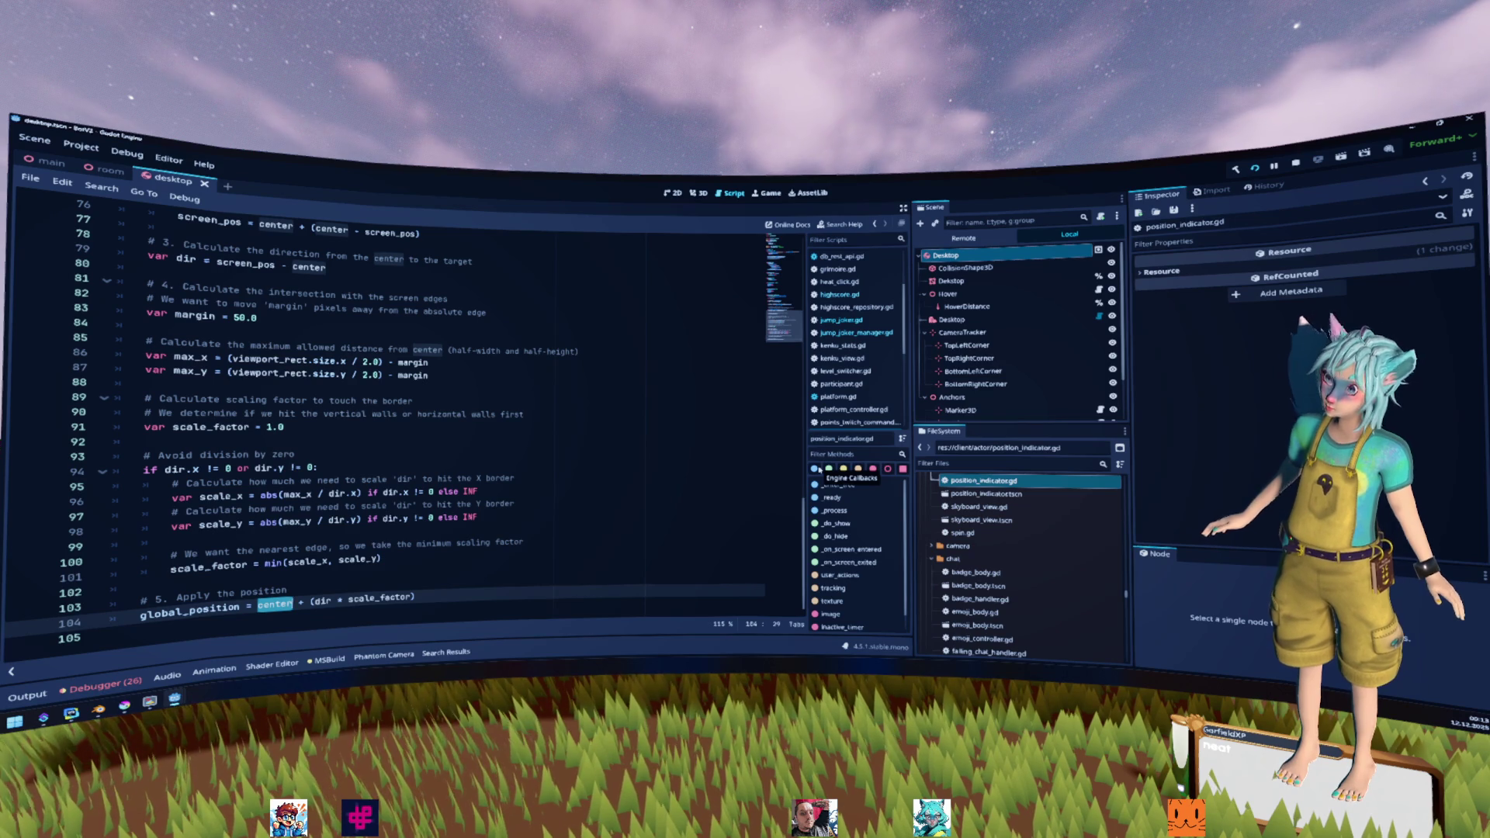
Check the Script-IDE entry in the Project Settings plugin list, then close the settings.
{"action": "left_click", "coordinate": [431, 375]}
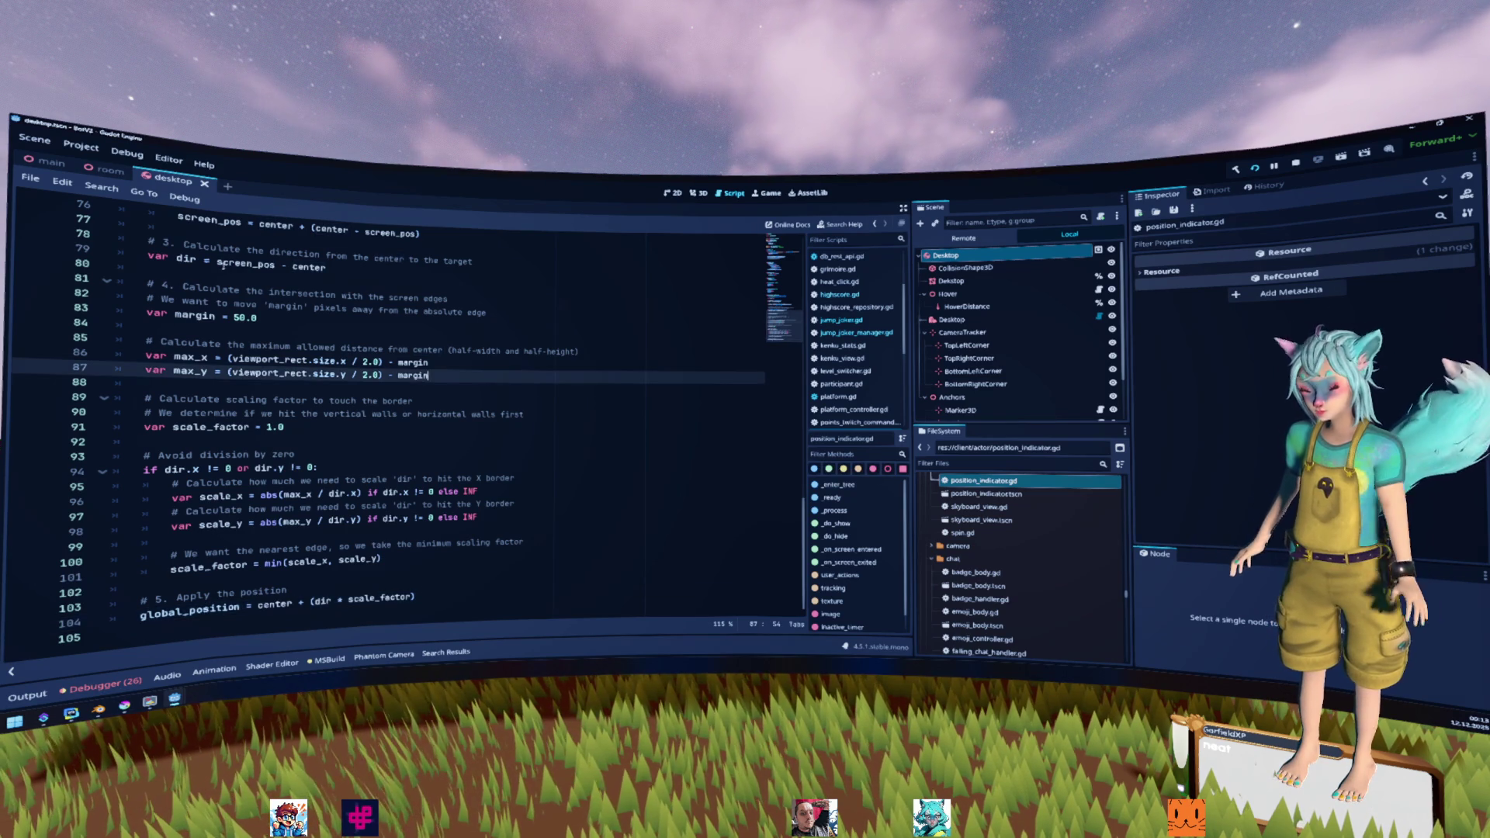
{"action": "left_click", "coordinate": [80, 146]}
{"action": "left_click", "coordinate": [116, 163]}
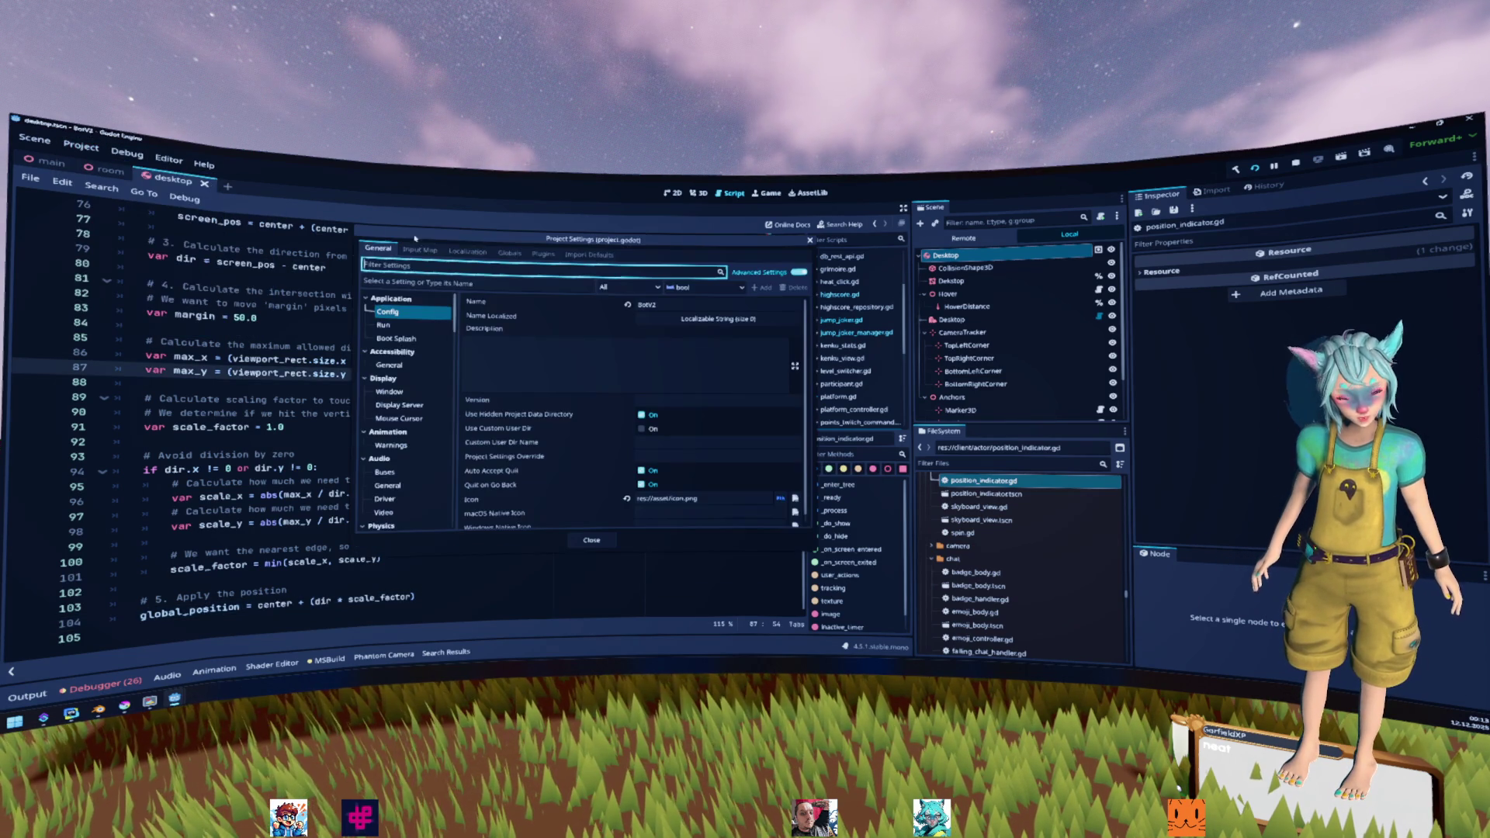
{"action": "left_click", "coordinate": [543, 254]}
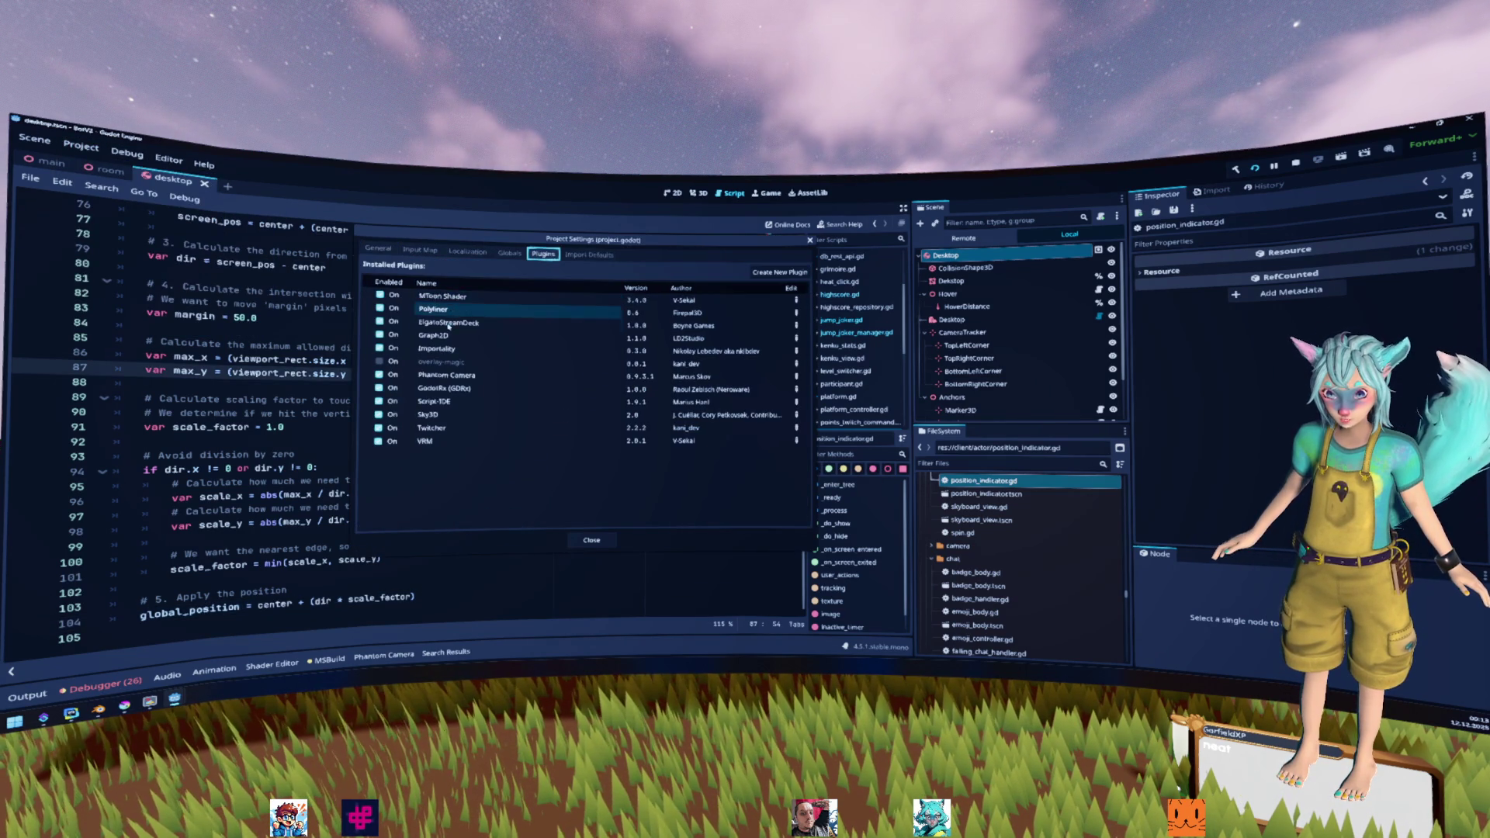
{"action": "left_click", "coordinate": [590, 401]}
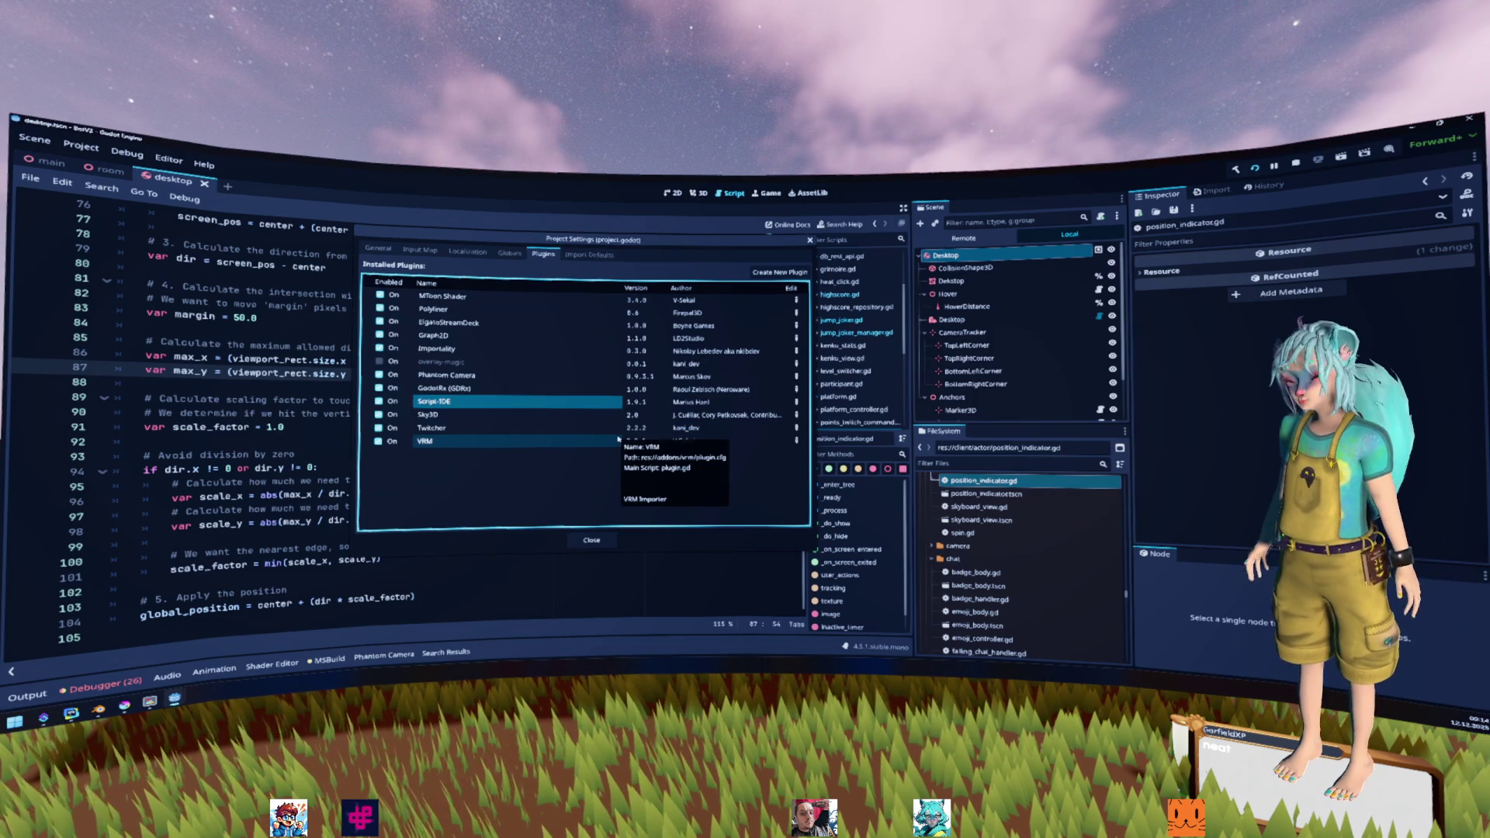
{"action": "key", "text": "Escape"}
Quick-search project files for 'indica', then go back to the code.
{"action": "key", "text": "shift+alt+o"}
{"action": "type", "text": "indica"}
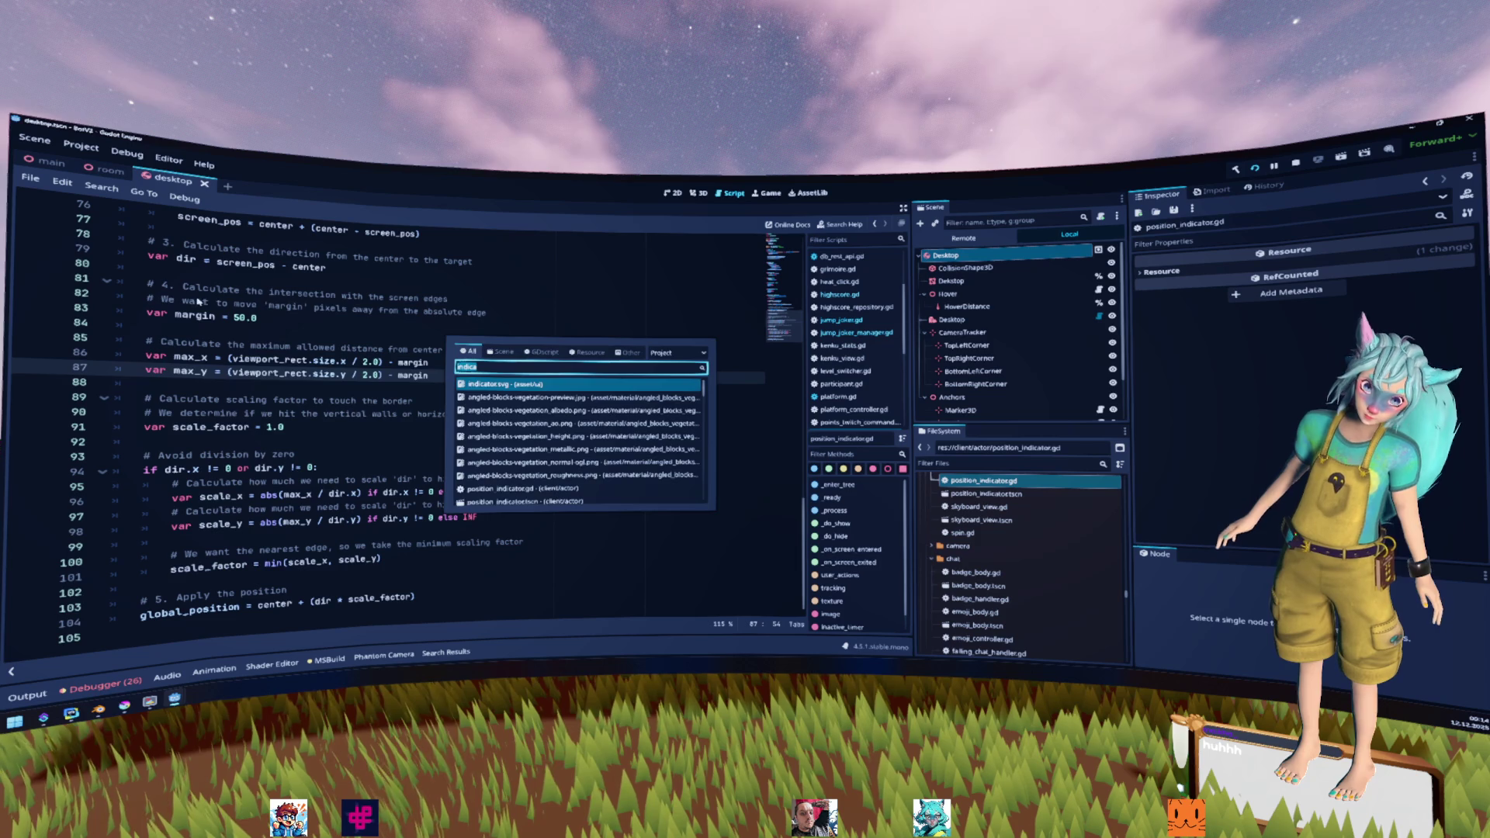
{"action": "left_click", "coordinate": [309, 307]}
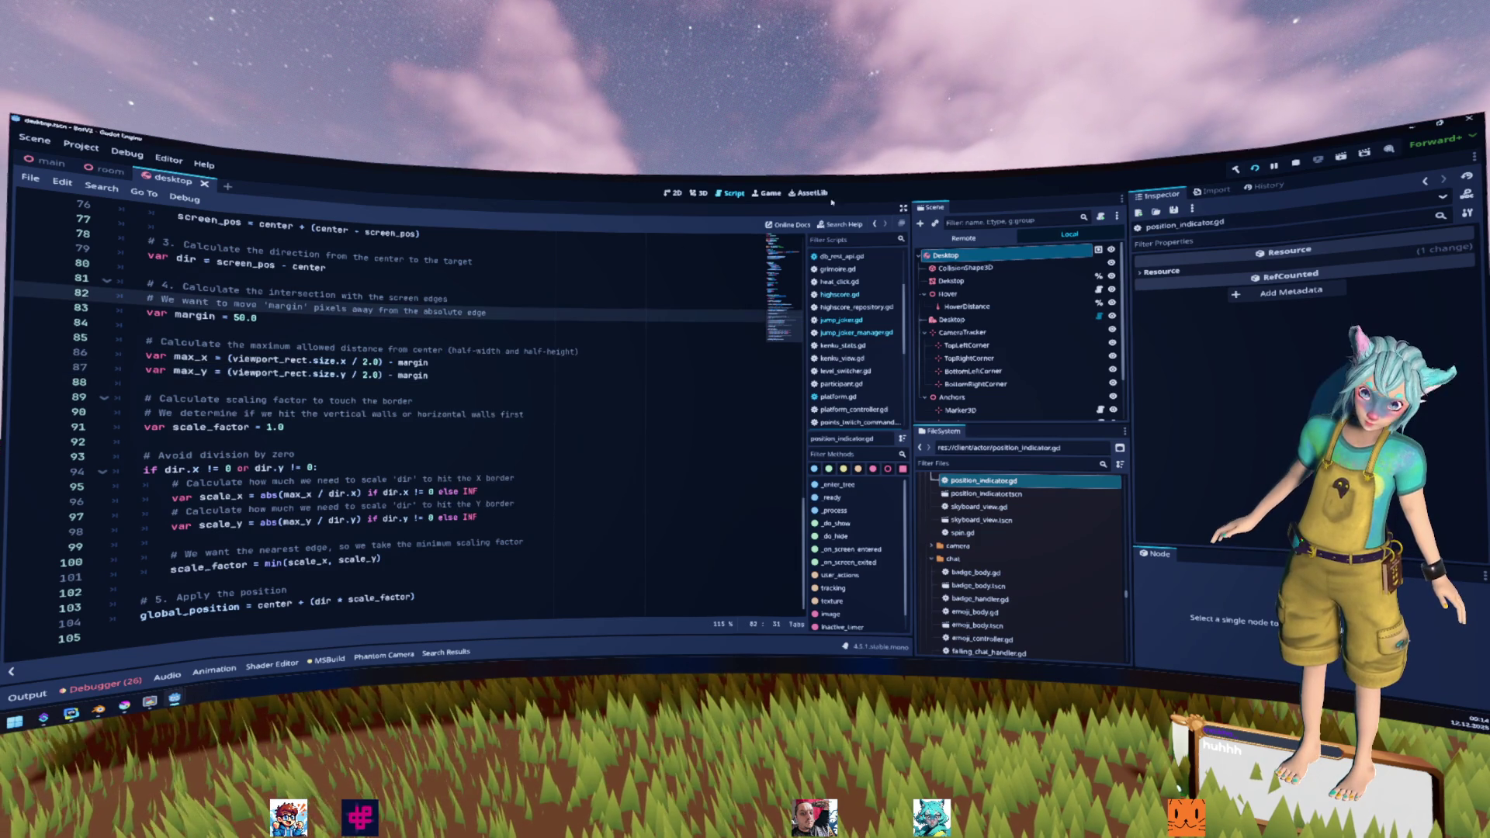
View the Script-IDE entry found by searching 'script-ide' in AssetLib, then return to the main scene's script.
{"action": "left_click", "coordinate": [808, 193]}
{"action": "type", "text": "sc"}
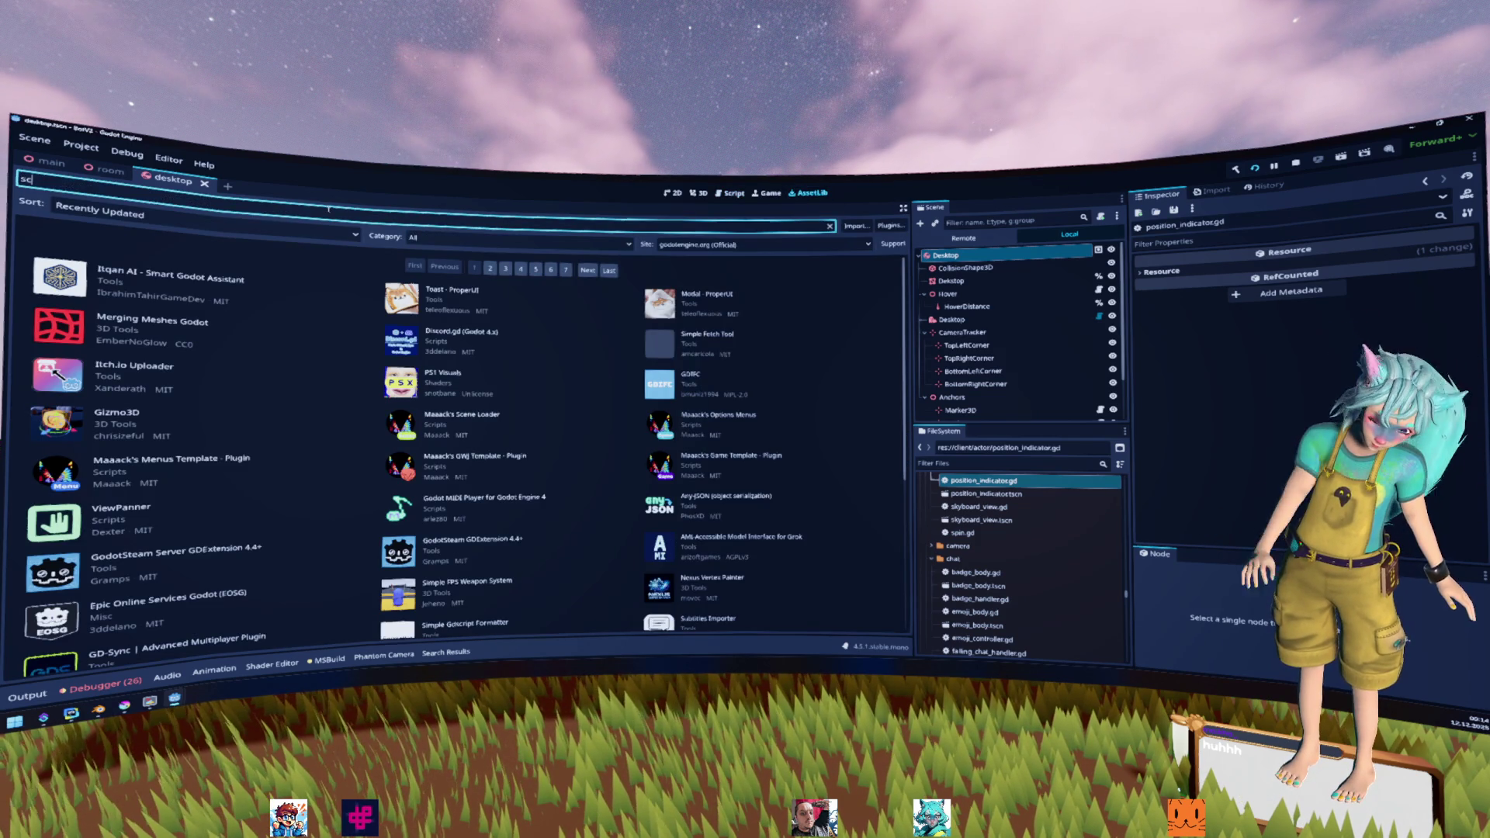
{"action": "type", "text": "riptide"}
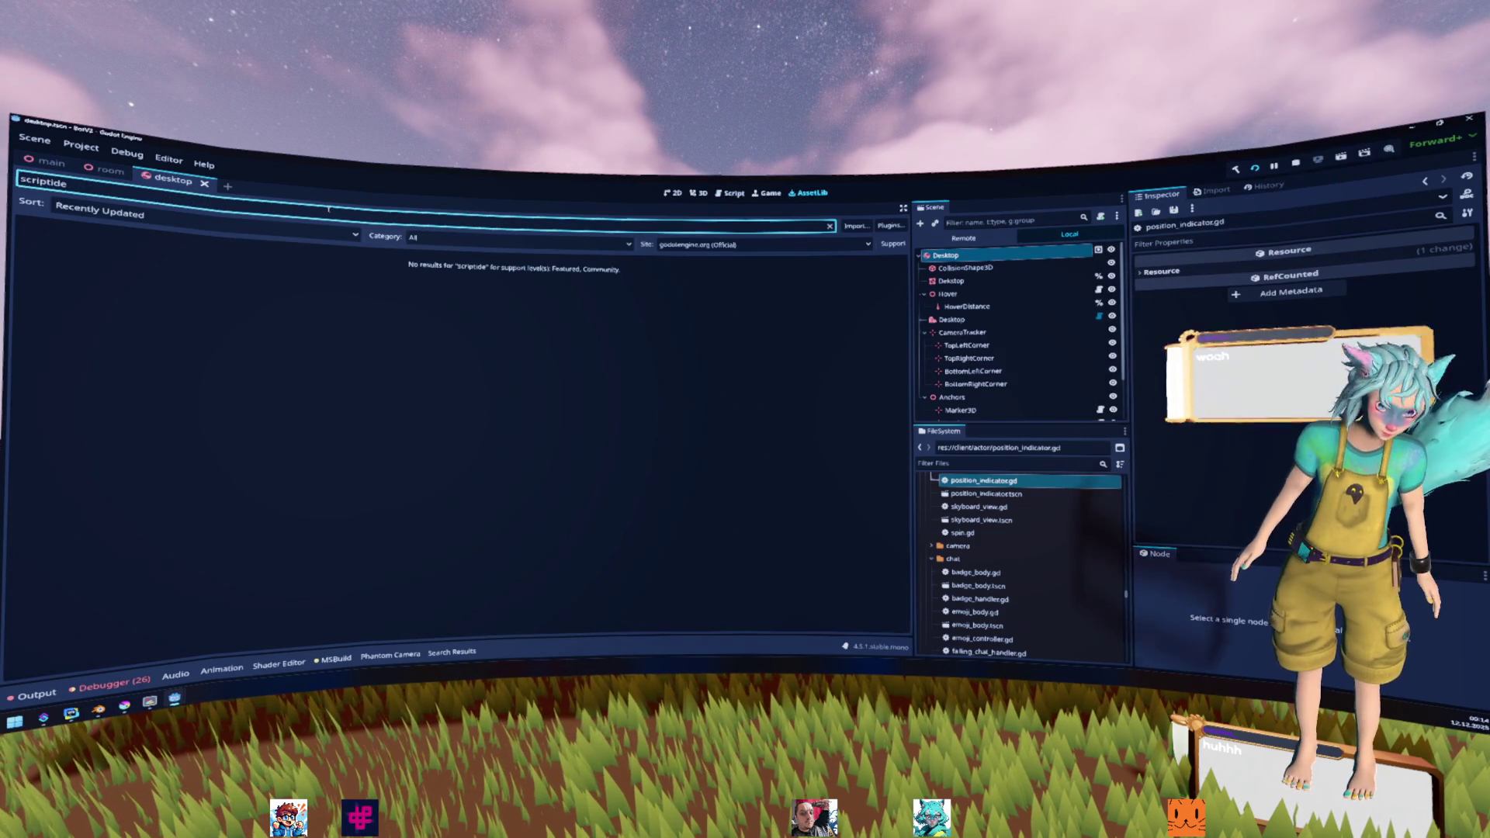
{"action": "key", "text": "BackSpace"}
{"action": "key", "text": "BackSpace"}
{"action": "key", "text": "BackSpace"}
{"action": "type", "text": "ide"}
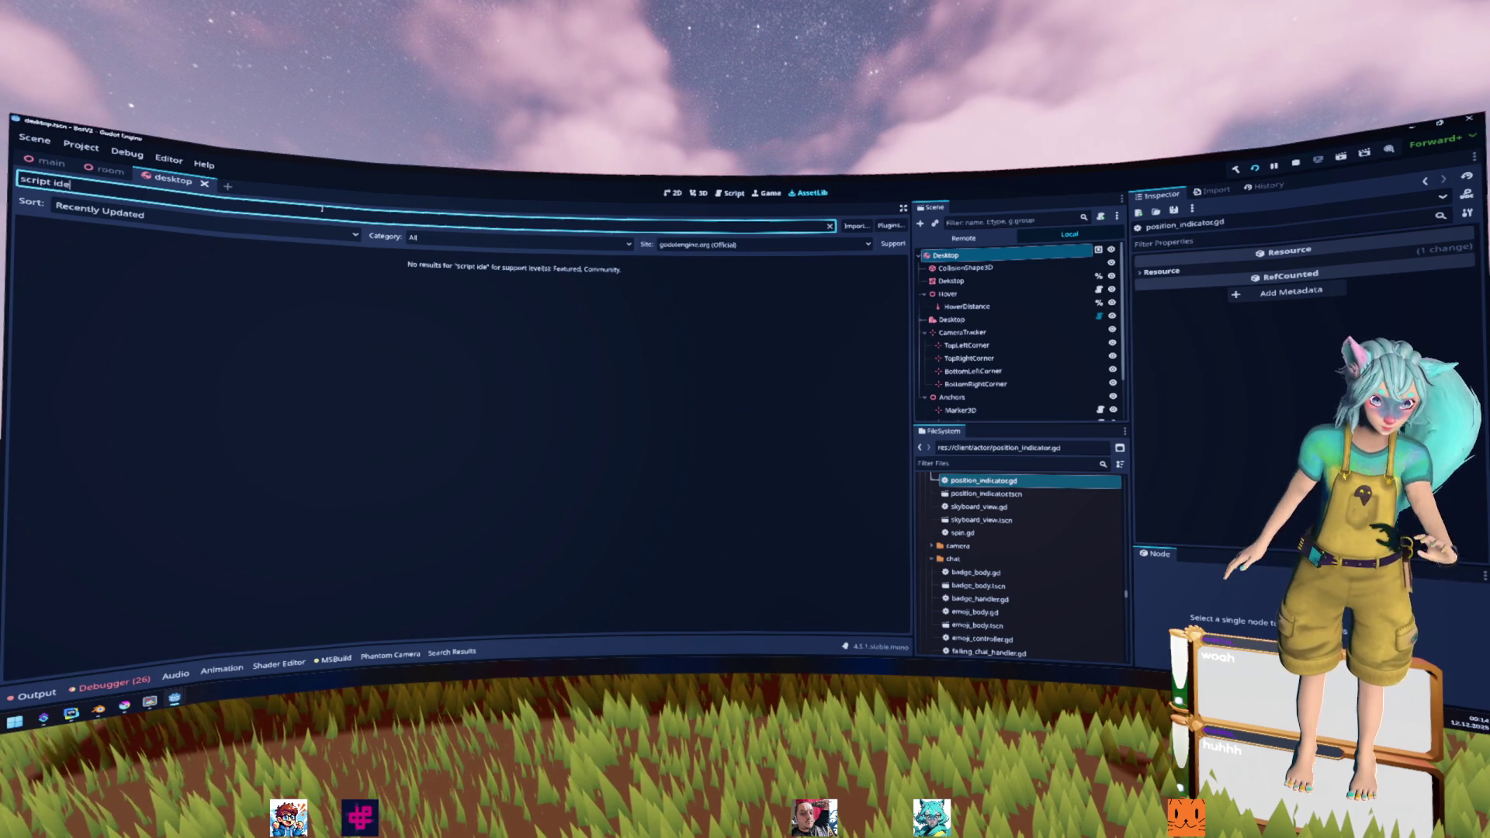
{"action": "type", "text": "-"}
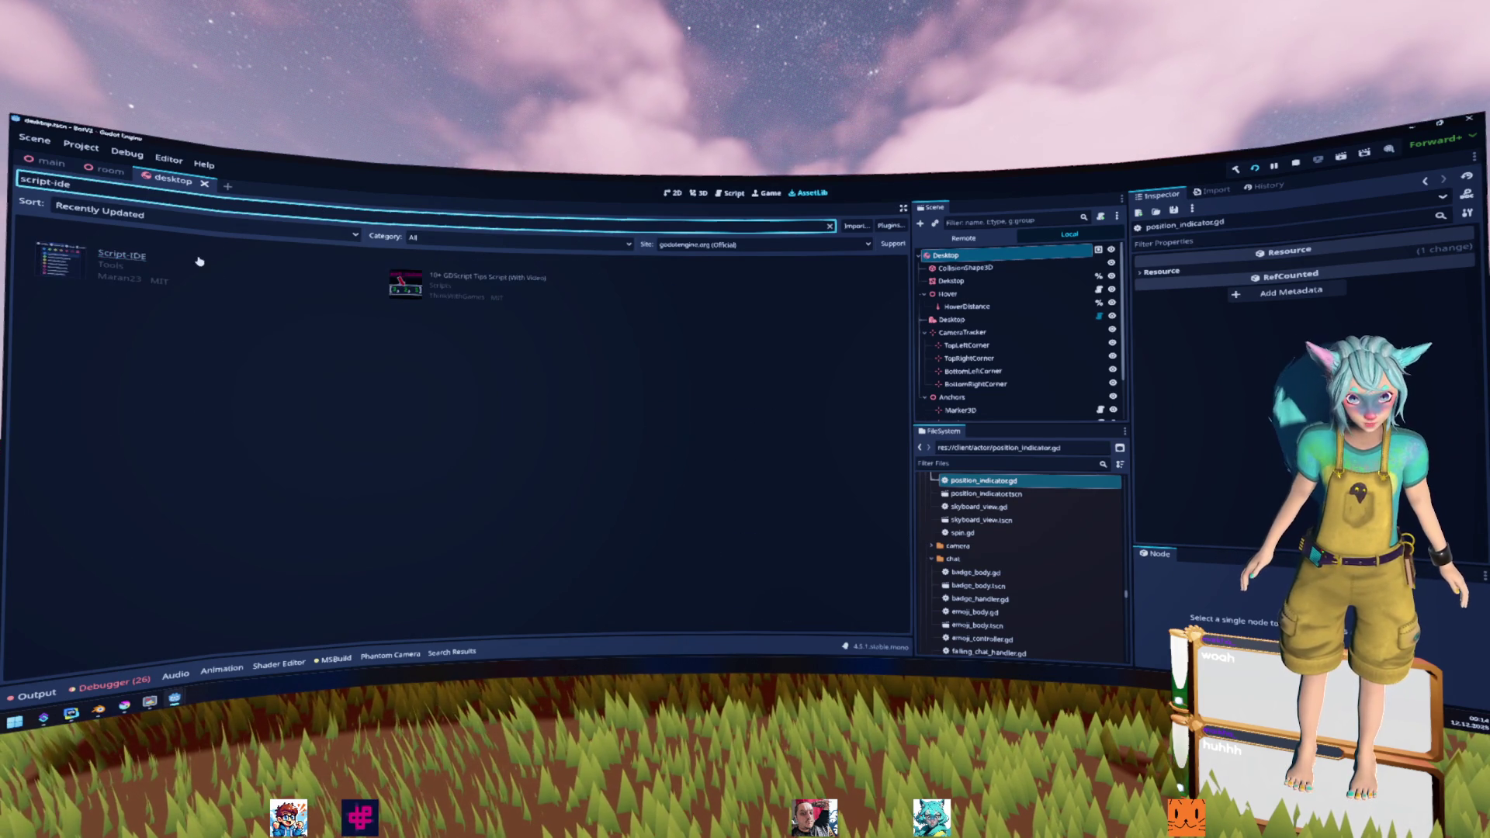
{"action": "left_click", "coordinate": [199, 261]}
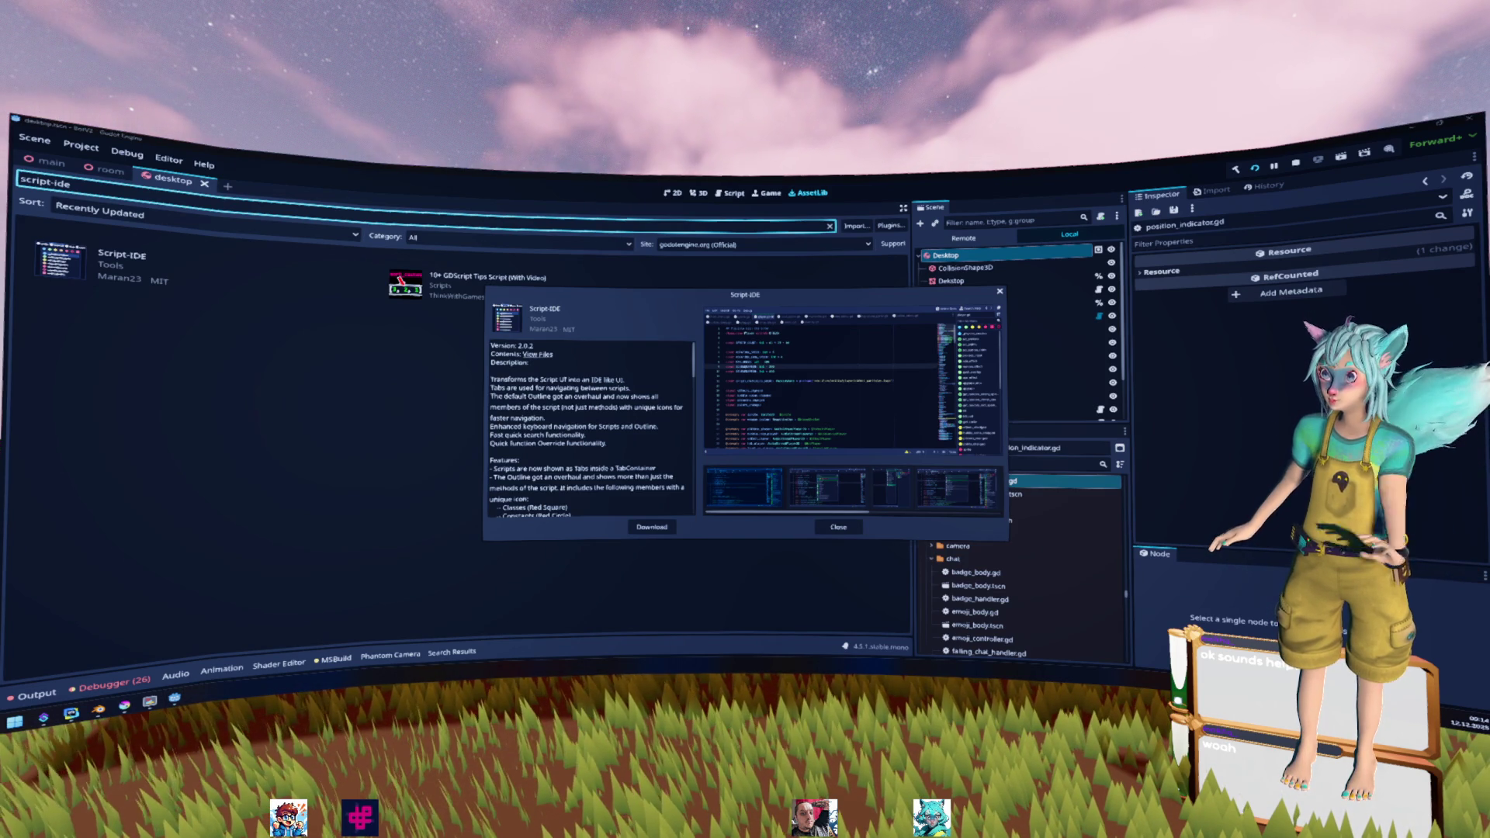
{"action": "key", "text": "Escape"}
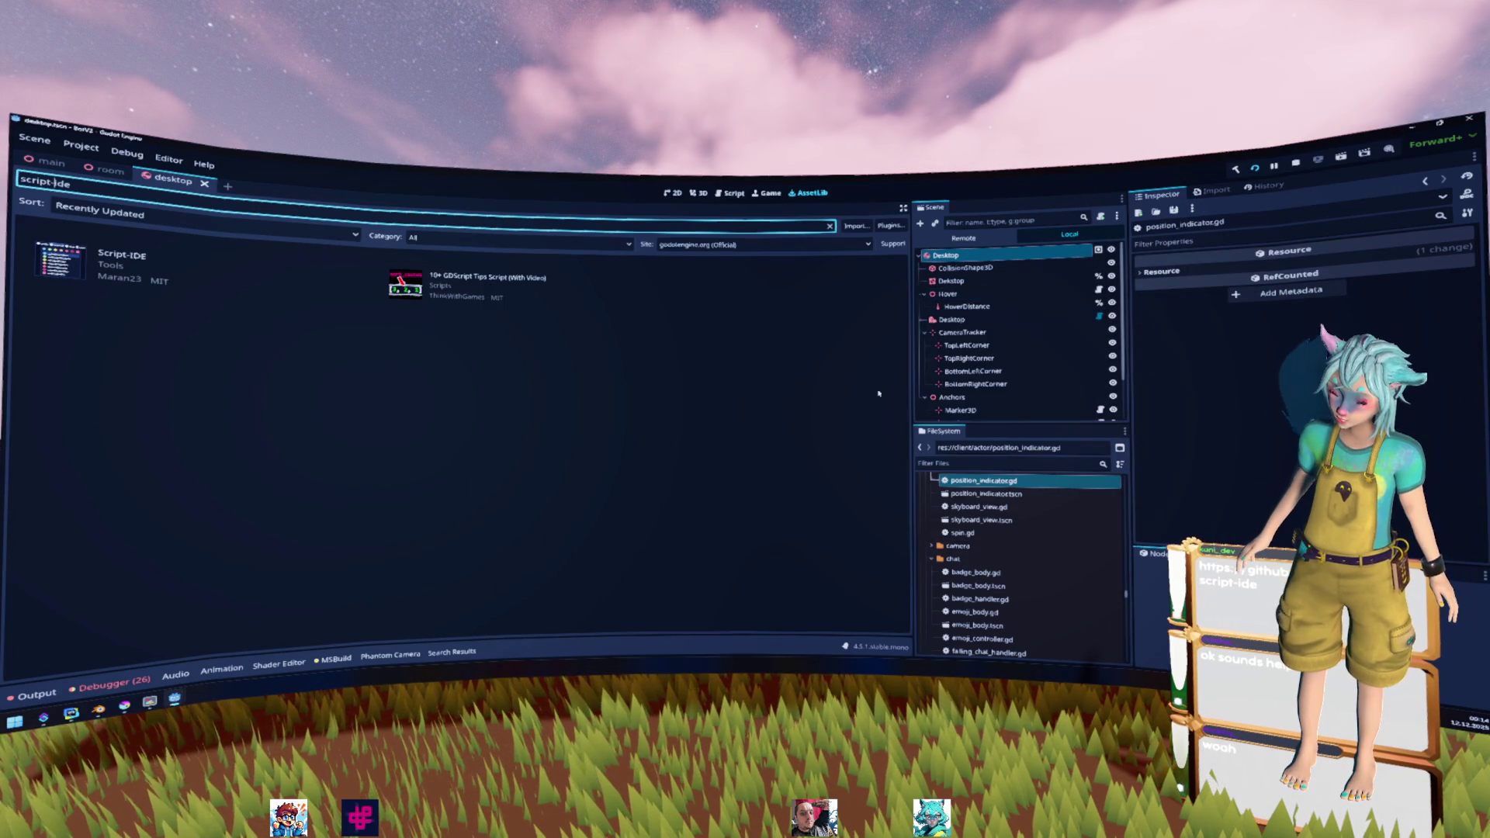
{"action": "key", "text": "ctrl+Tab"}
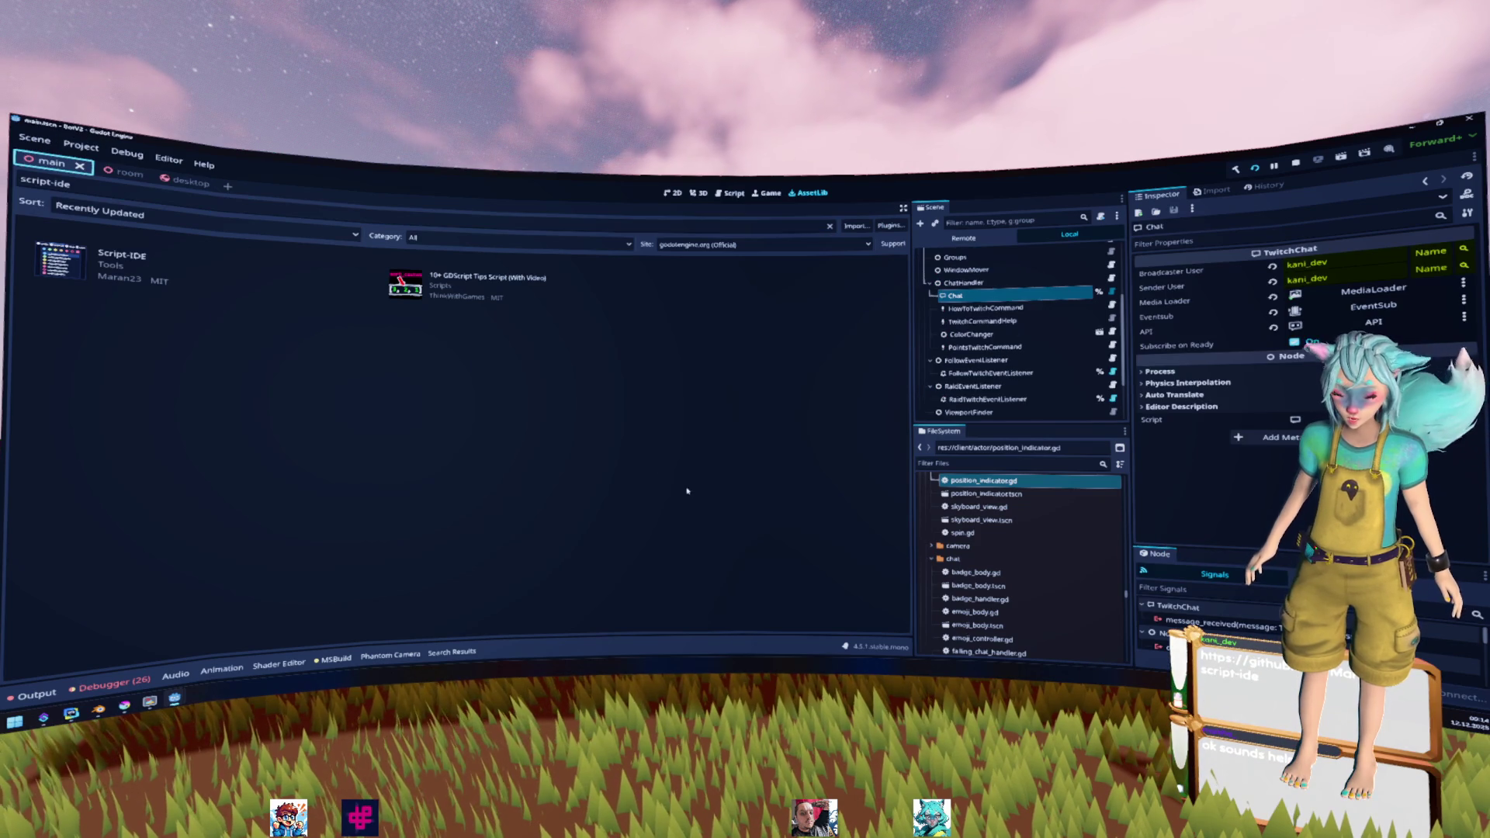
{"action": "key", "text": "ctrl+F3"}
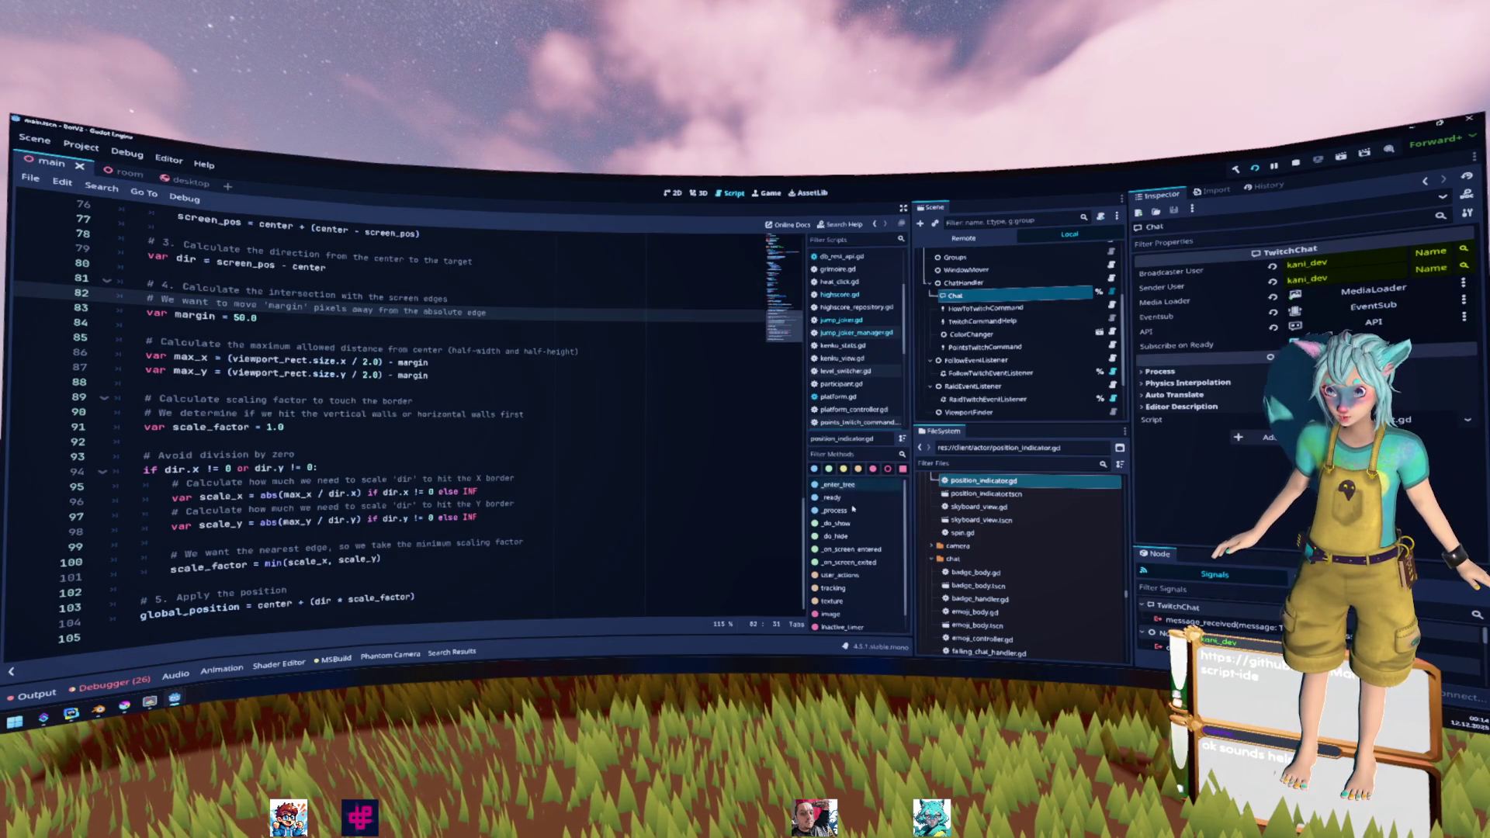
{"action": "left_click", "coordinate": [455, 387]}
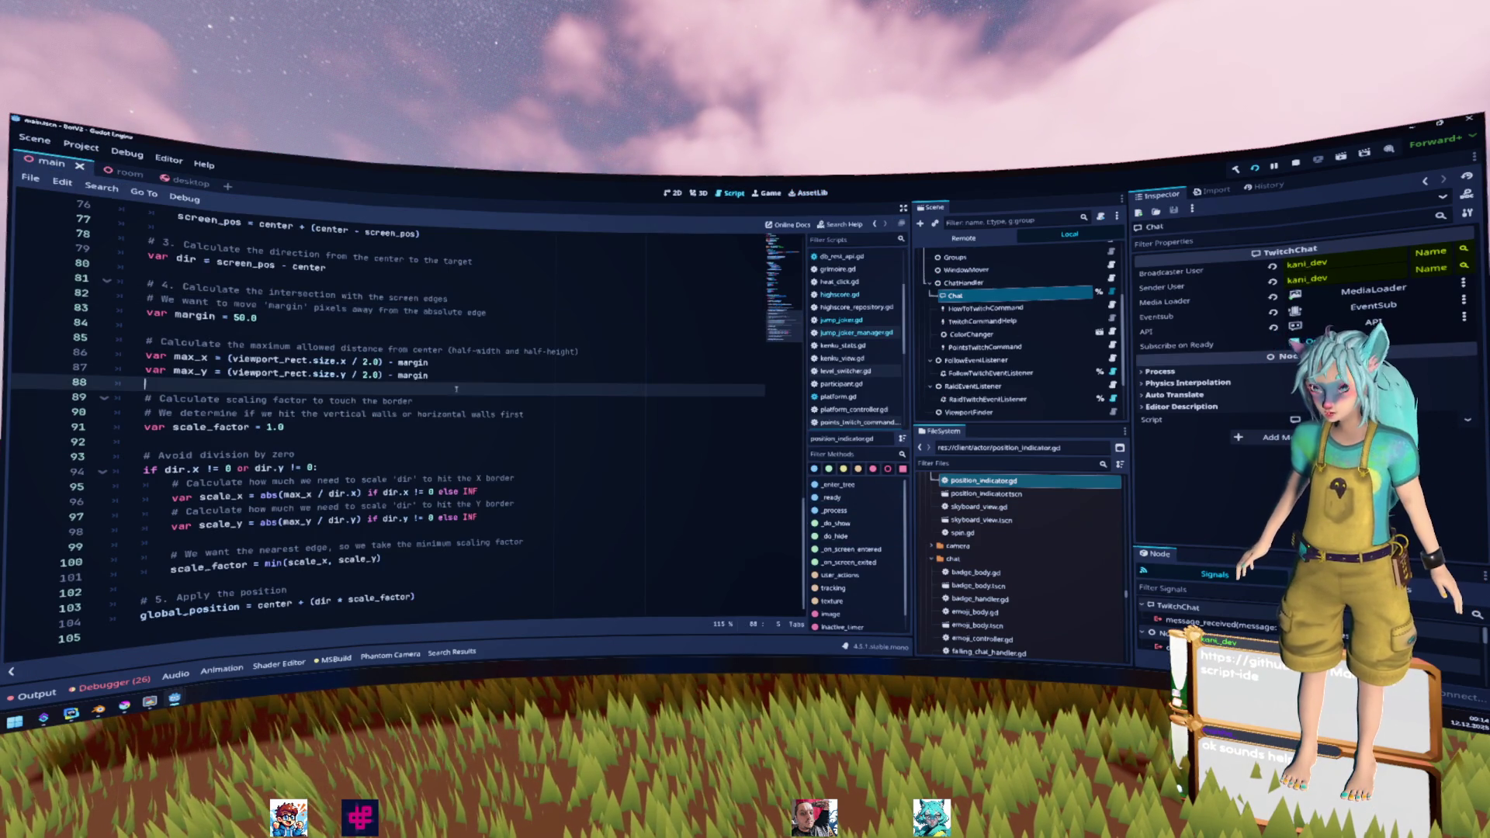
{"action": "key", "text": "shift+alt+o"}
{"action": "type", "text": "indica"}
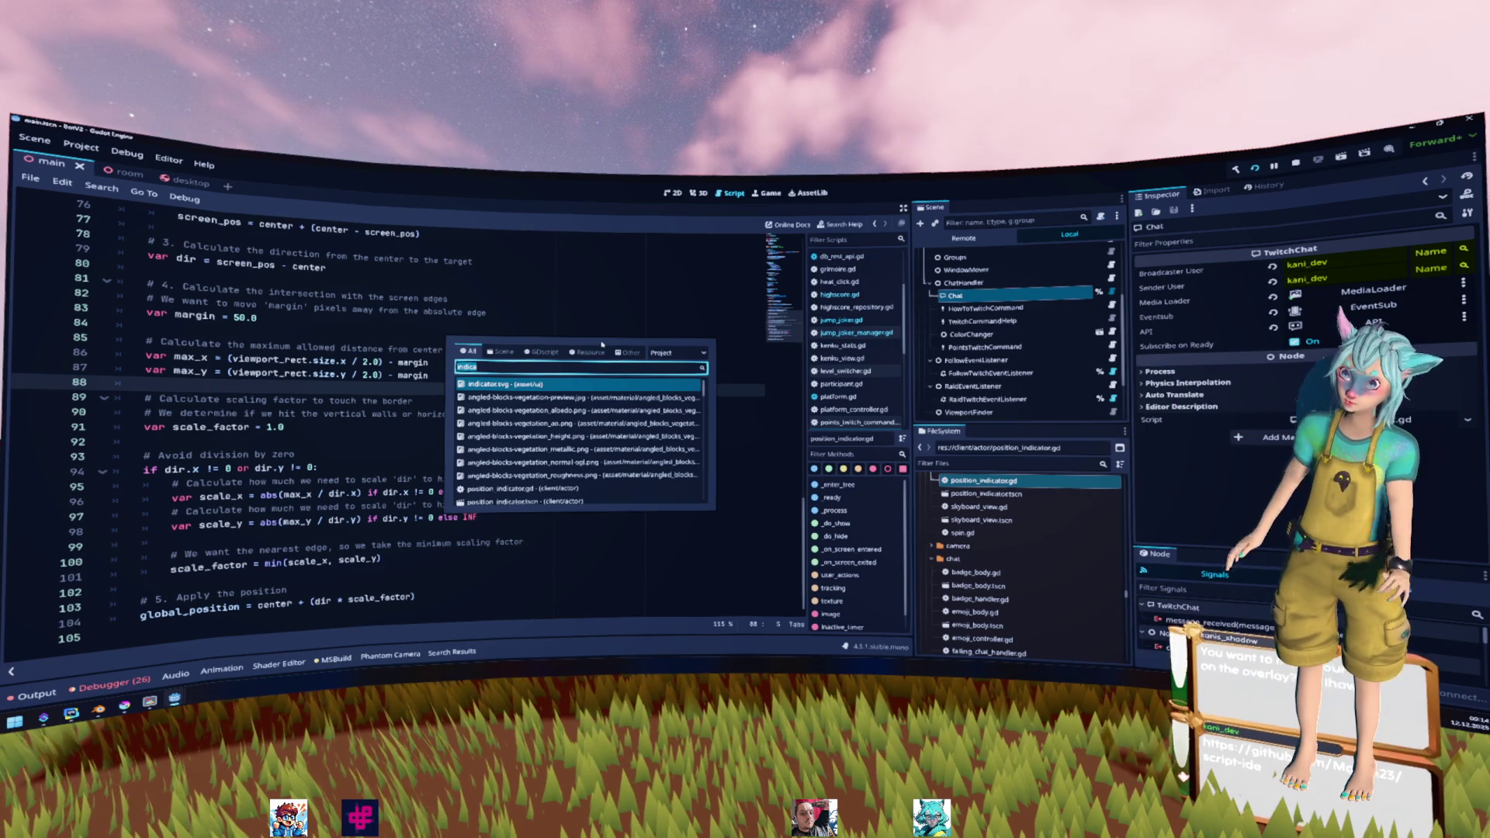
{"action": "key", "text": "Escape"}
{"action": "key", "text": "Up"}
{"action": "key", "text": "Up"}
{"action": "key", "text": "Up"}
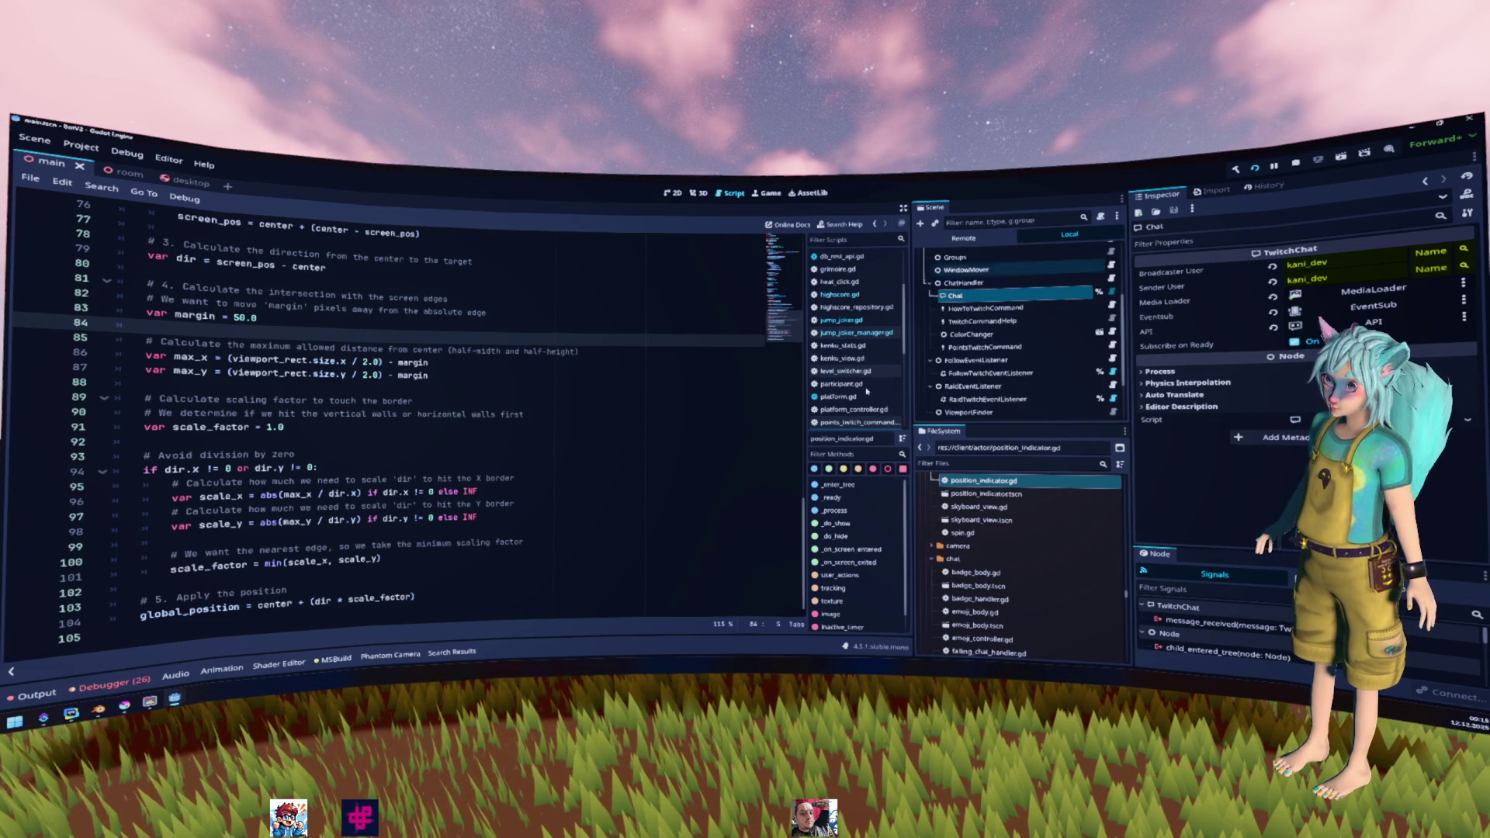
Place the caret at the ends of lines 93, 88 and 81 in turn.
{"action": "left_click", "coordinate": [659, 452]}
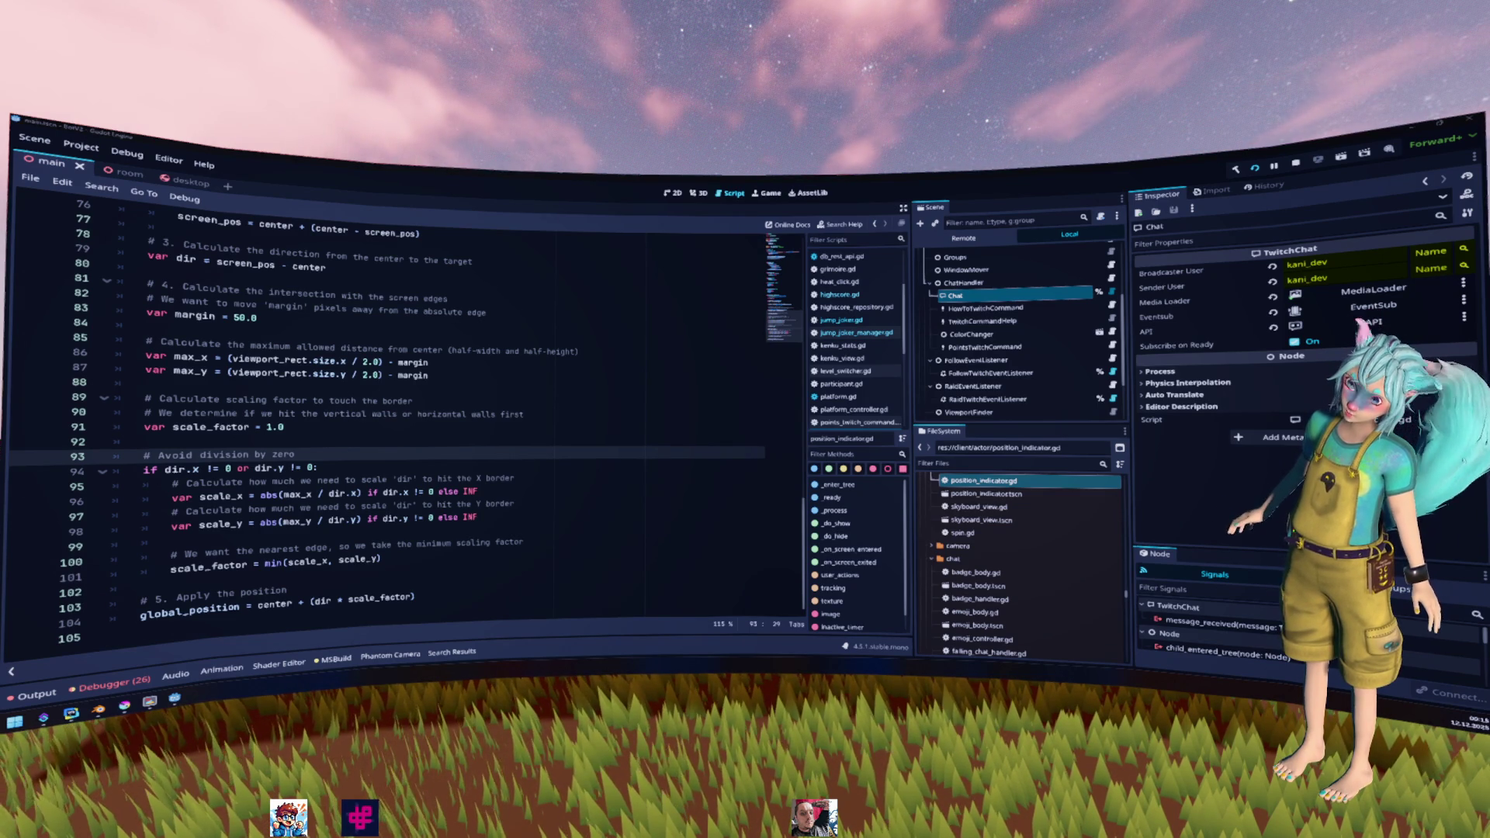
{"action": "left_click", "coordinate": [659, 392]}
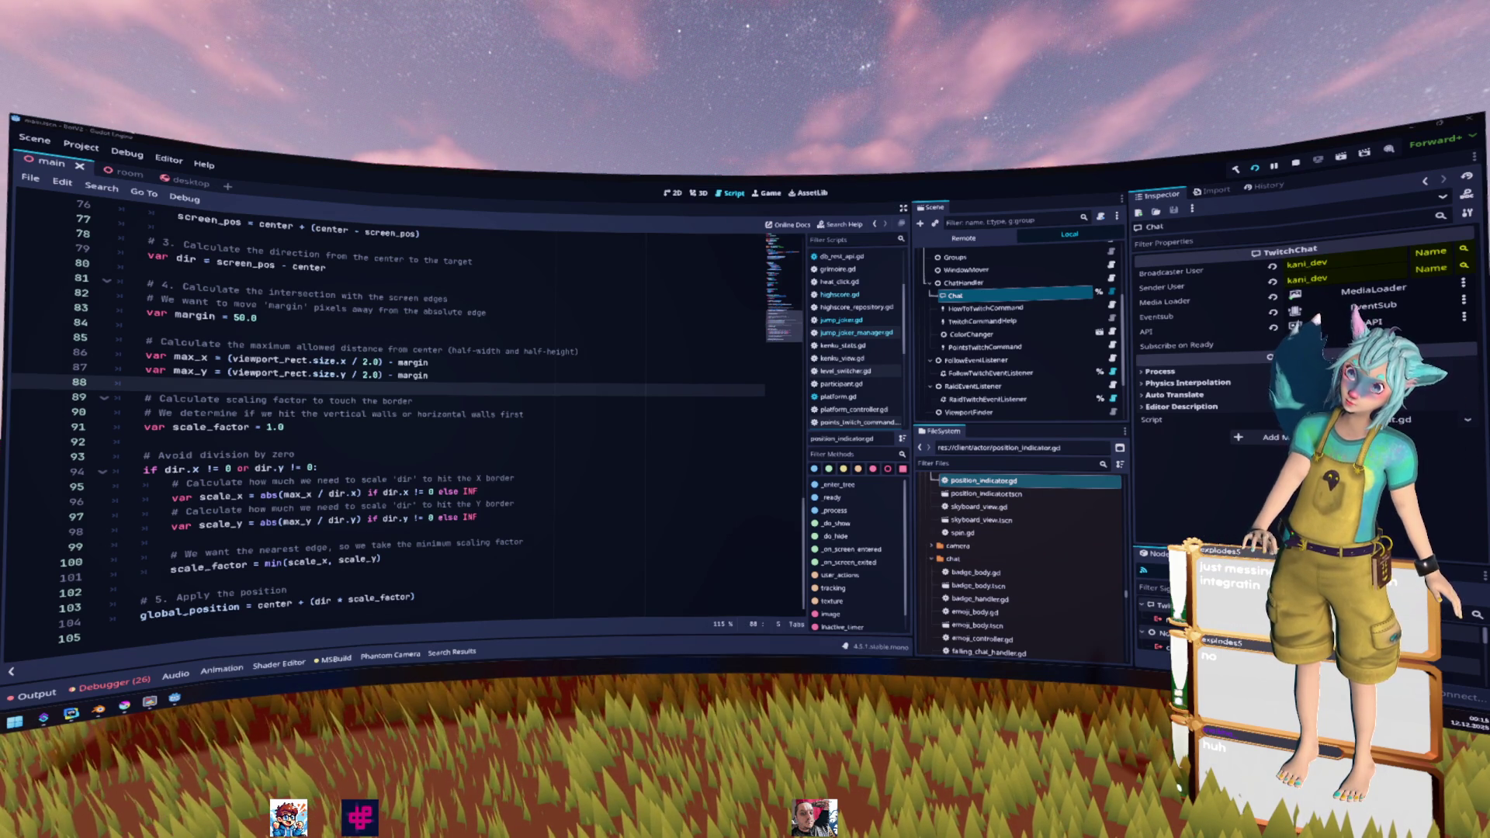
{"action": "left_click", "coordinate": [672, 304]}
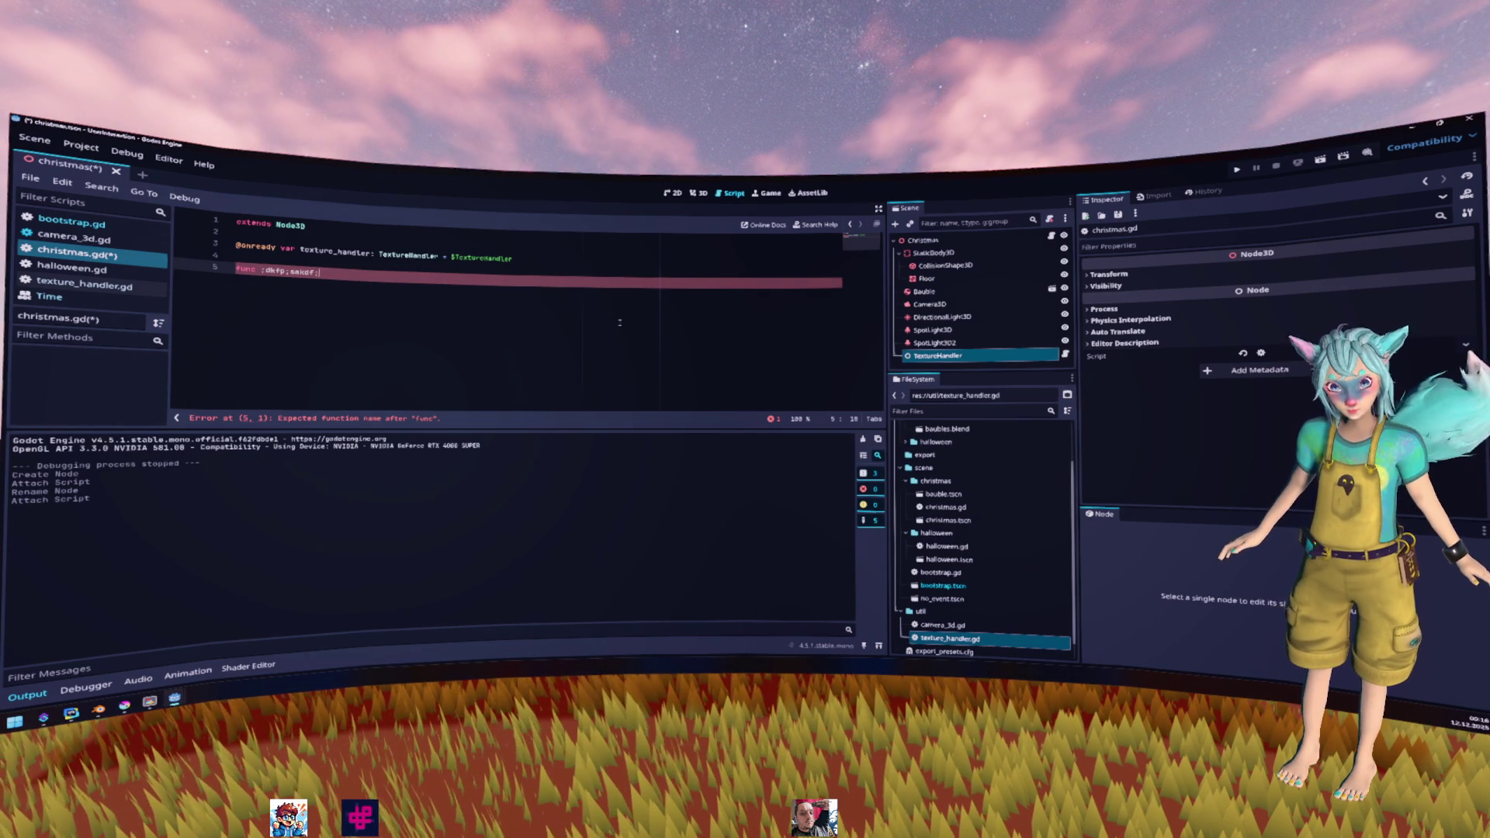
Replace the stray text after func on line 5 with a _ready function.
{"action": "key", "text": "BackSpace"}
{"action": "key", "text": "BackSpace"}
{"action": "key", "text": "BackSpace"}
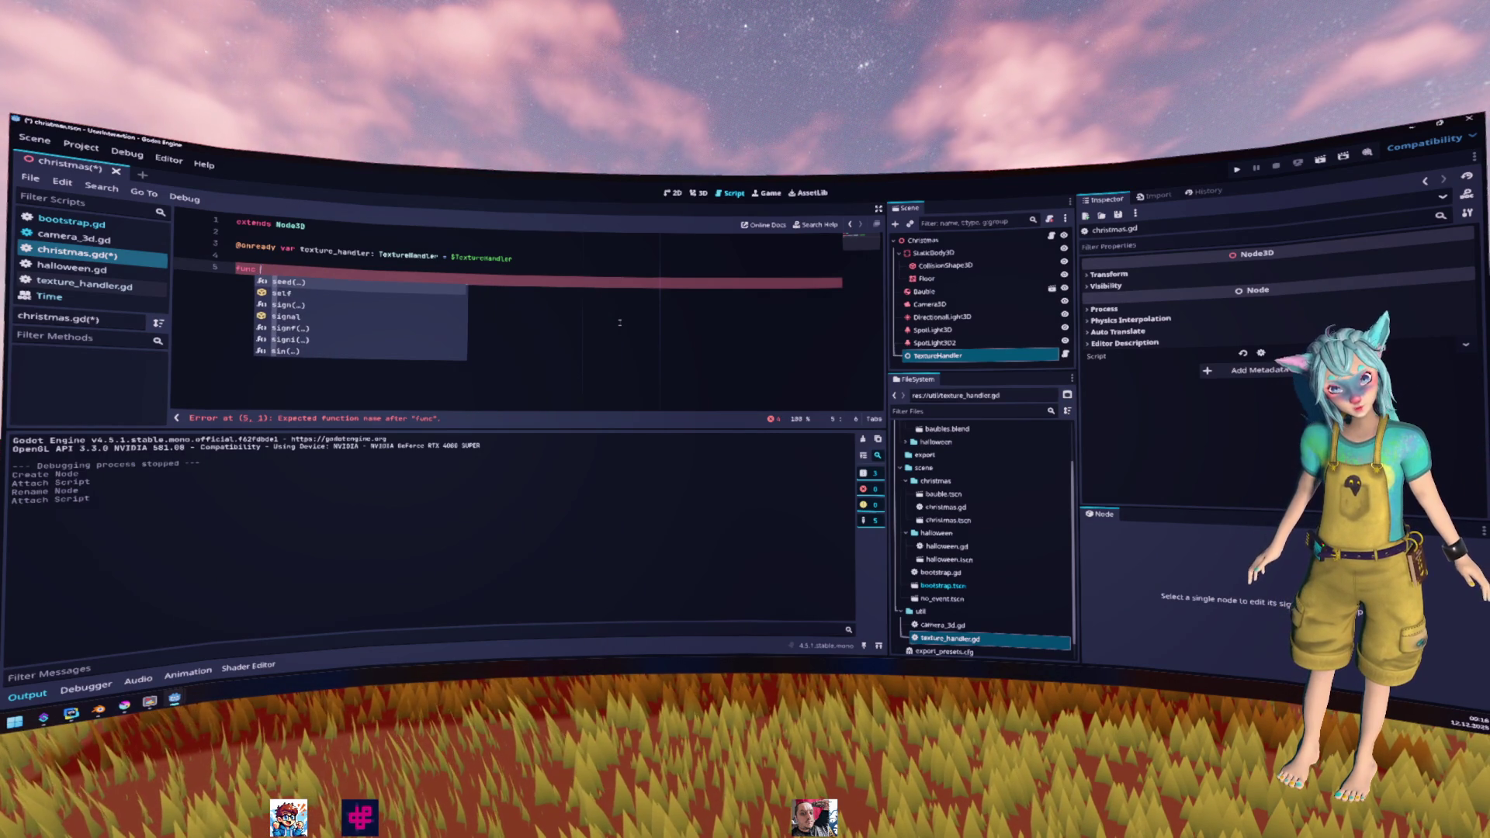
{"action": "type", "text": "_r"}
{"action": "key", "text": "Return"}
{"action": "key", "text": "Return"}
{"action": "type", "text": "t"}
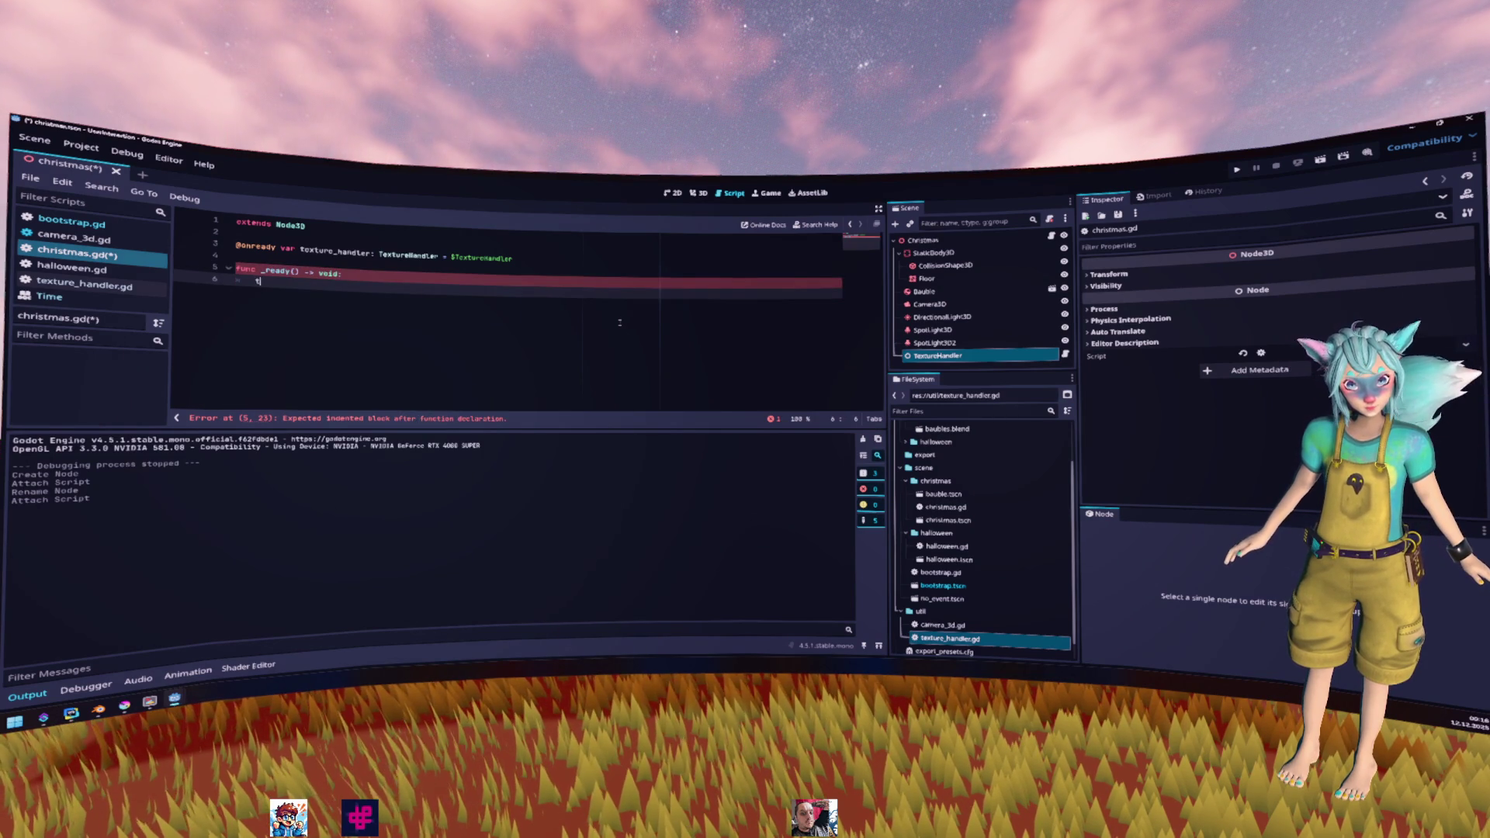
{"action": "key", "text": "Return"}
In _ready, connect texture_handler.image_updated to the image handler.
{"action": "type", "text": "."}
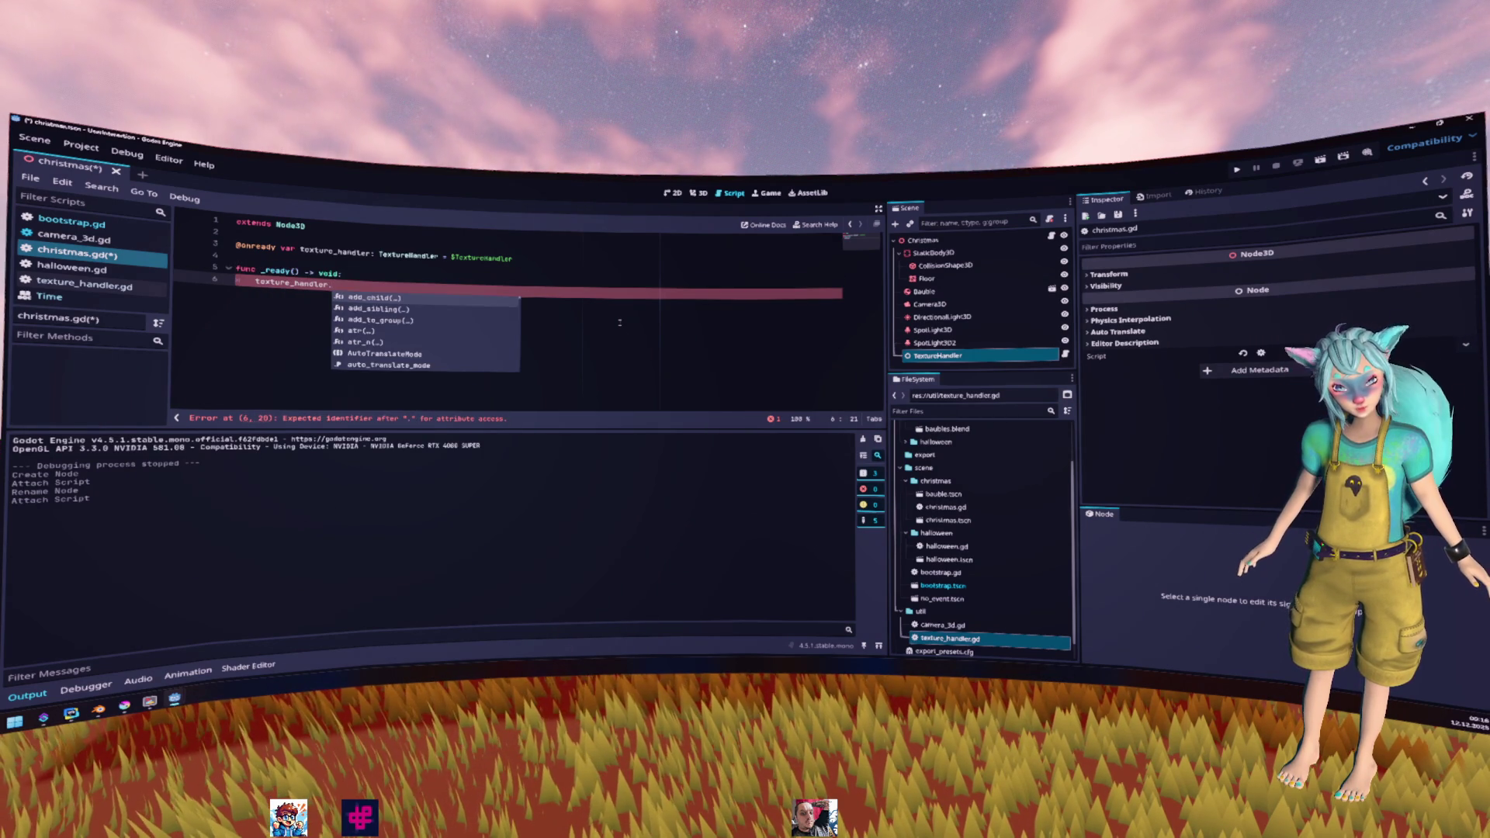
{"action": "key", "text": "Down"}
{"action": "key", "text": "Down"}
{"action": "key", "text": "Down"}
{"action": "type", "text": "text"}
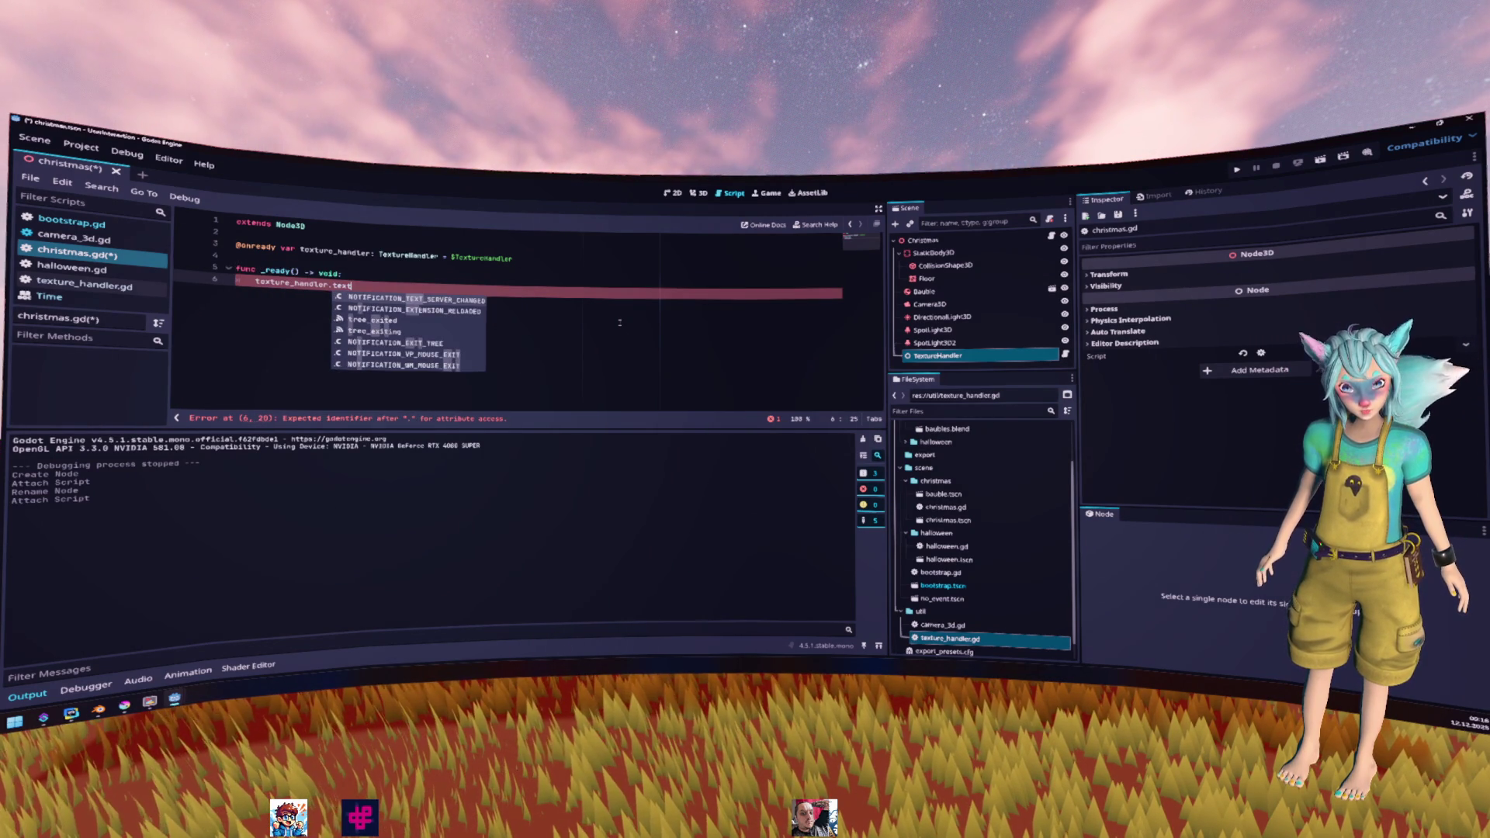
{"action": "key", "text": "BackSpace"}
{"action": "key", "text": "BackSpace"}
{"action": "key", "text": "BackSpace"}
{"action": "type", "text": "updat"}
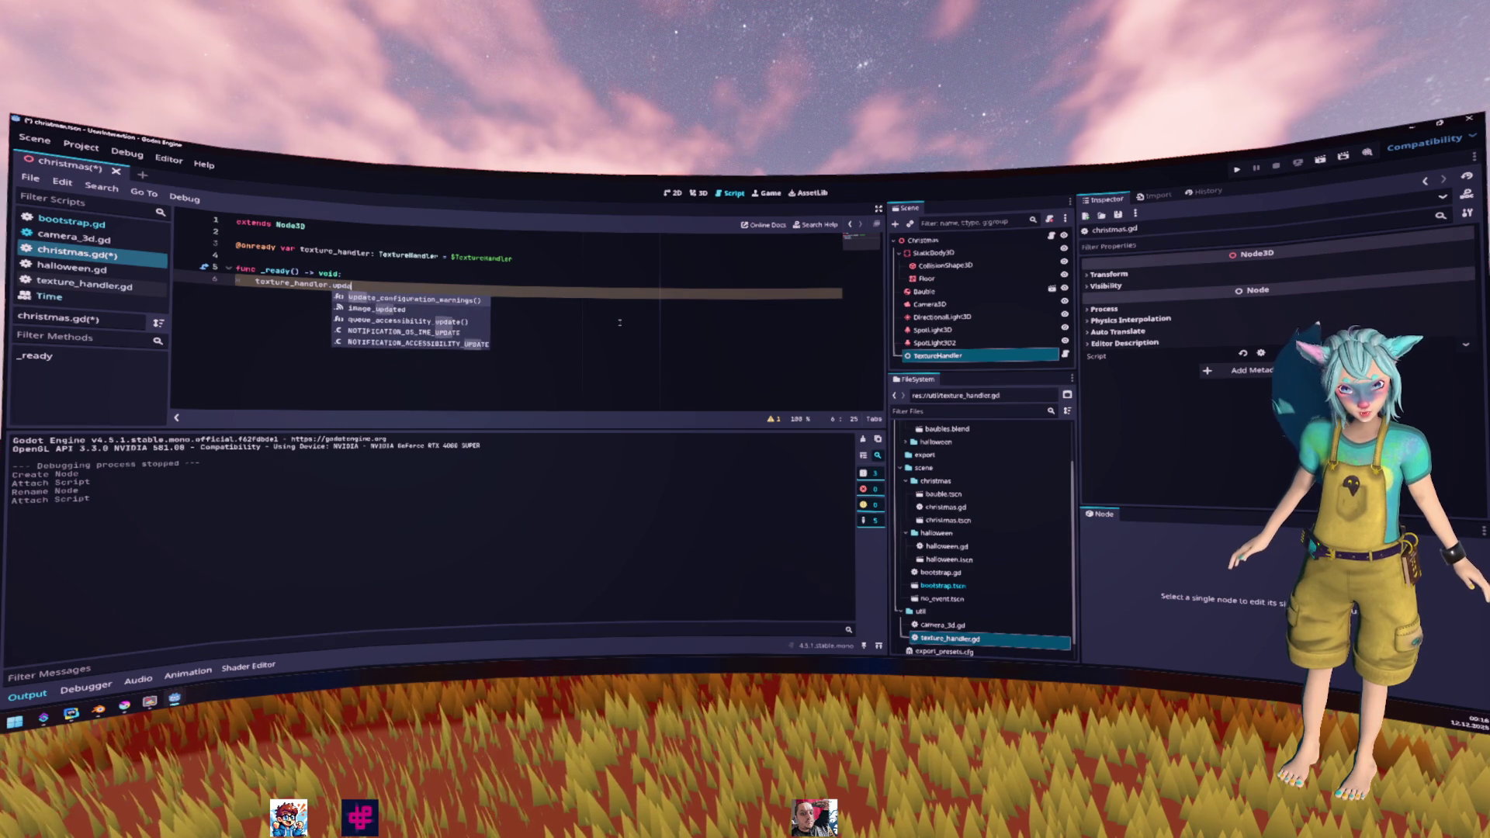
{"action": "key", "text": "Down"}
{"action": "key", "text": "Return"}
{"action": "type", "text": ".con"}
{"action": "key", "text": "Return"}
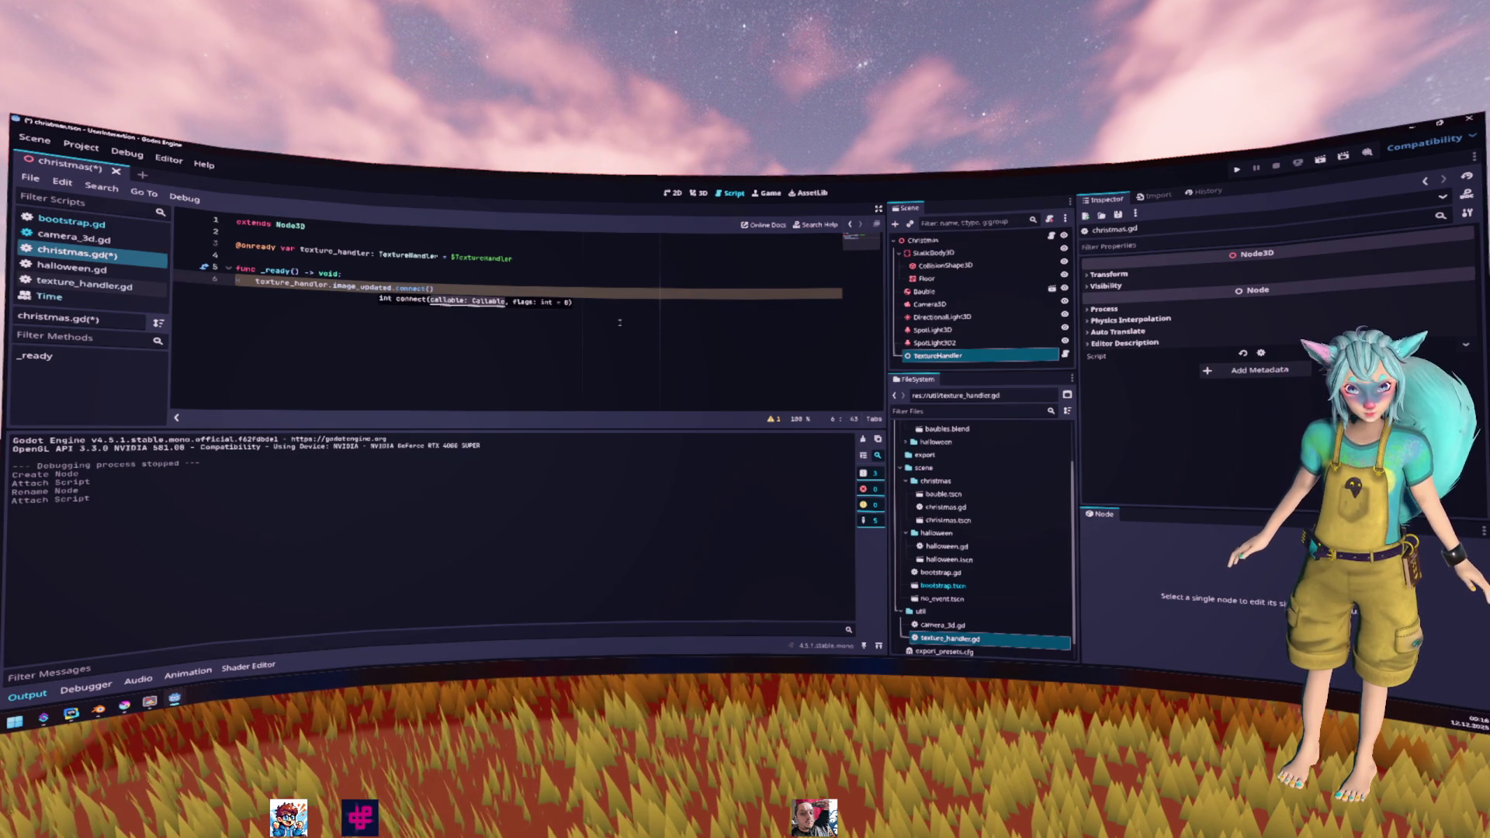
{"action": "type", "text": "image_updated"}
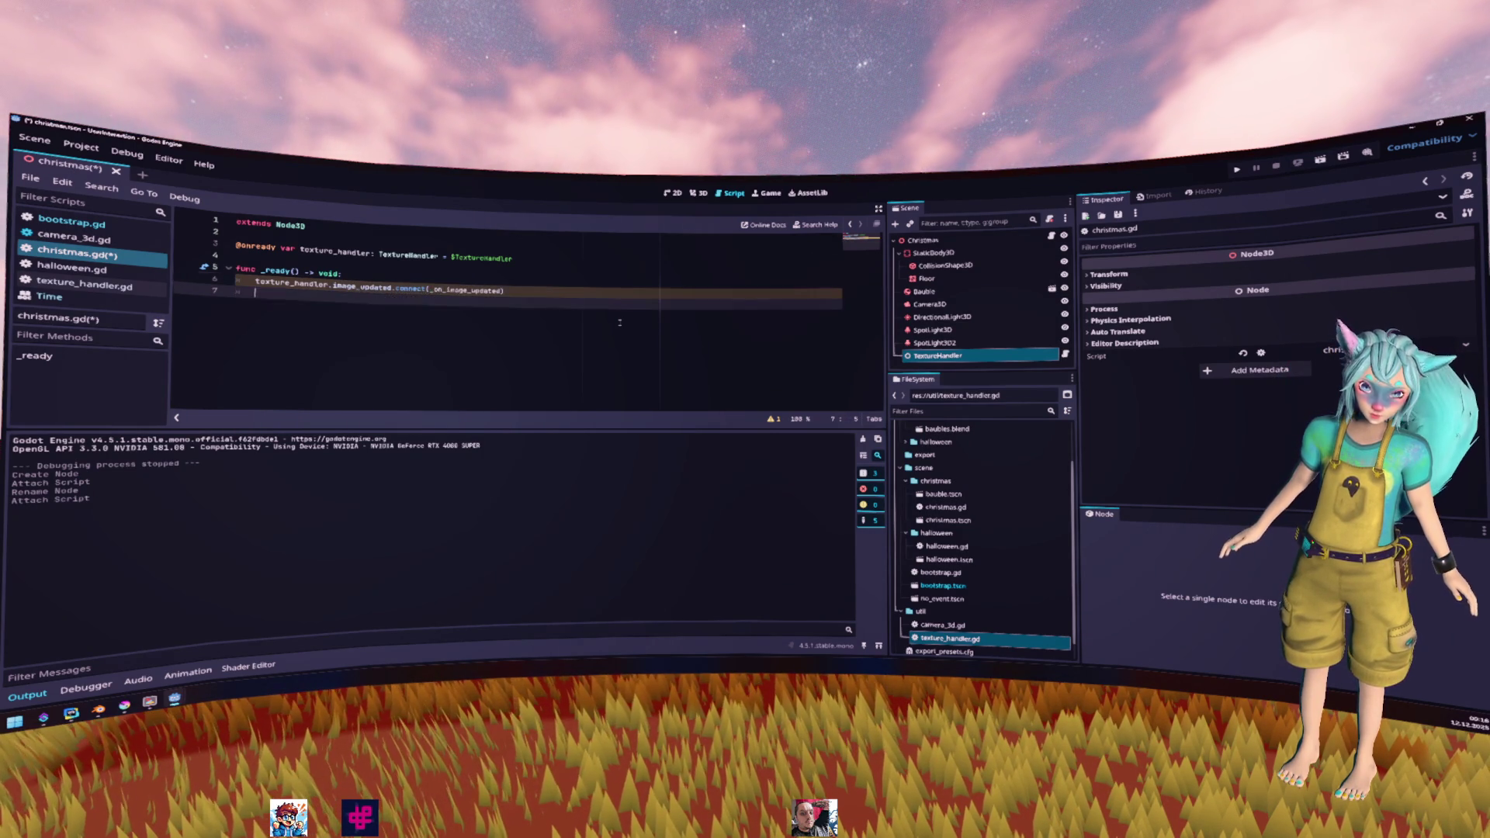
{"action": "key", "text": "Return"}
{"action": "key", "text": "Return"}
{"action": "key", "text": "BackSpace"}
Add an _on_image_updated(texture: ImageTexture) -> void function after a blank line.
{"action": "type", "text": "_on_image_updated() -"}
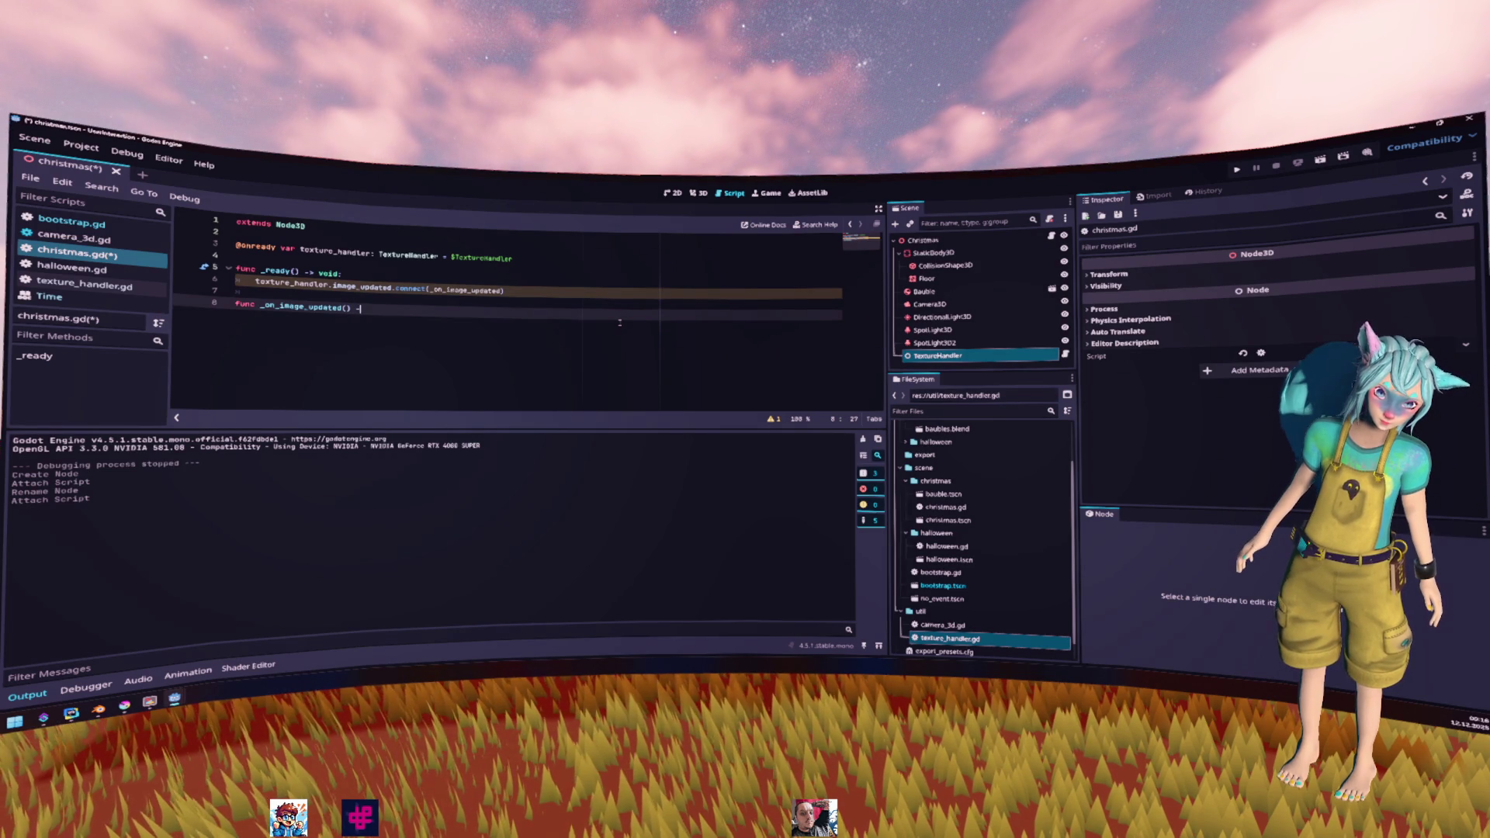
{"action": "type", "text": "> void:"}
{"action": "key", "text": "Return"}
{"action": "key", "text": "Up"}
{"action": "key", "text": "Up"}
{"action": "key", "text": "Return"}
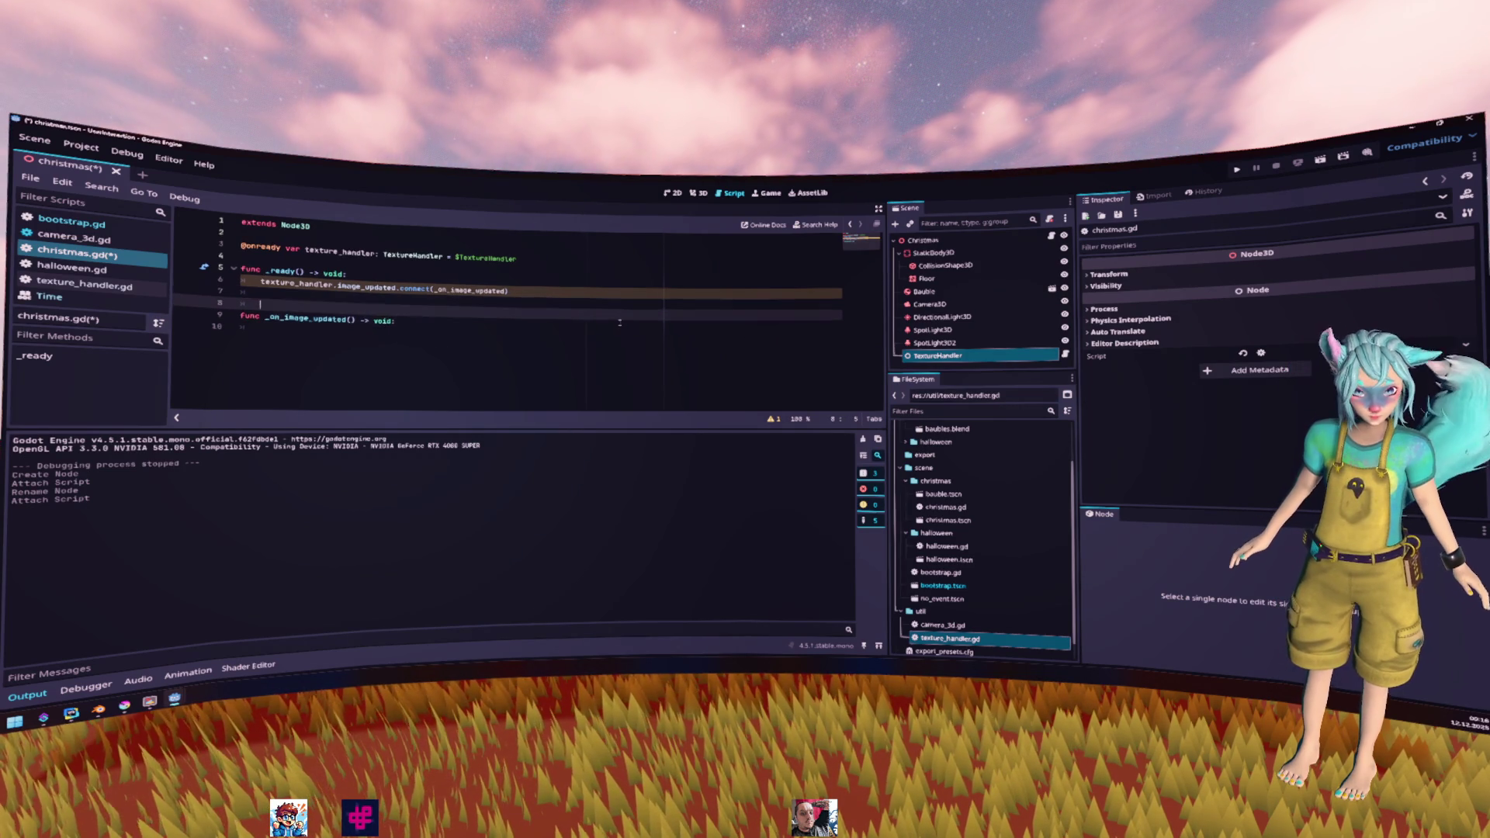
{"action": "key", "text": "Down"}
{"action": "key", "text": "End"}
{"action": "key", "text": "Left"}
{"action": "key", "text": "Left"}
{"action": "key", "text": "Left"}
{"action": "type", "text": "texture:"}
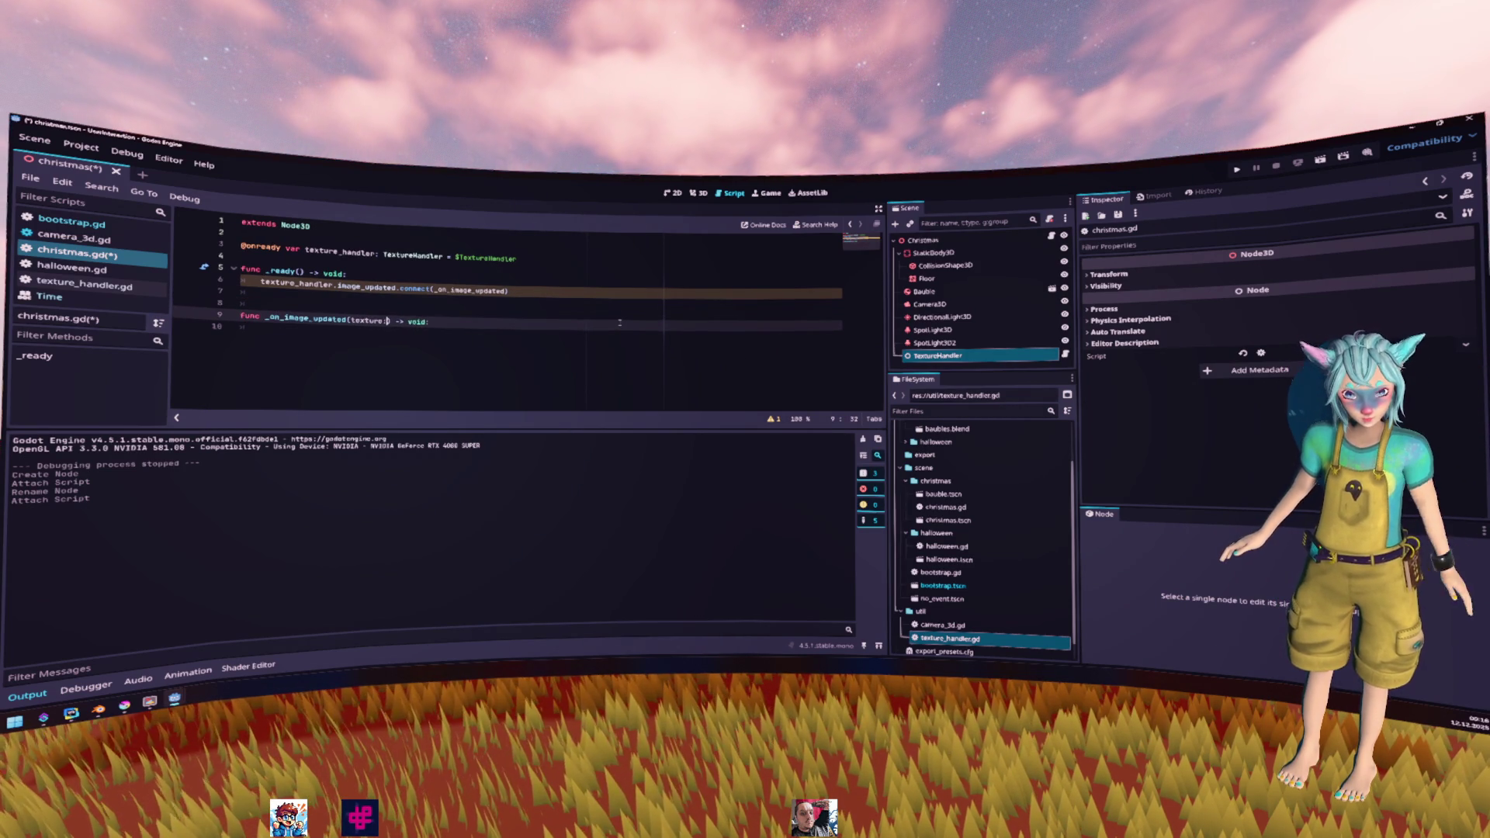
{"action": "type", "text": " Te"}
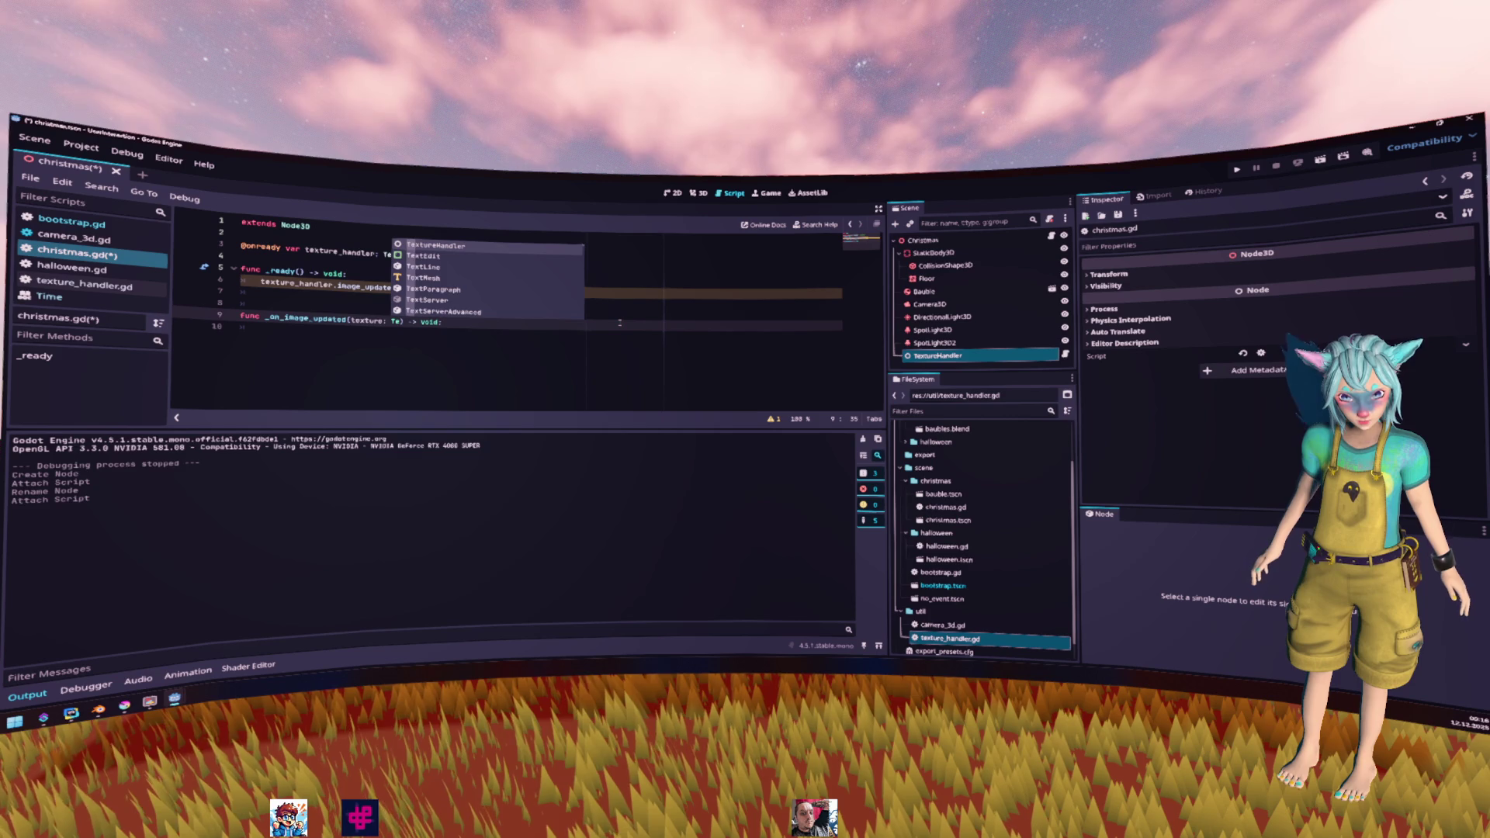
{"action": "key", "text": "BackSpace"}
{"action": "key", "text": "BackSpace"}
{"action": "type", "text": "ImageText"}
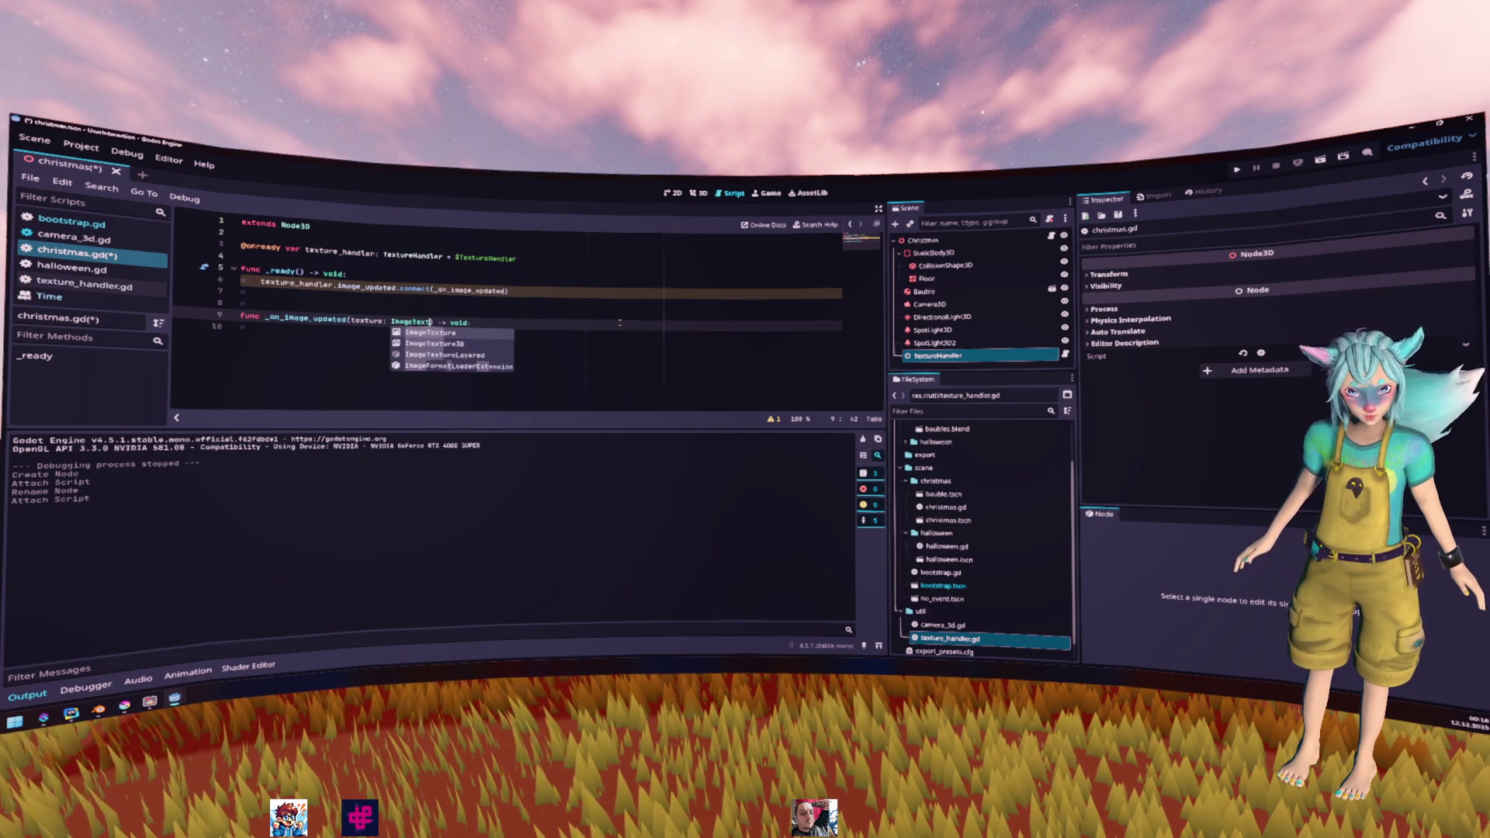
{"action": "key", "text": "Return"}
Remove the extra blank line below the function and select the Bauble node.
{"action": "key", "text": "Down"}
{"action": "key", "text": "Return"}
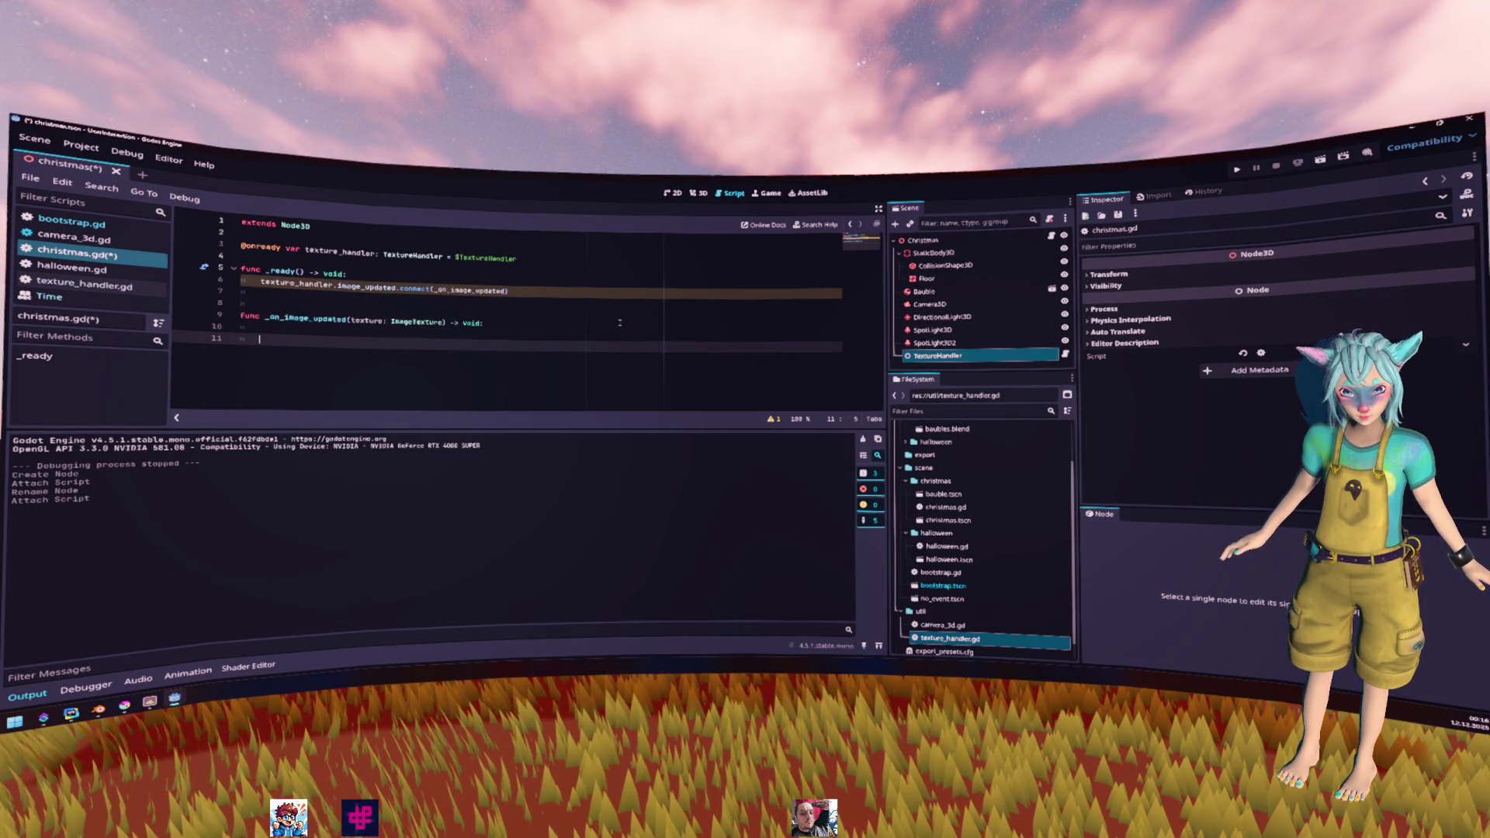
{"action": "key", "text": "BackSpace"}
{"action": "key", "text": "BackSpace"}
{"action": "key", "text": "Up"}
{"action": "key", "text": "Up"}
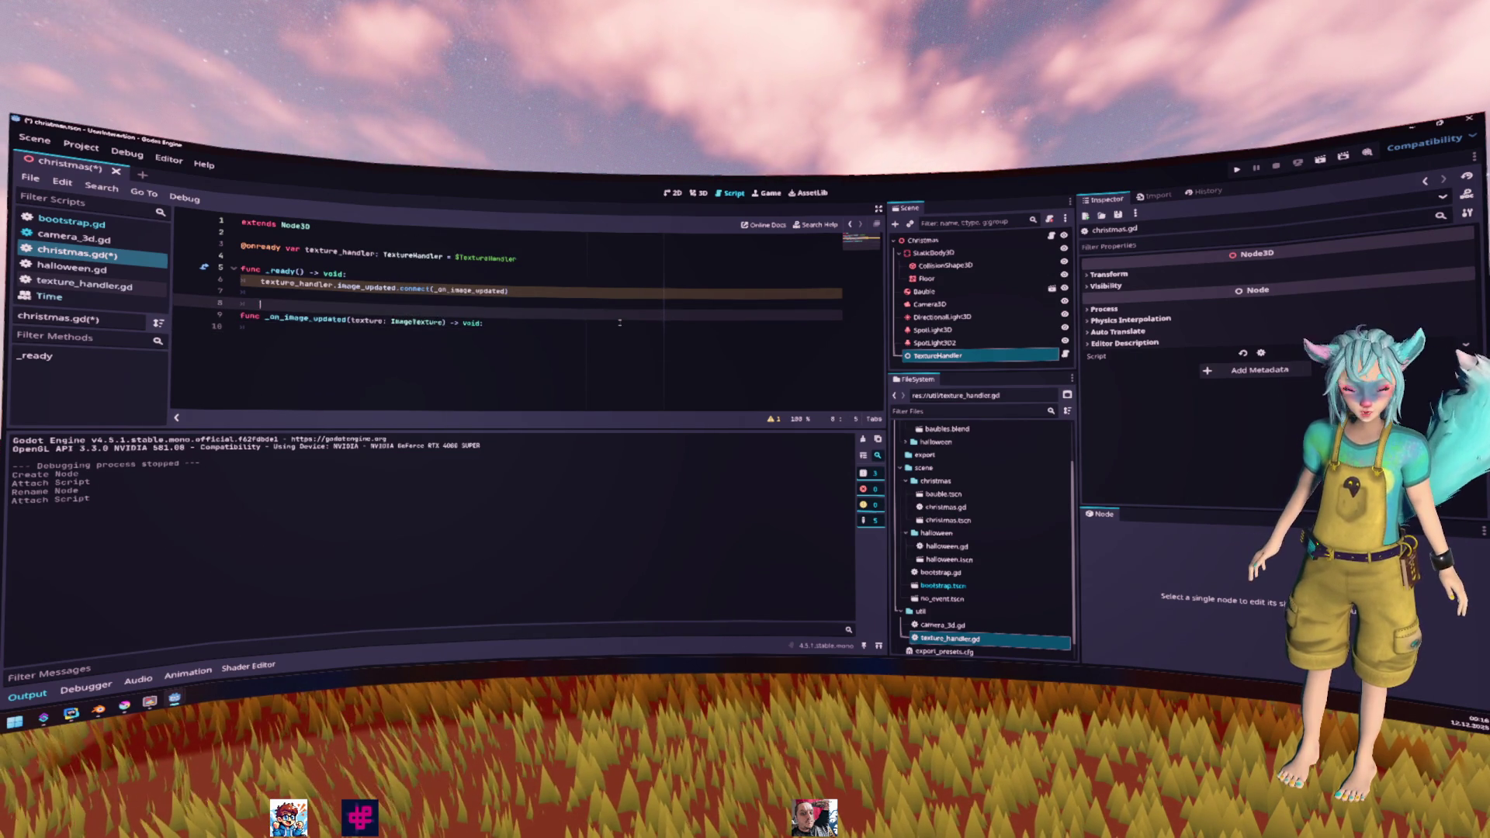
{"action": "key", "text": "Down"}
{"action": "key", "text": "Down"}
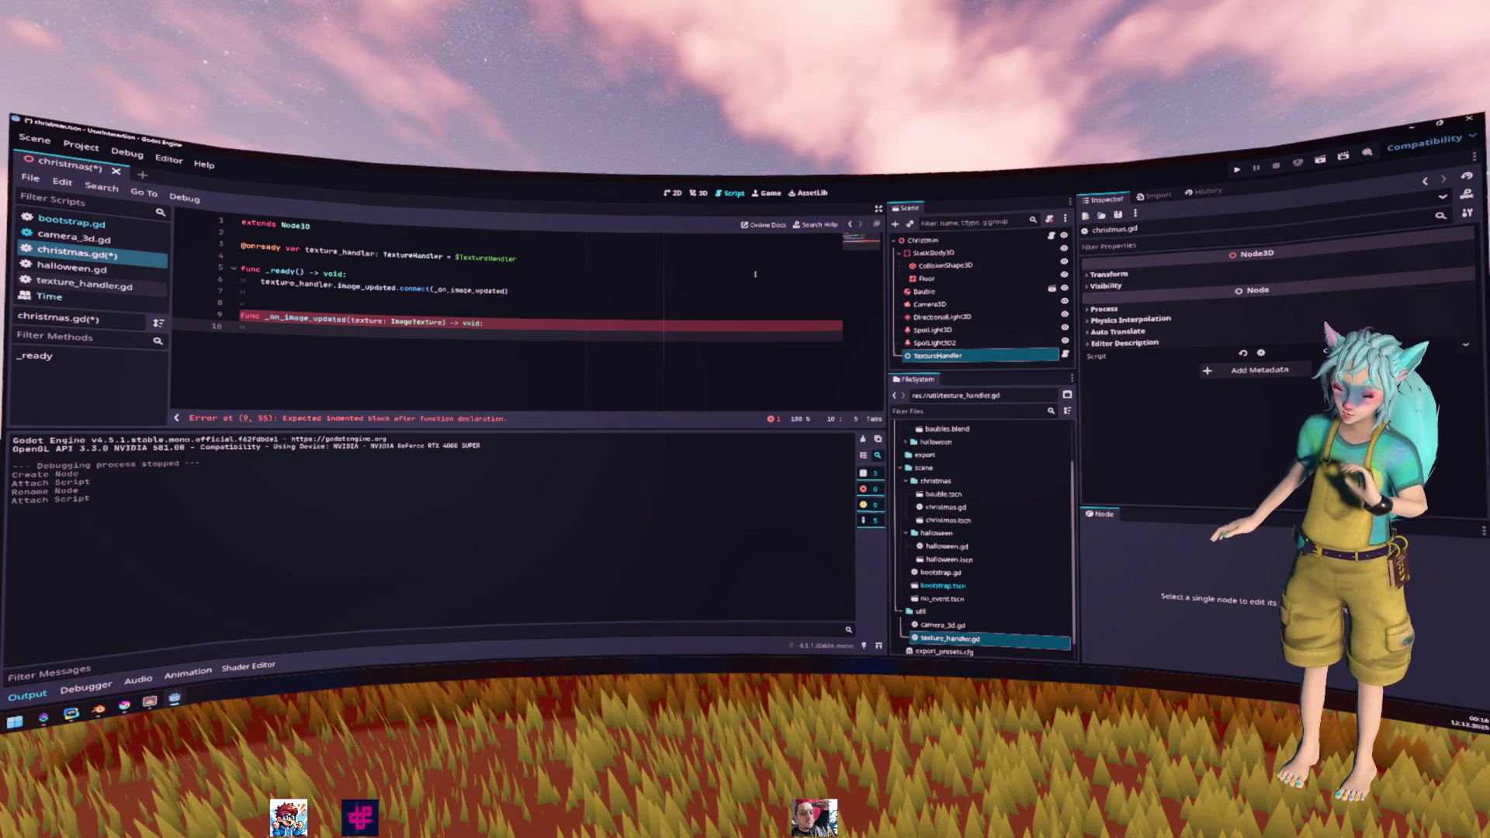
{"action": "left_click", "coordinate": [928, 292]}
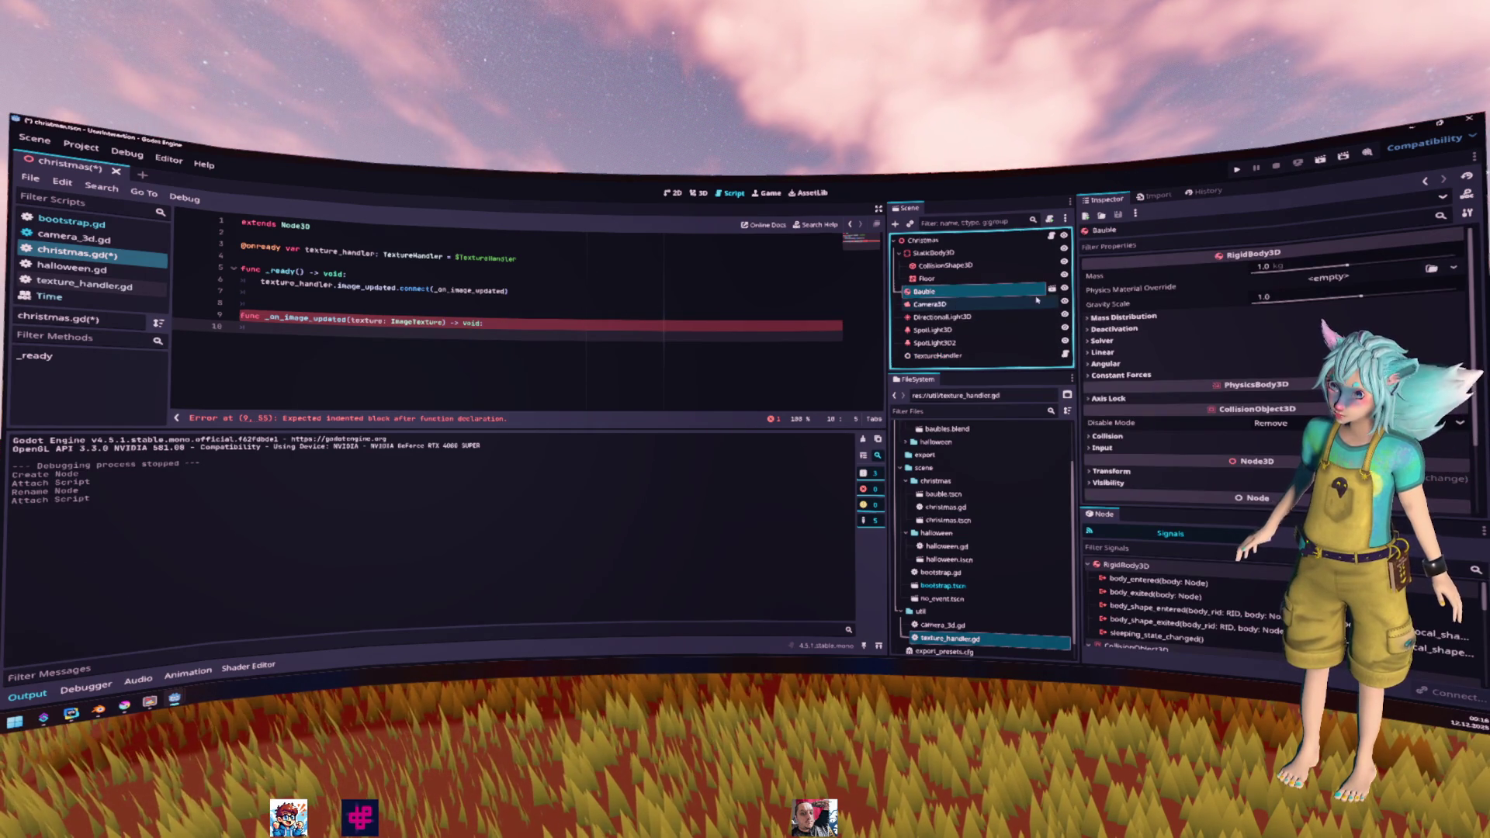
Open the Bauble scene and attach a new bauble.gd script to its root node.
{"action": "left_click", "coordinate": [1051, 290]}
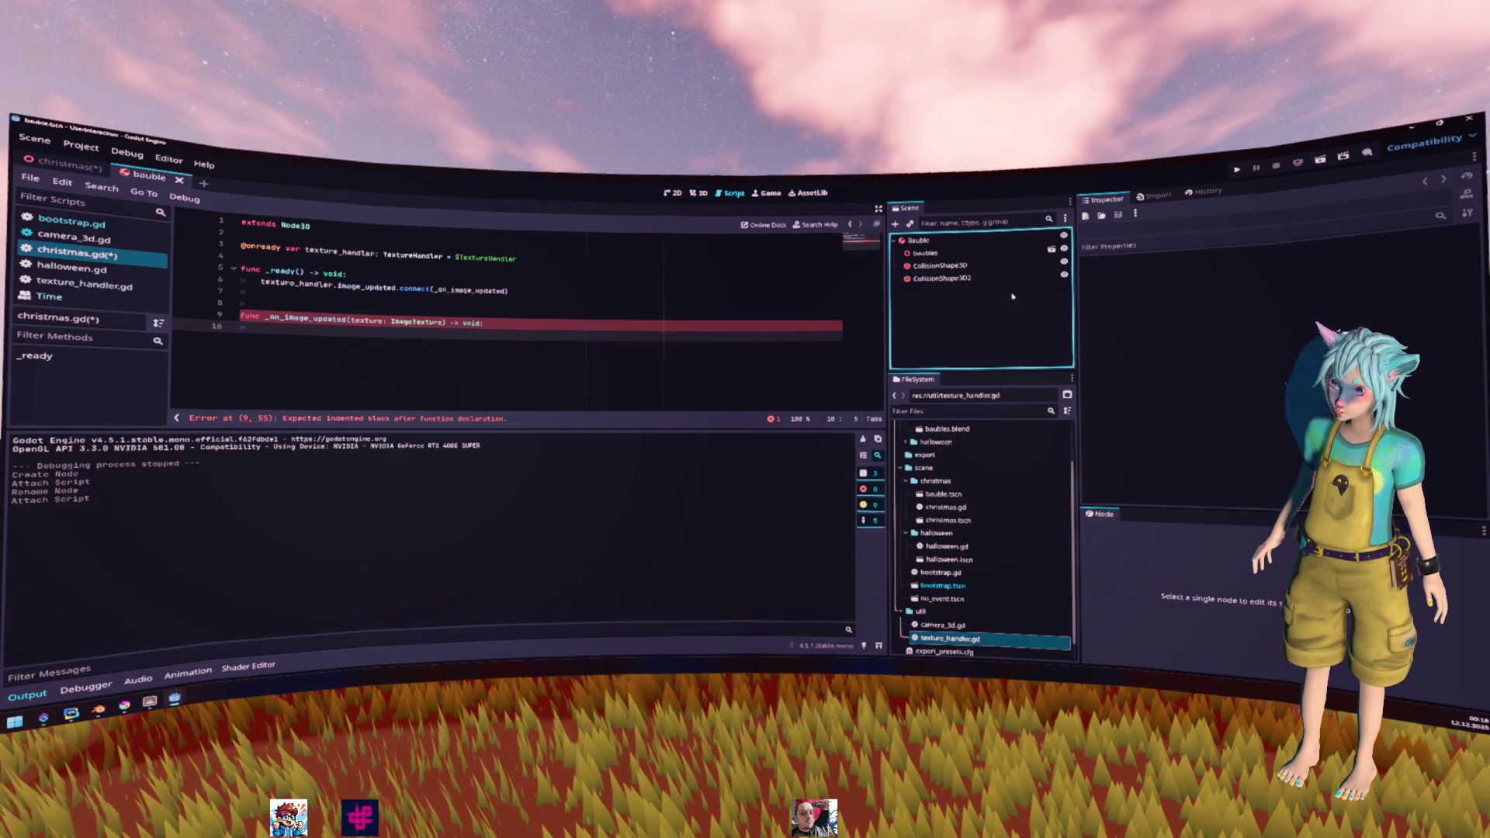
{"action": "right_click", "coordinate": [1014, 242]}
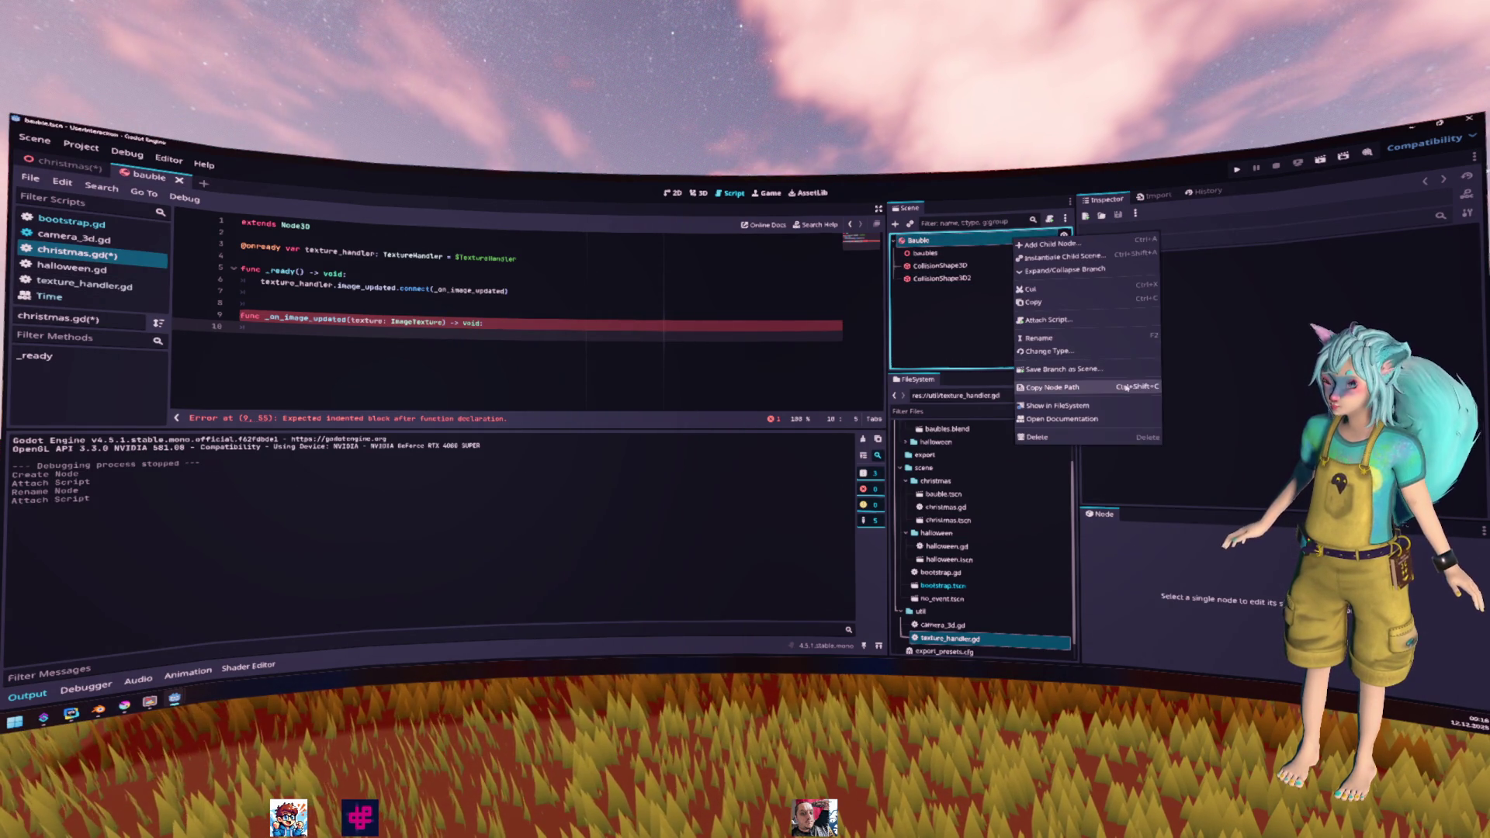
{"action": "left_click", "coordinate": [1083, 319]}
{"action": "key", "text": "Return"}
{"action": "type", "text": "var te"}
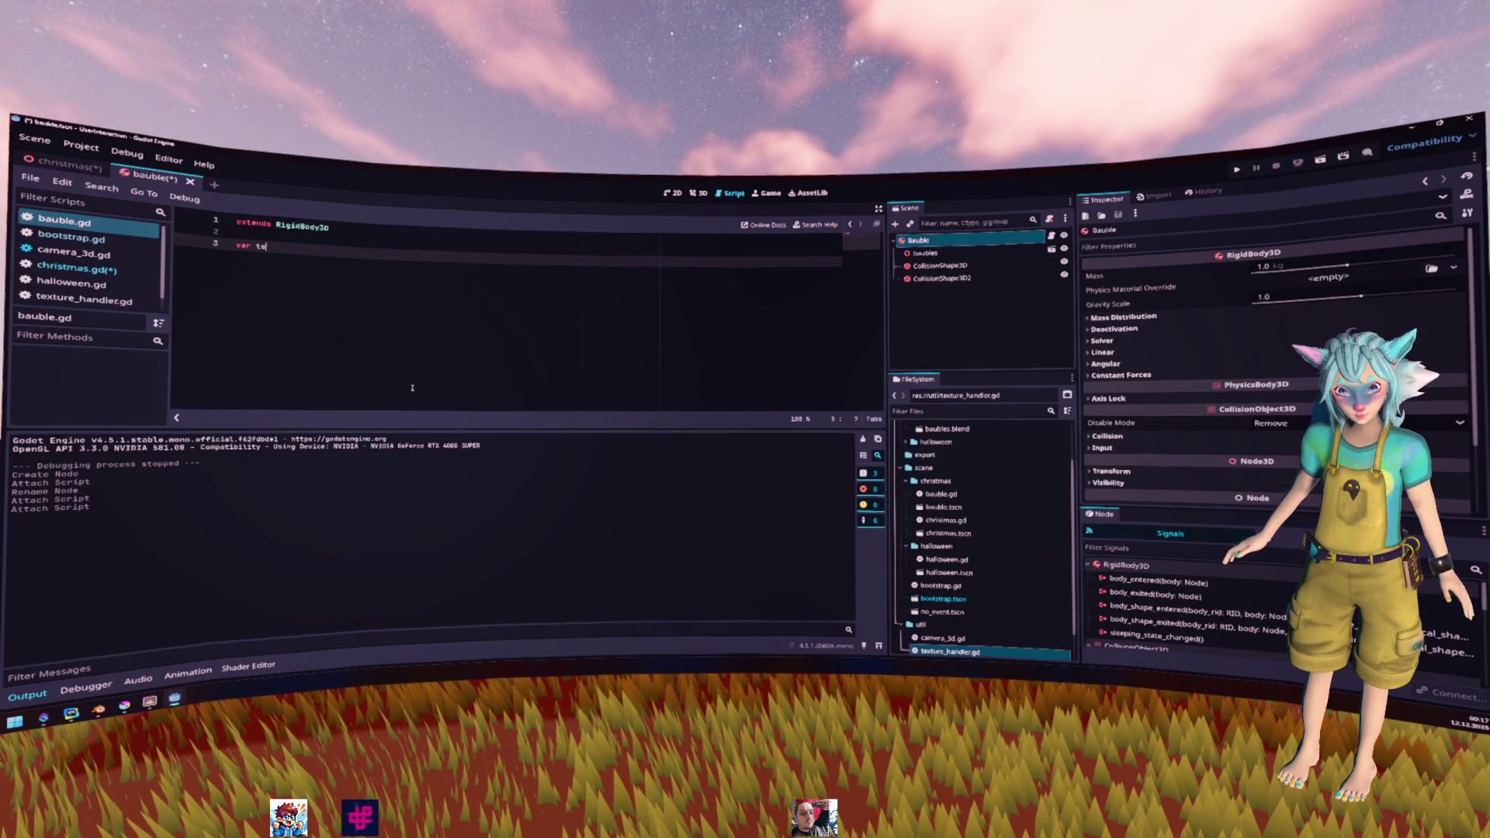
{"action": "type", "text": "xture:"}
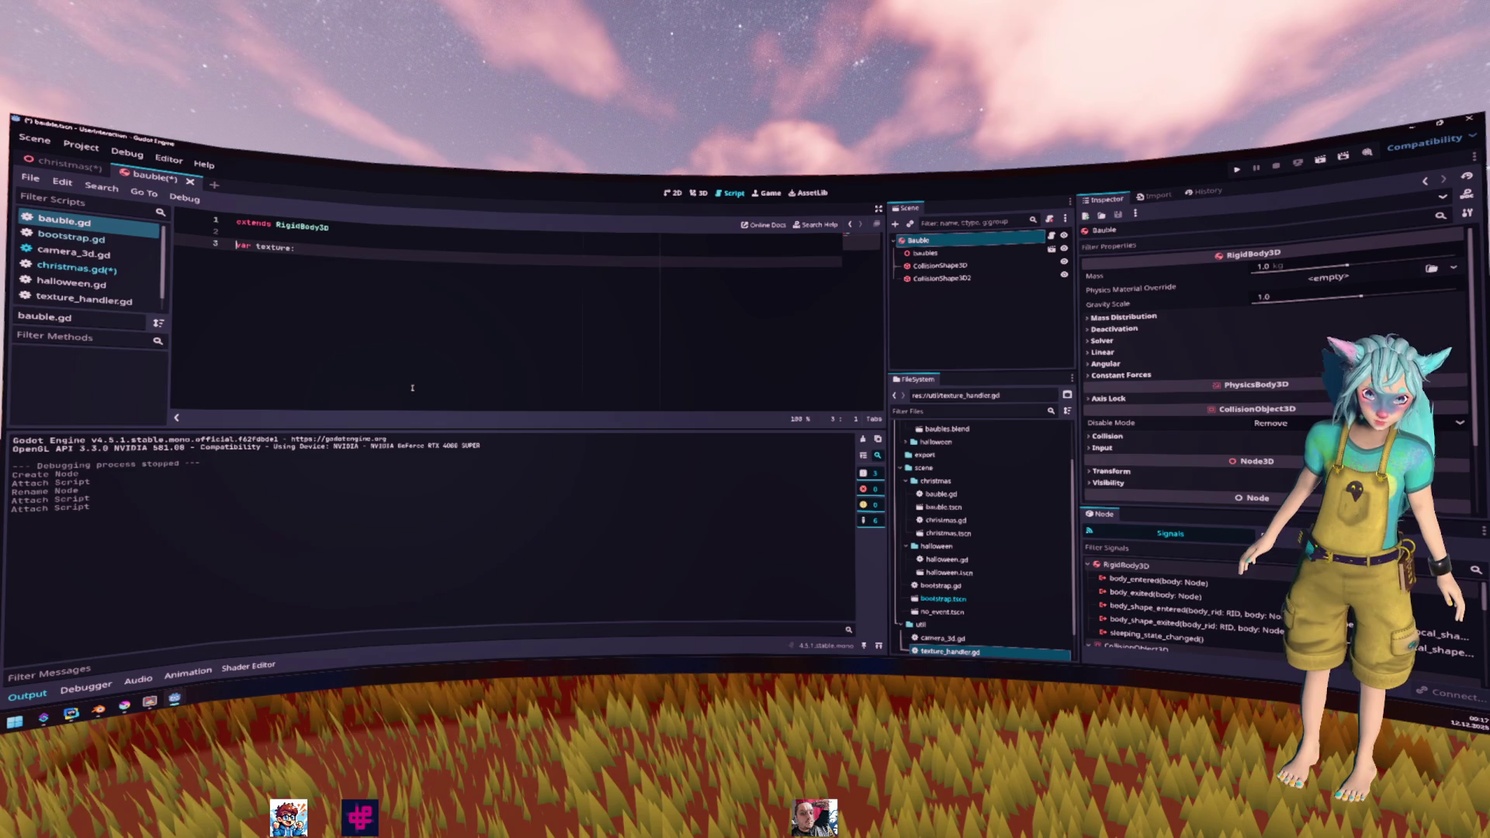
{"action": "key", "text": "Home"}
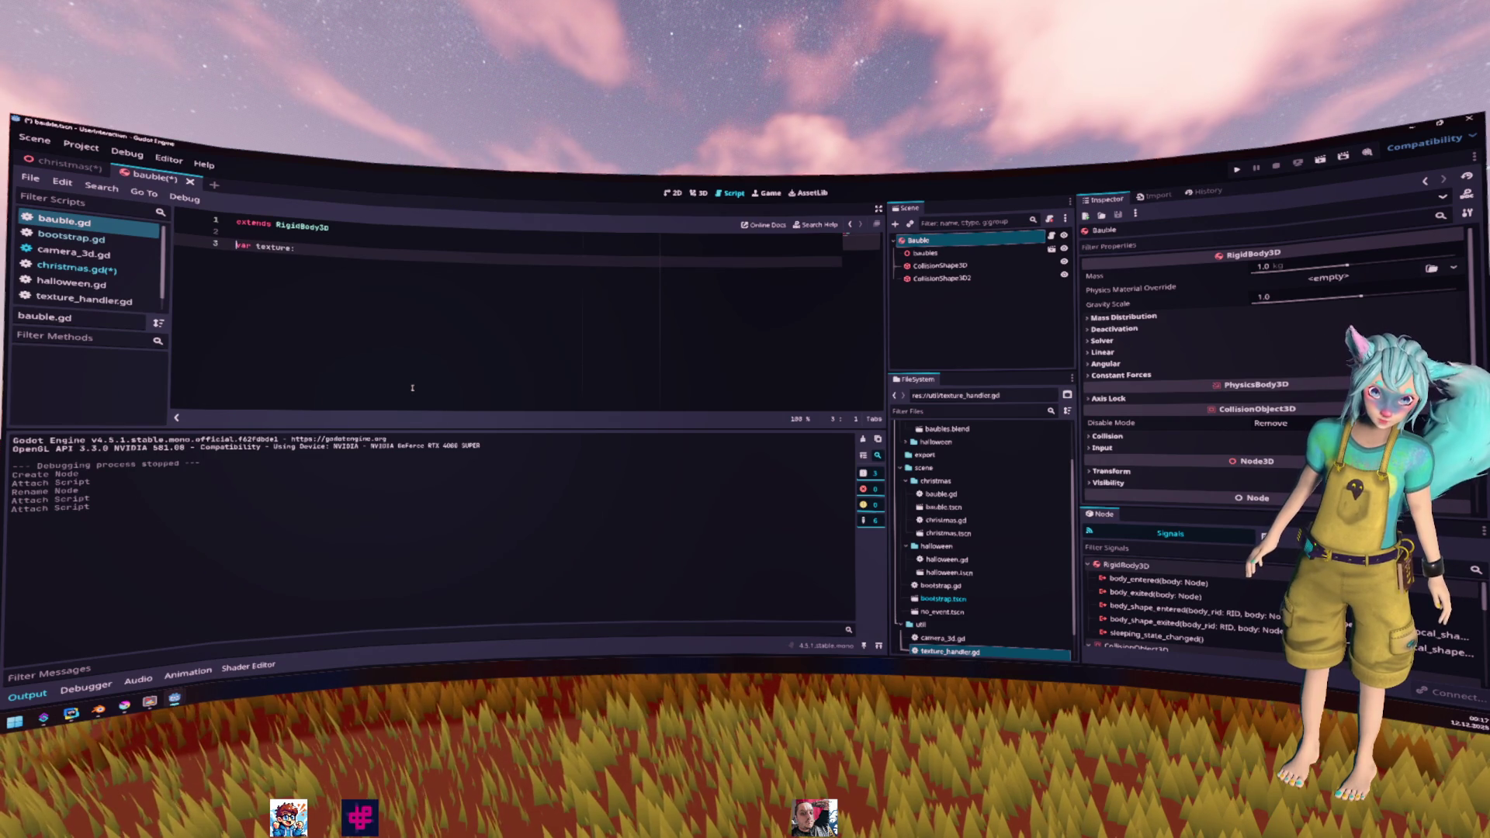
{"action": "type", "text": "@export"}
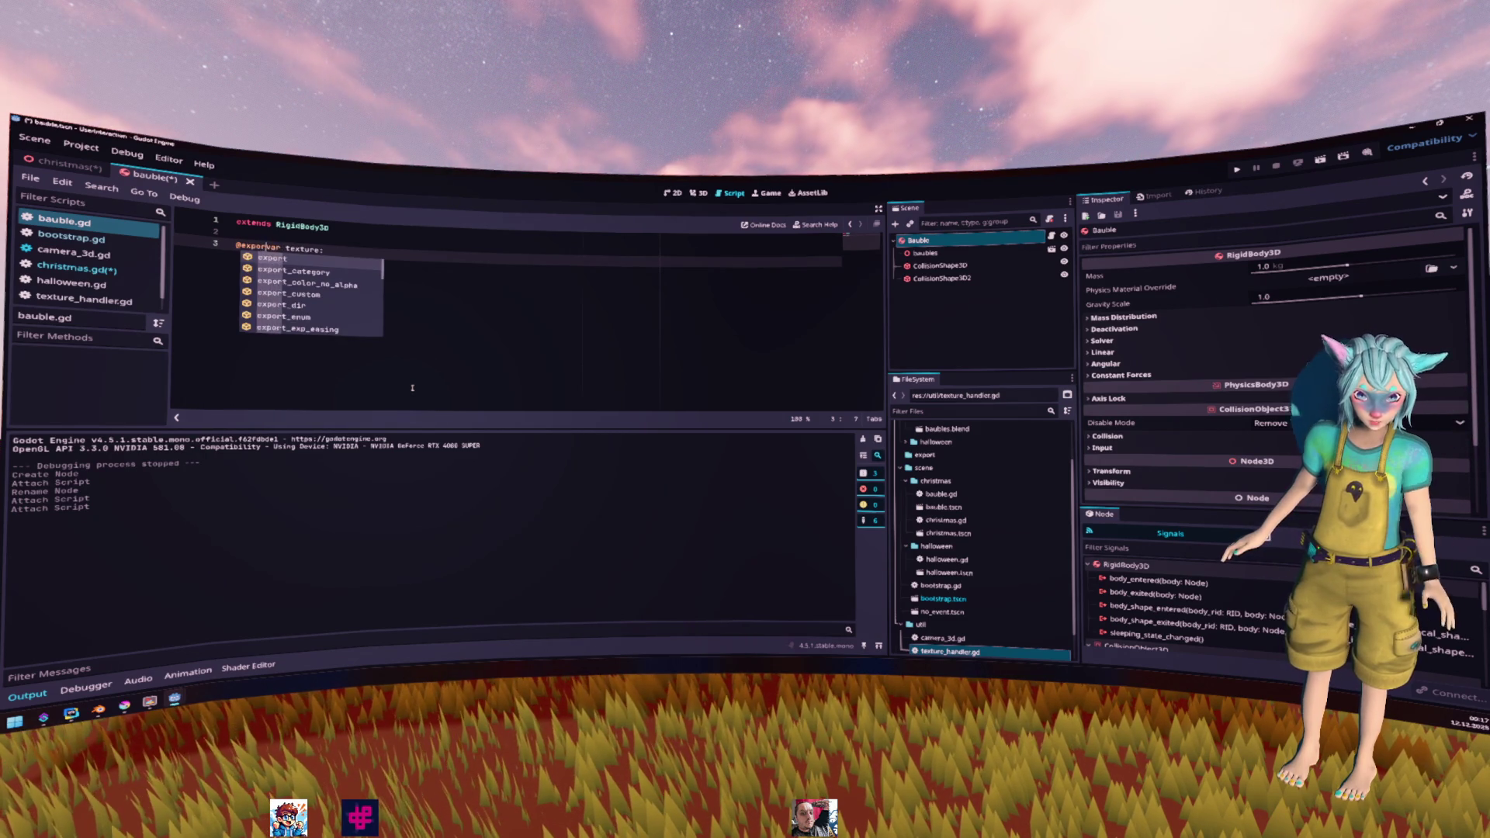
{"action": "key", "text": "End"}
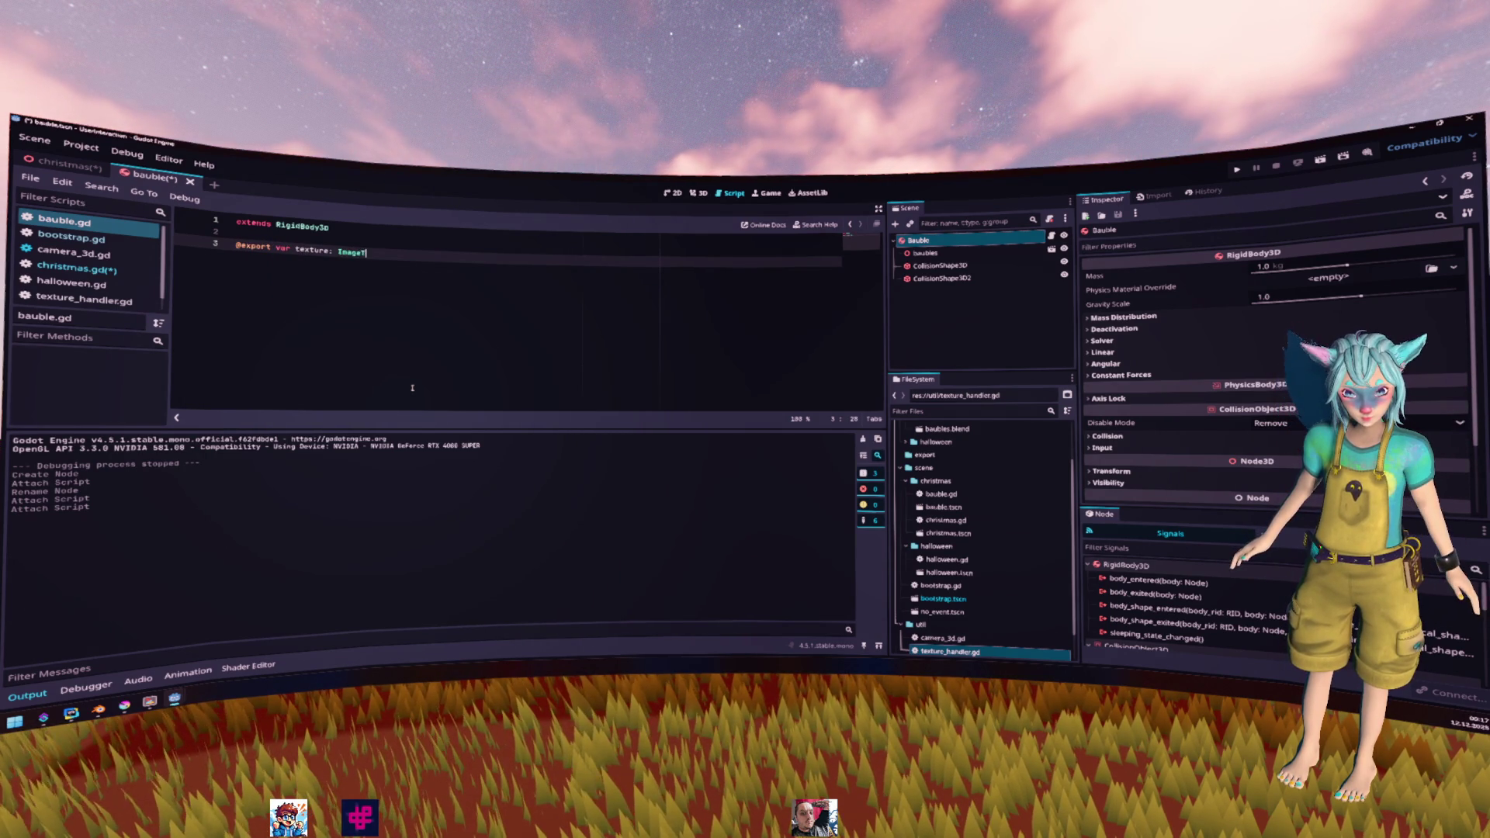
{"action": "type", "text": "re:"}
{"action": "key", "text": "Return"}
{"action": "type", "text": "set "}
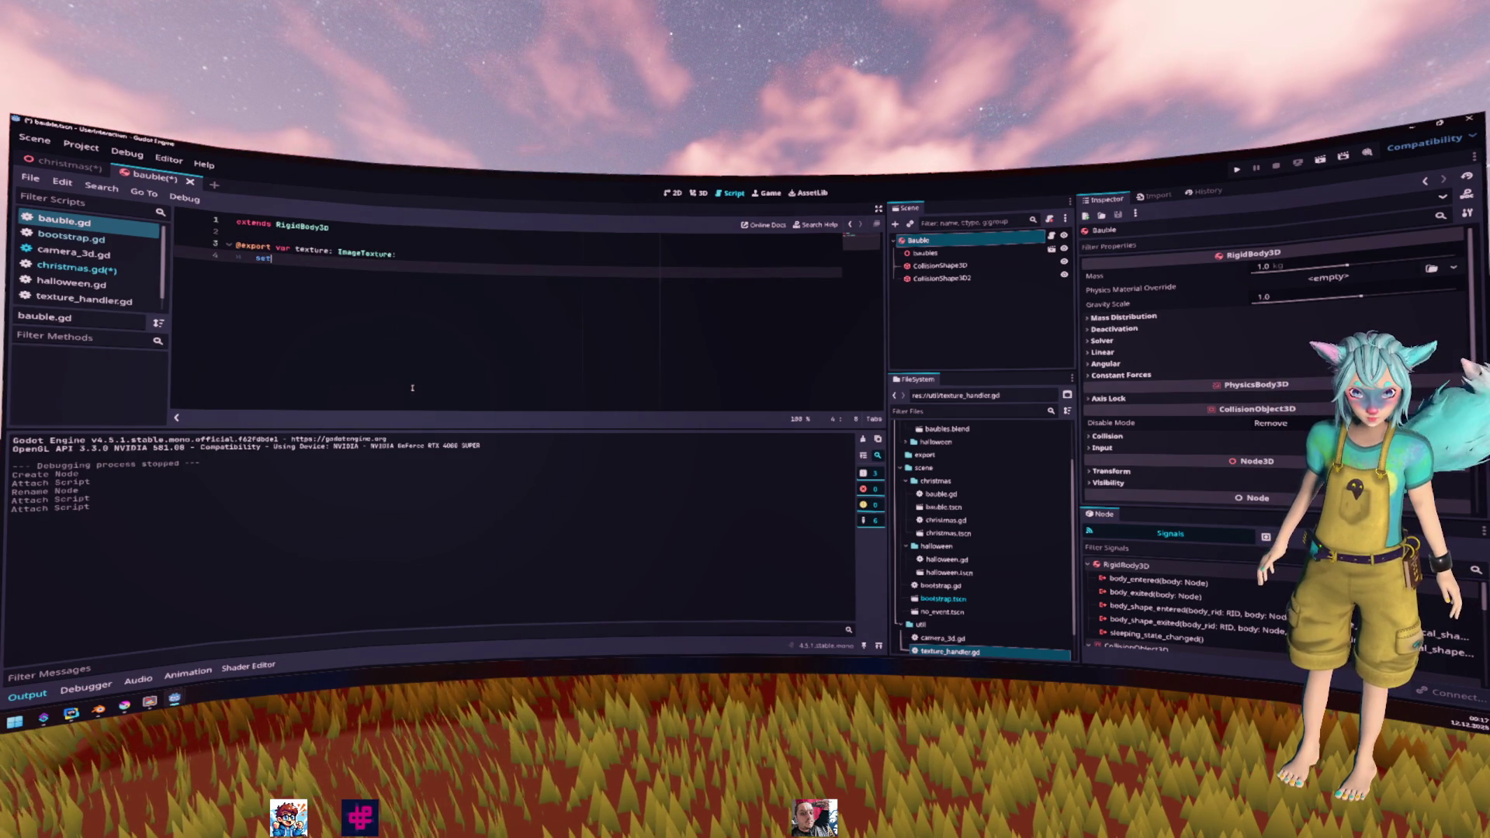
{"action": "type", "text": "= upd"}
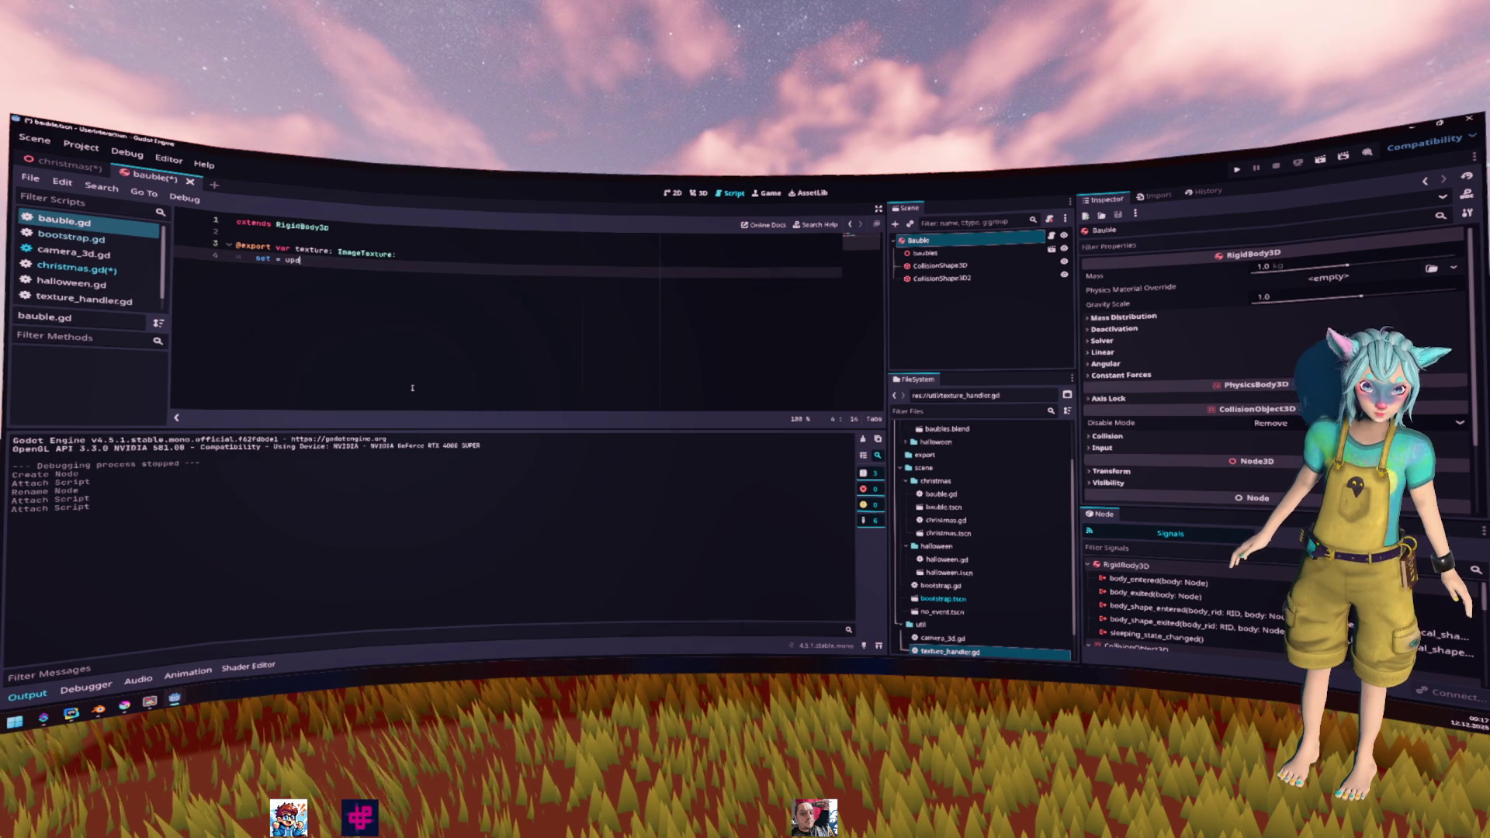
{"action": "type", "text": "_u"}
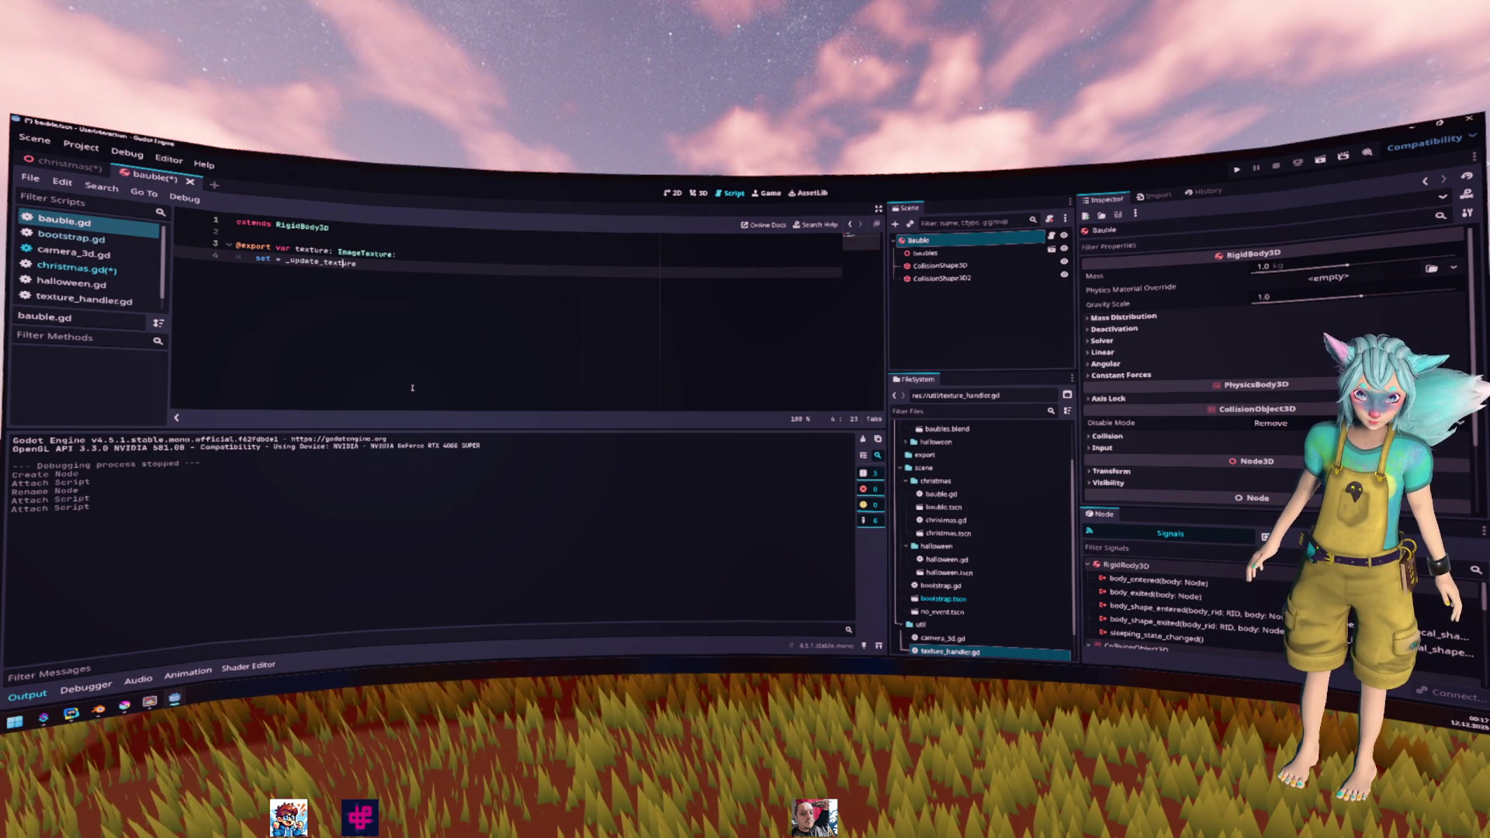
Write the _update_texture setter so it stores the value in texture.
{"action": "key", "text": "Return"}
{"action": "key", "text": "Return"}
{"action": "key", "text": "Return"}
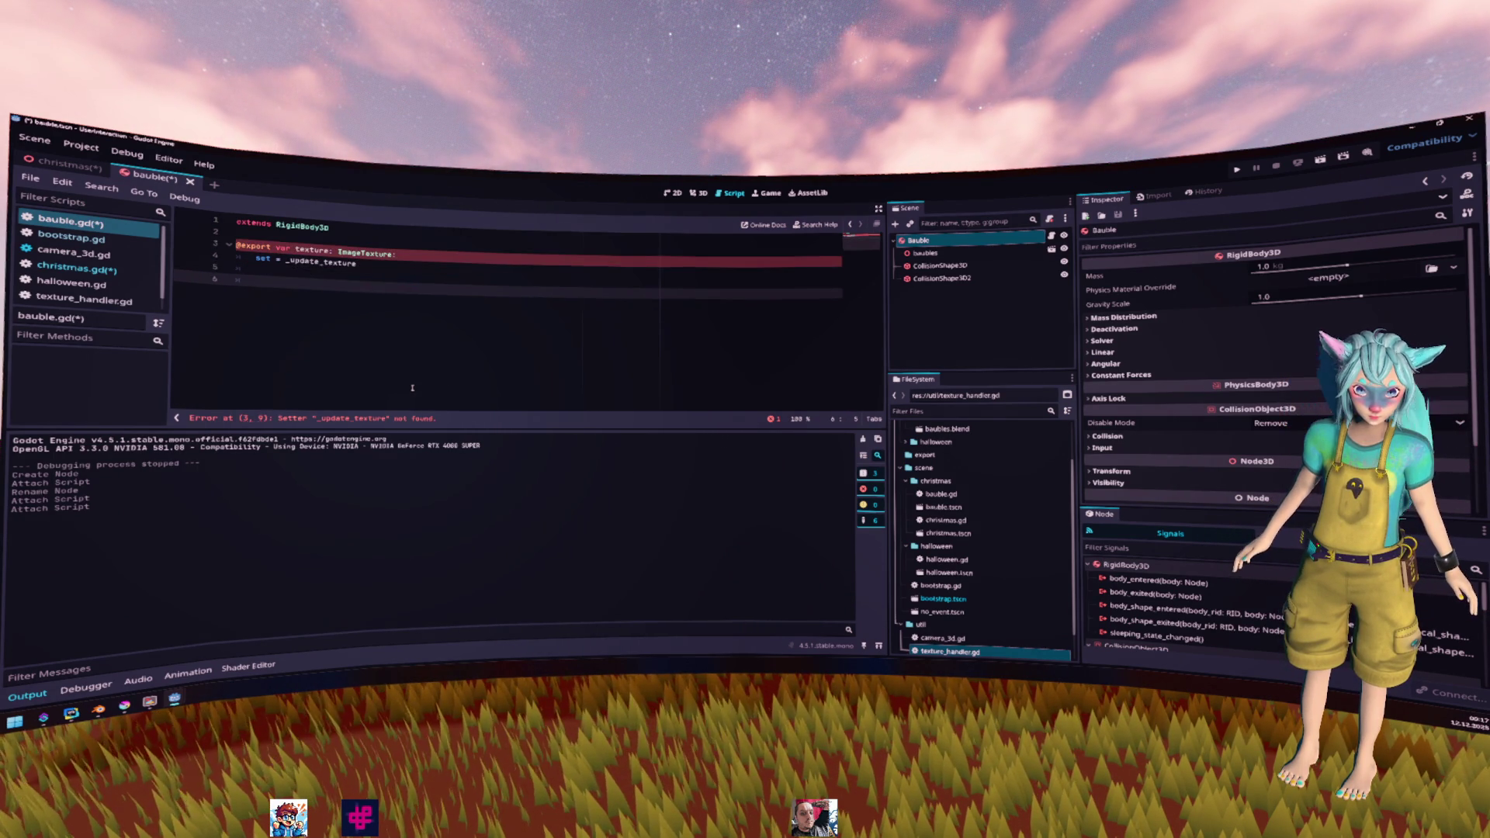
{"action": "key", "text": "BackSpace"}
{"action": "type", "text": "#"}
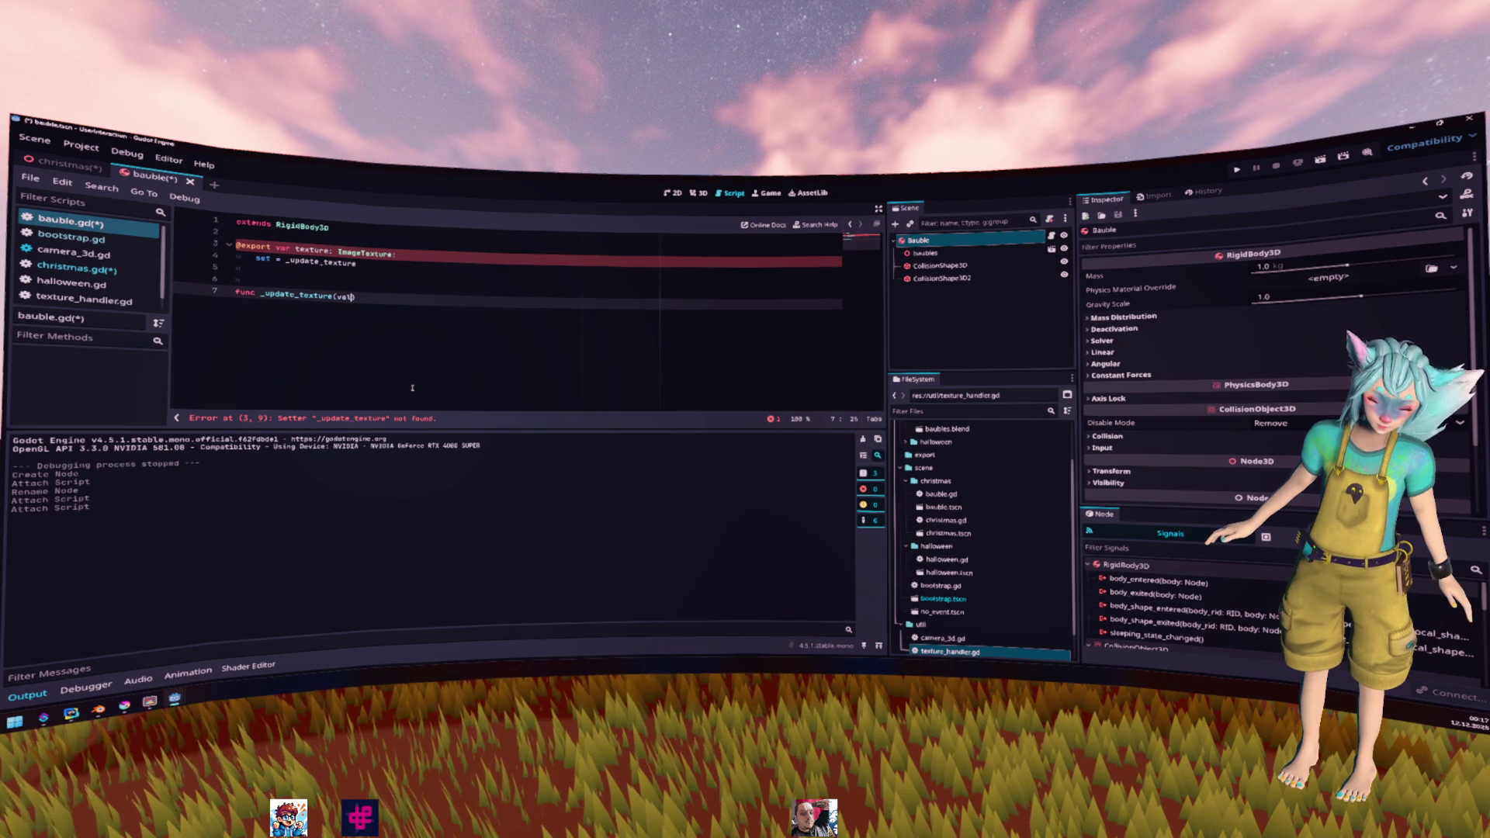
{"action": "type", "text": "g"}
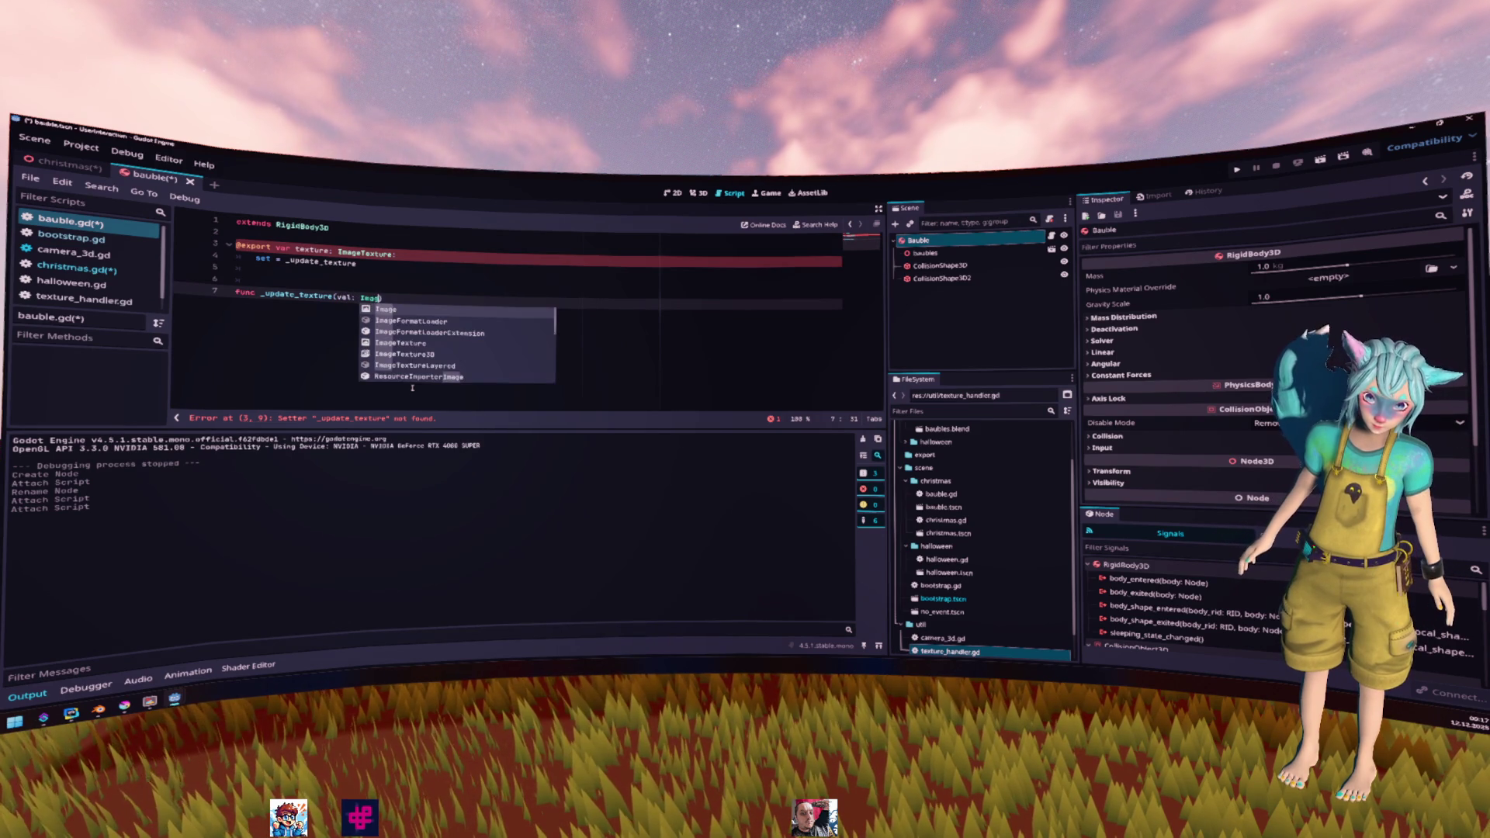
{"action": "type", "text": "Texture) ->"}
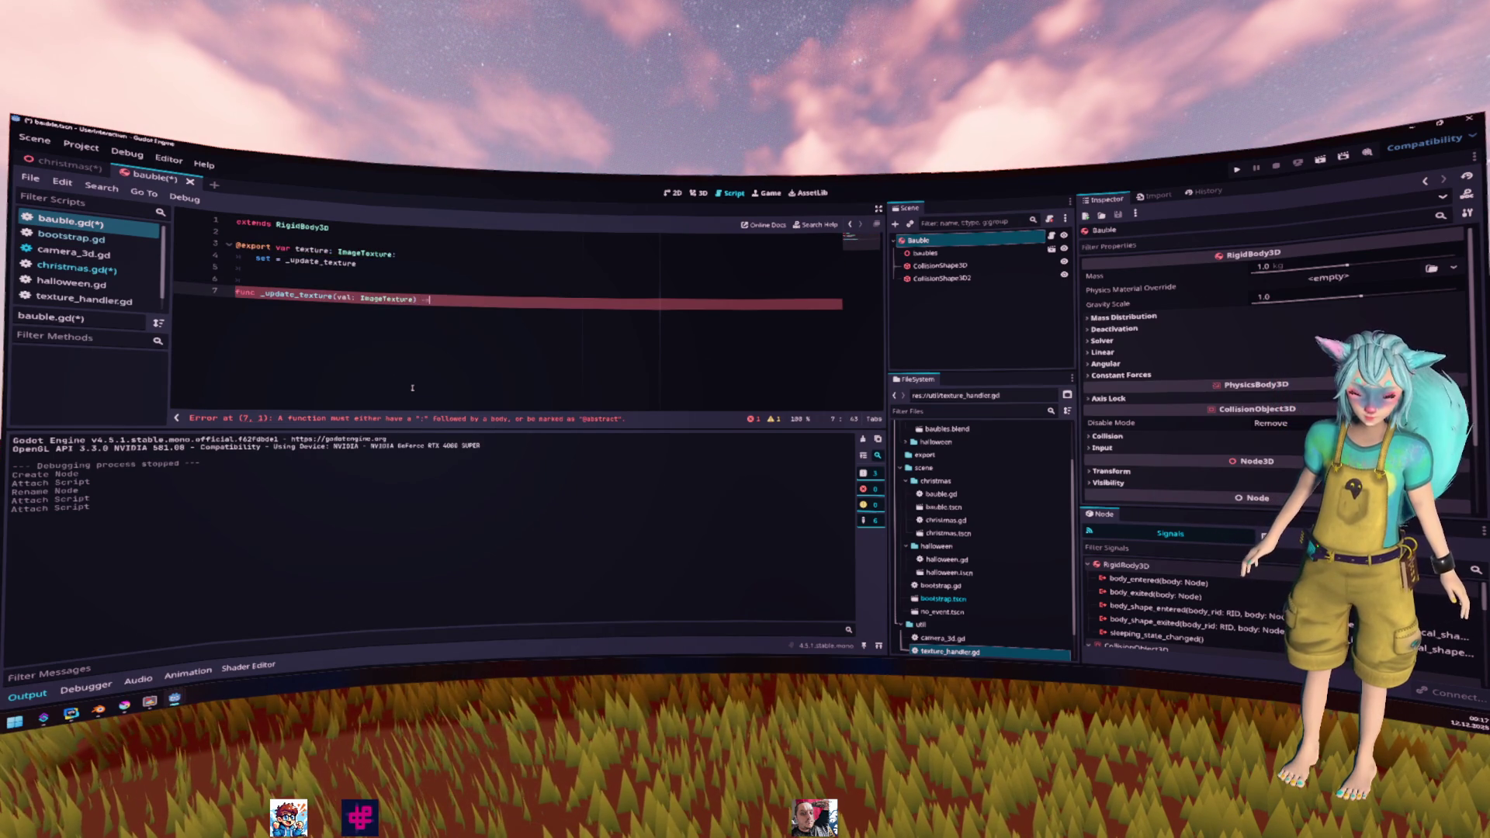
{"action": "type", "text": "id:"}
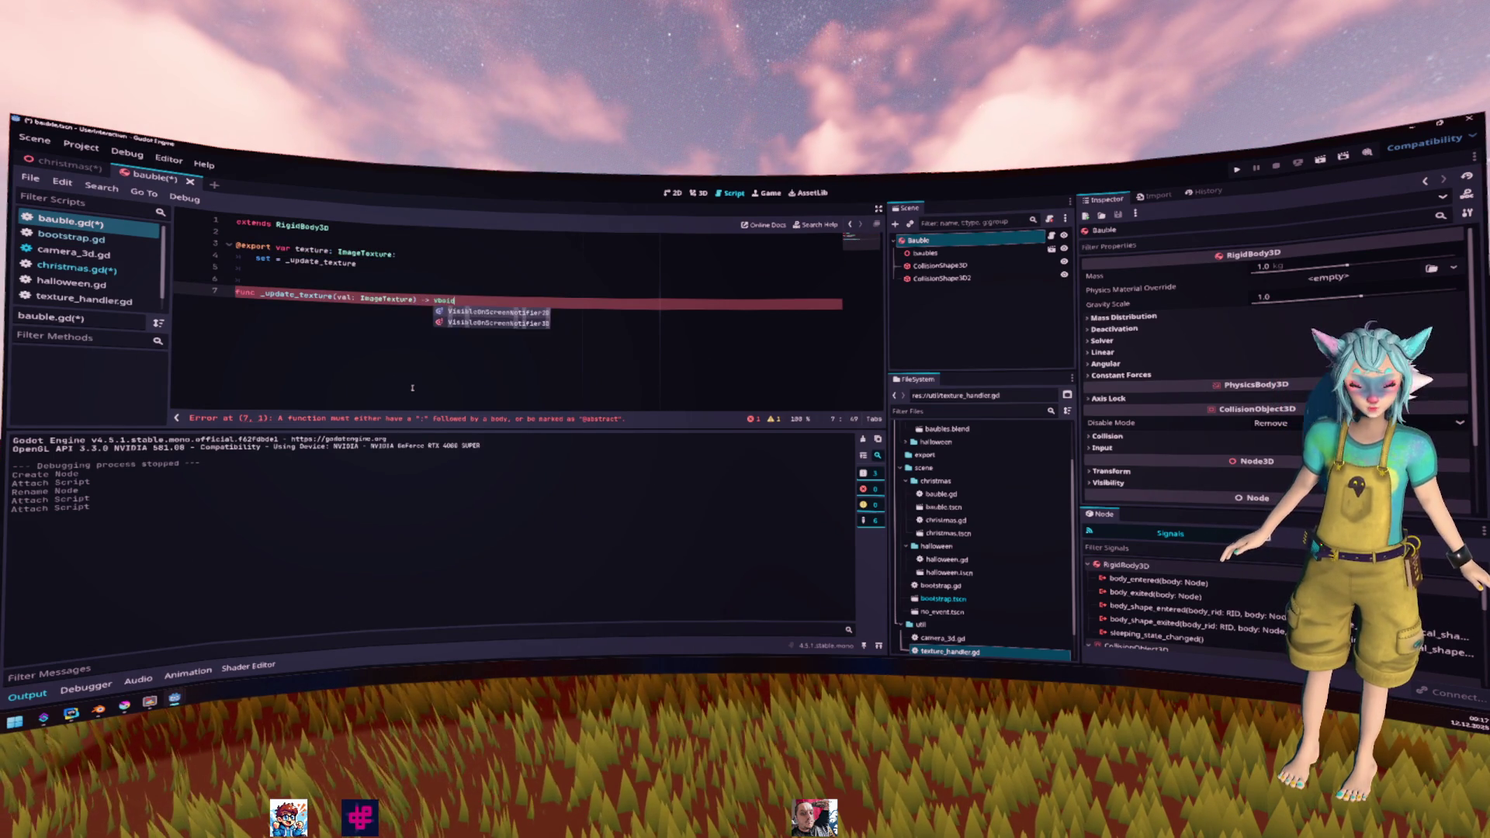
{"action": "key", "text": "Return"}
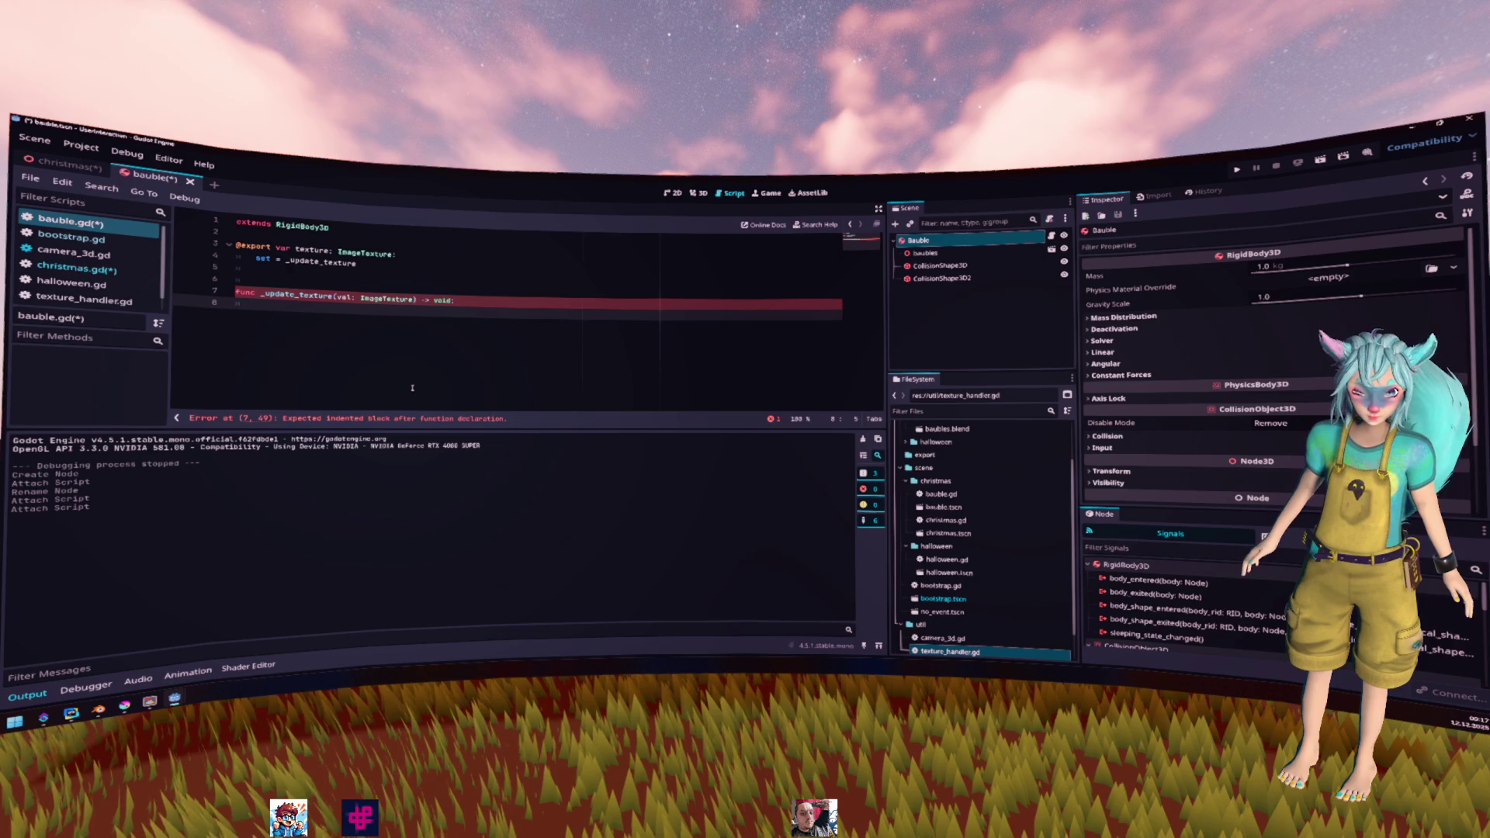
{"action": "type", "text": "vatextu"}
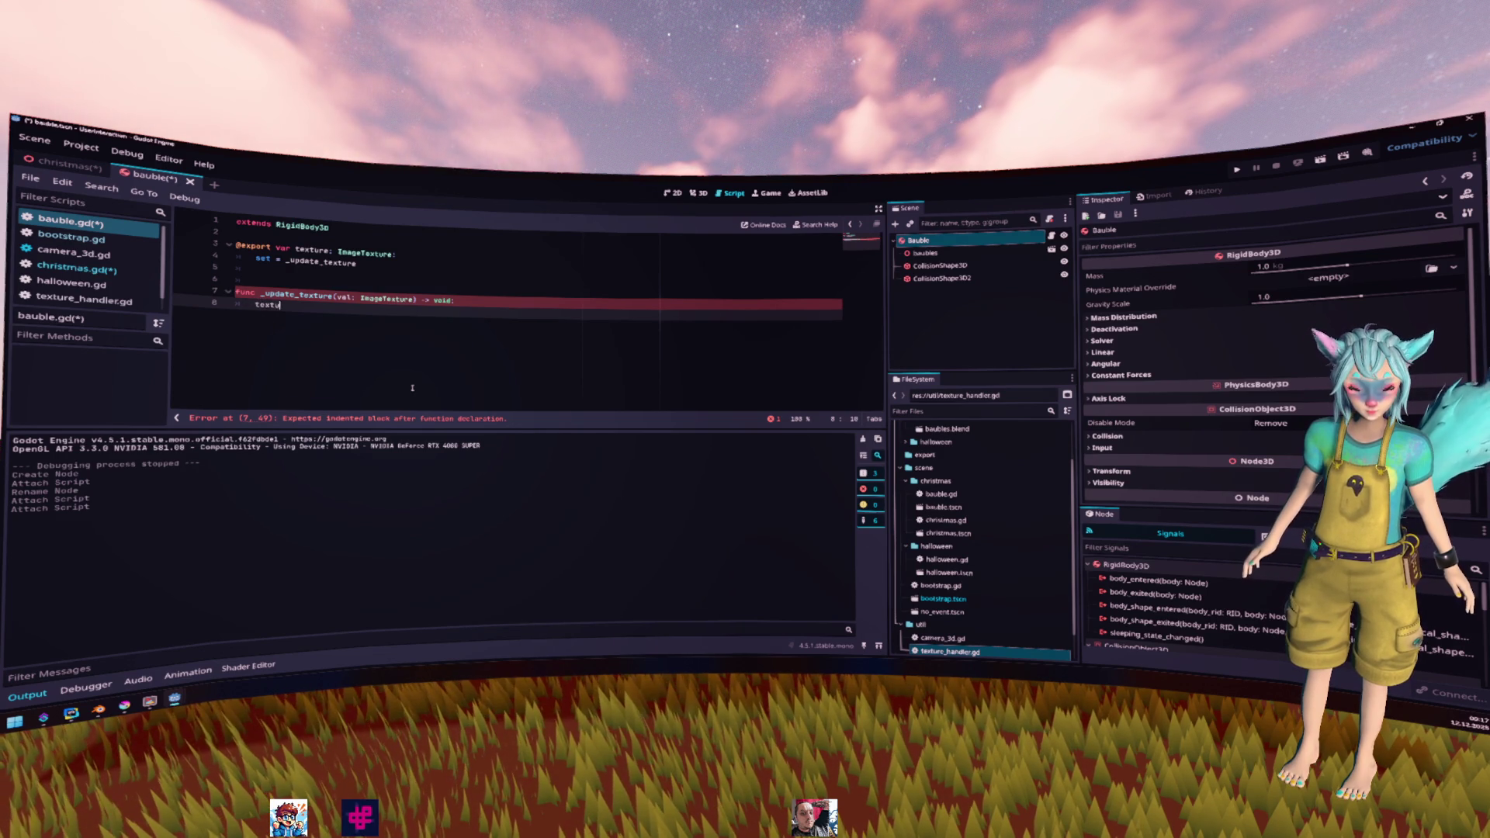
{"action": "key", "text": "BackSpace"}
{"action": "type", "text": "ure = val"}
{"action": "key", "text": "Return"}
{"action": "key", "text": "Return"}
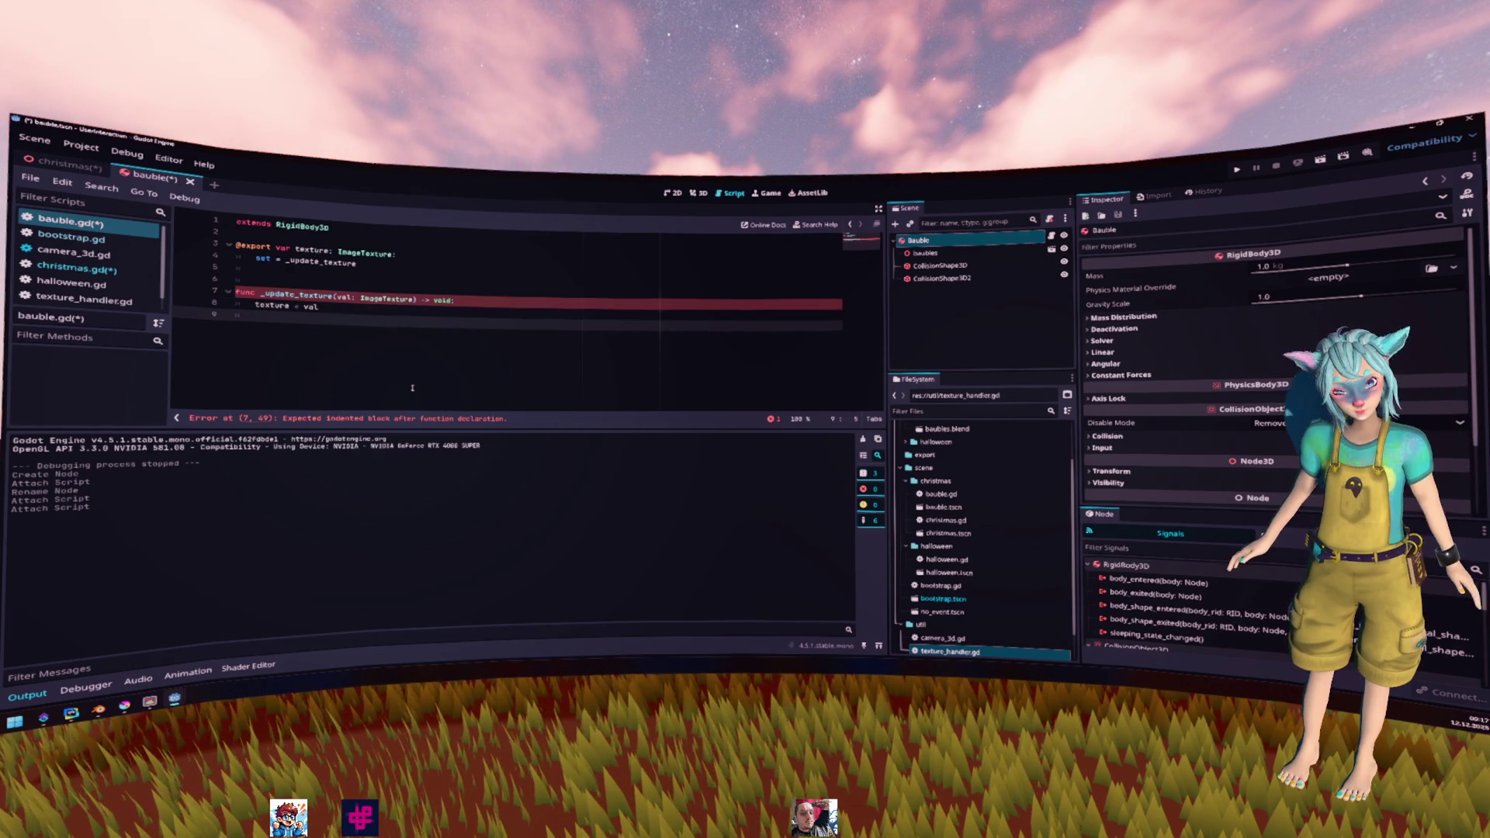
Add an if condition line using is_node_ready in the setter.
{"action": "type", "text": "ifis_read"}
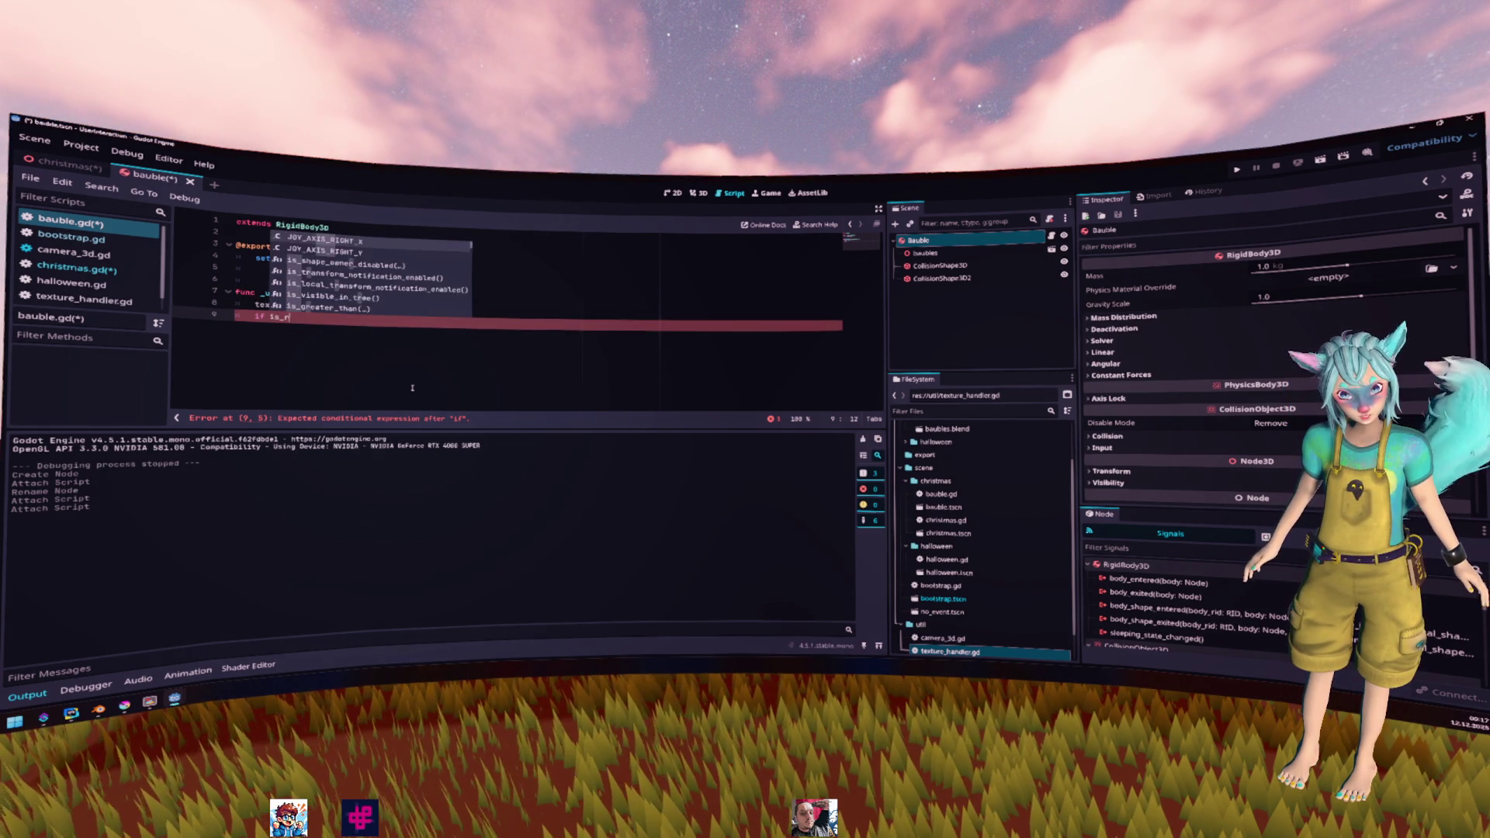
{"action": "key", "text": "Return"}
{"action": "type", "text": ":"}
{"action": "key", "text": "Return"}
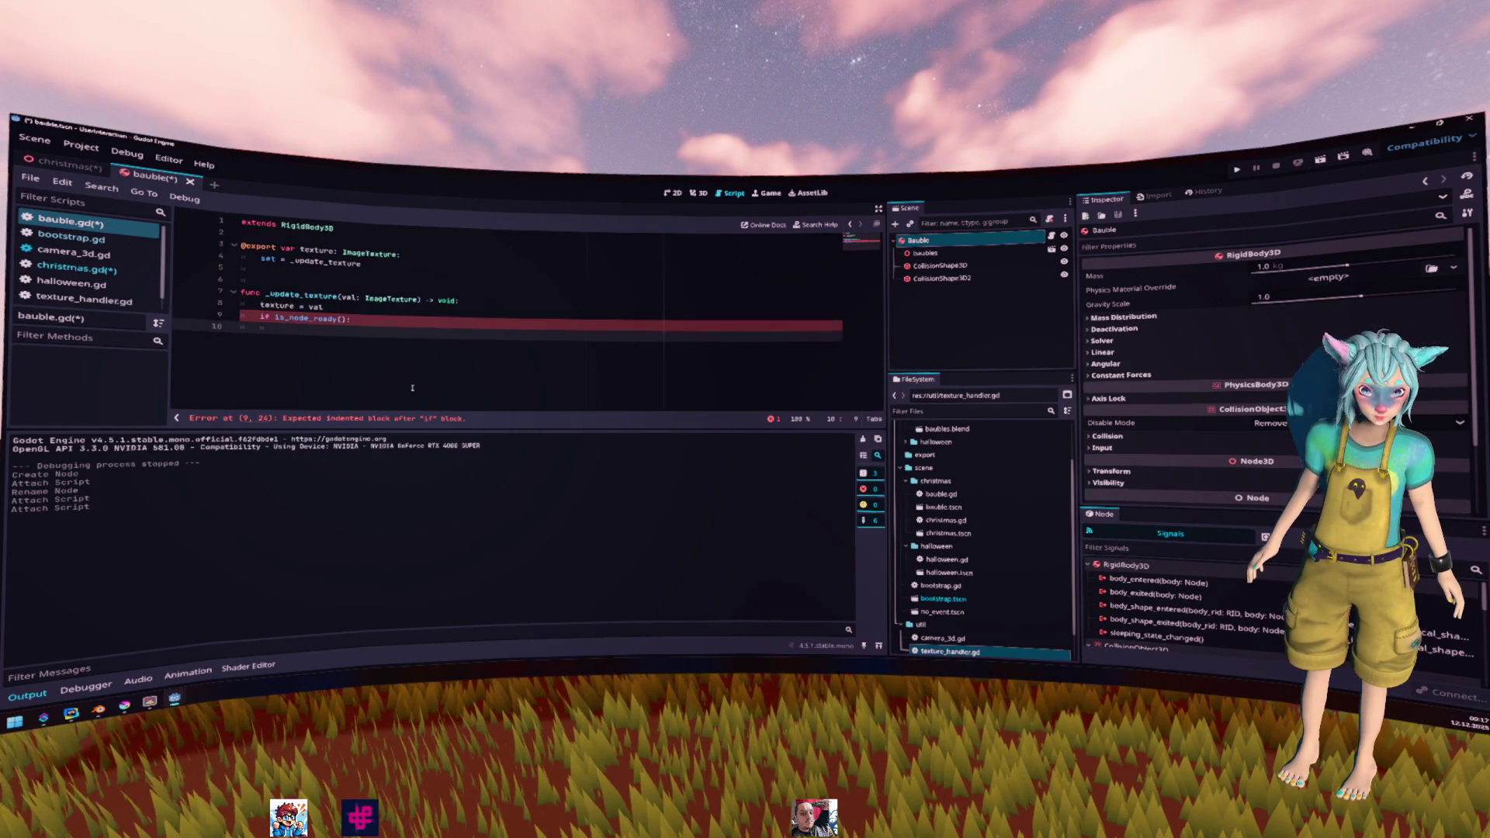
Rewrite the guard as 'if not is_inside_tree(): return', fixing the typos.
{"action": "key", "text": "Up"}
{"action": "key", "text": "Home"}
{"action": "key", "text": "Right"}
{"action": "key", "text": "Right"}
{"action": "type", "text": "not"}
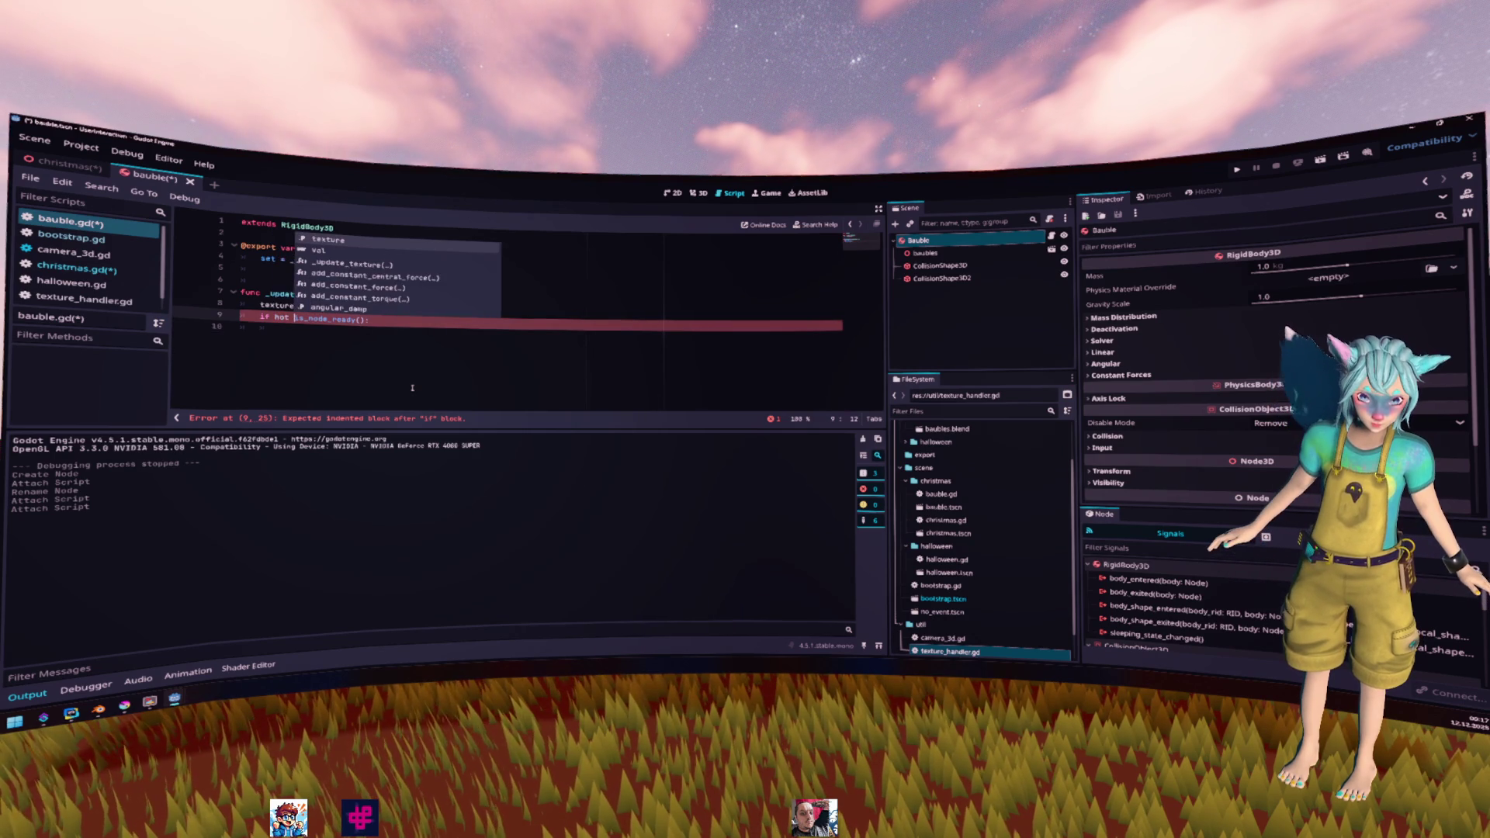
{"action": "type", "text": "not"}
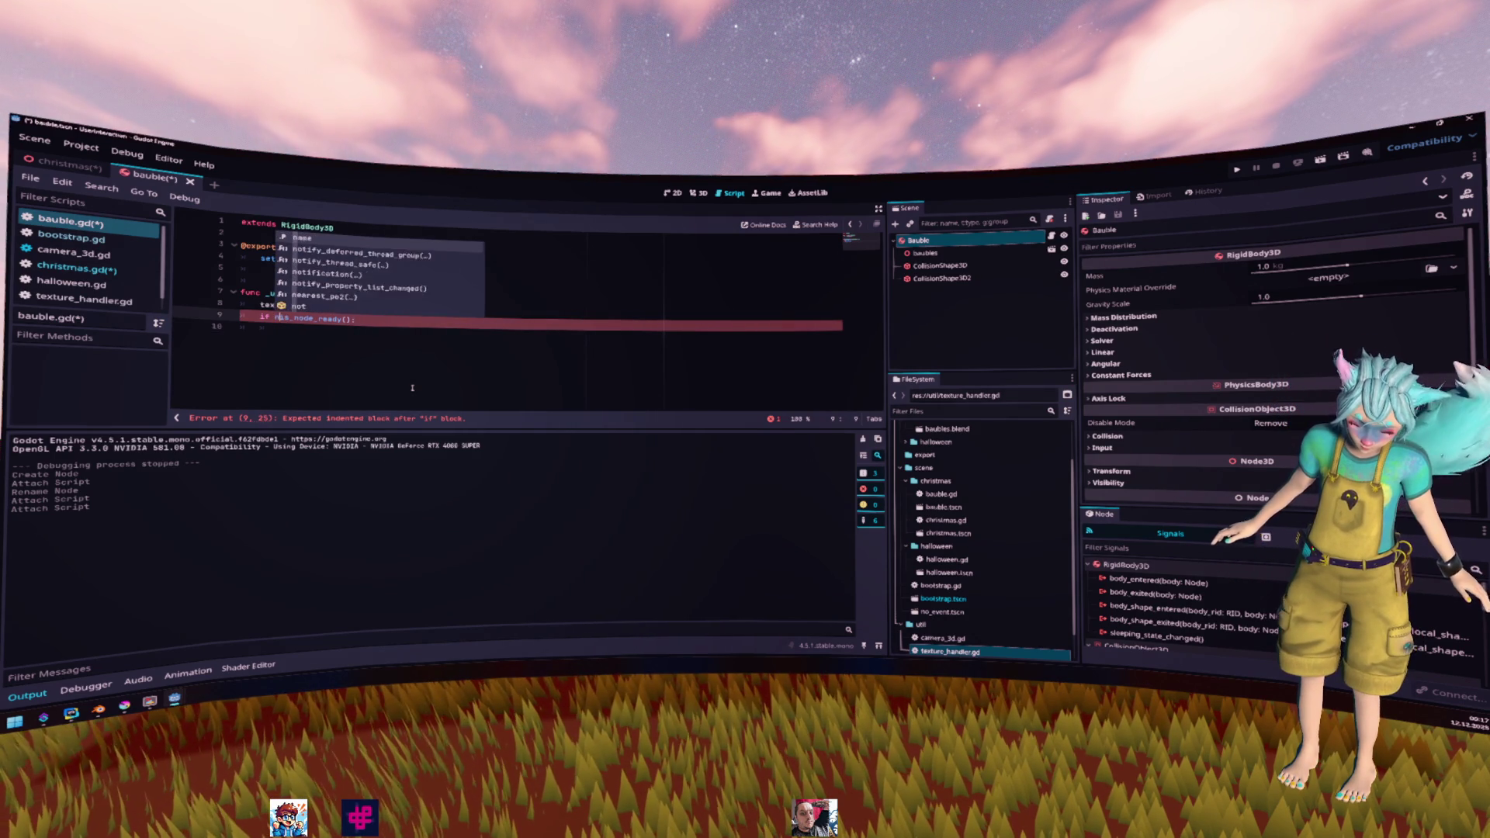
{"action": "key", "text": "Escape"}
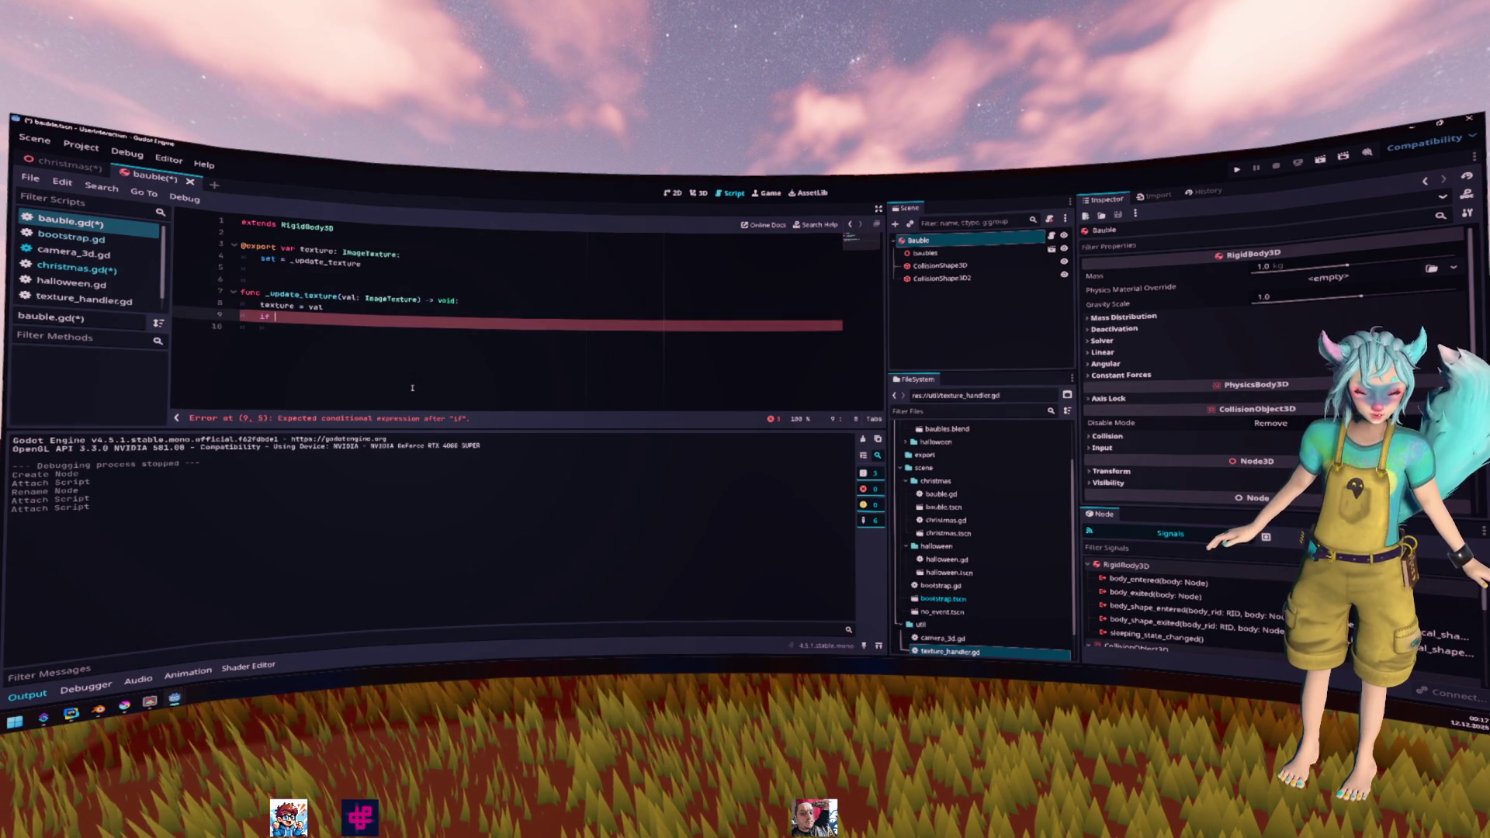
{"action": "type", "text": "isnot"}
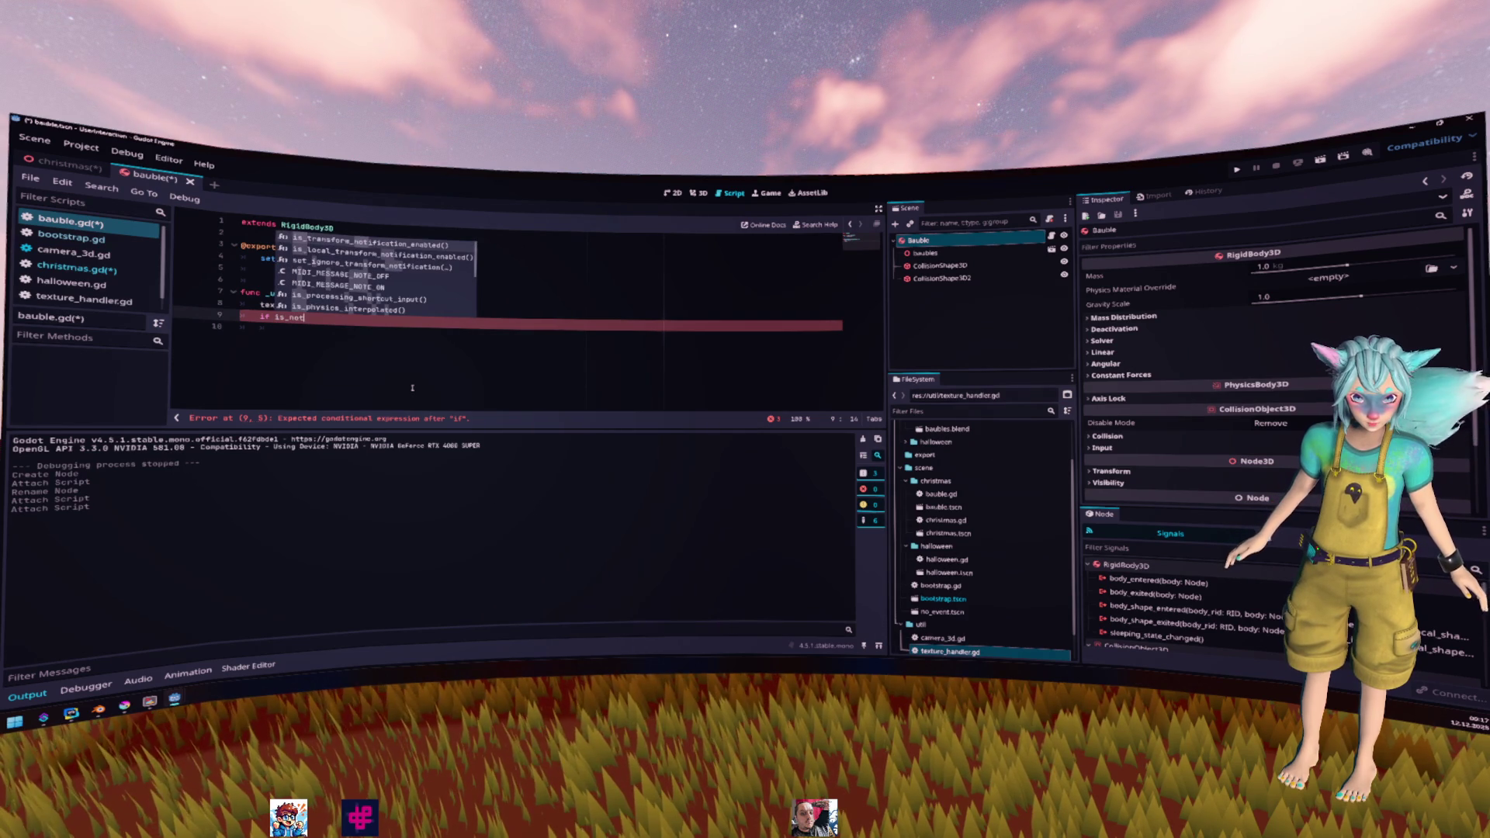
{"action": "key", "text": "BackSpace"}
{"action": "key", "text": "BackSpace"}
{"action": "key", "text": "BackSpace"}
{"action": "type", "text": "not _"}
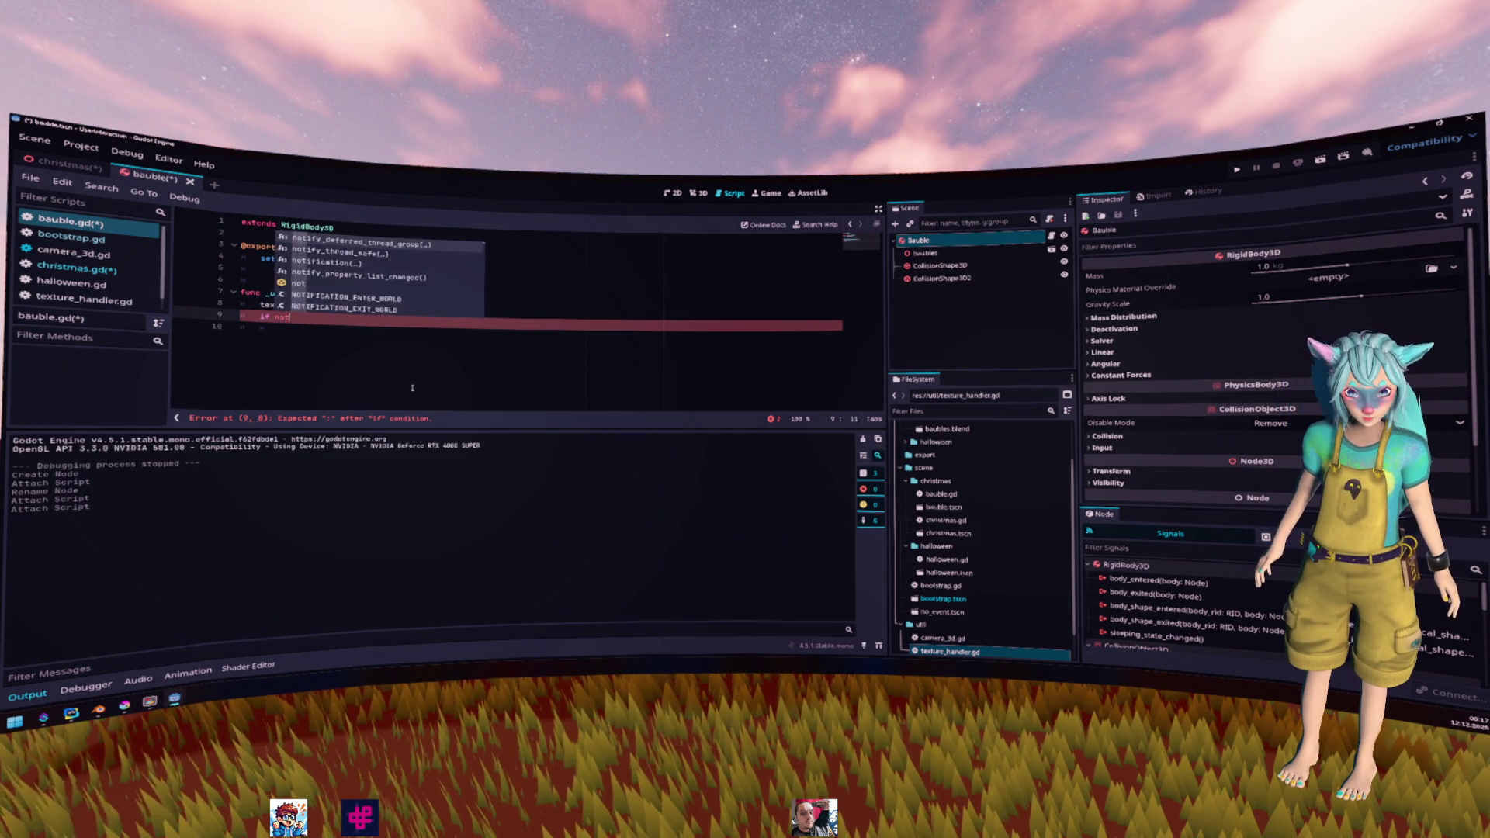
{"action": "key", "text": "BackSpace"}
{"action": "type", "text": "inside"}
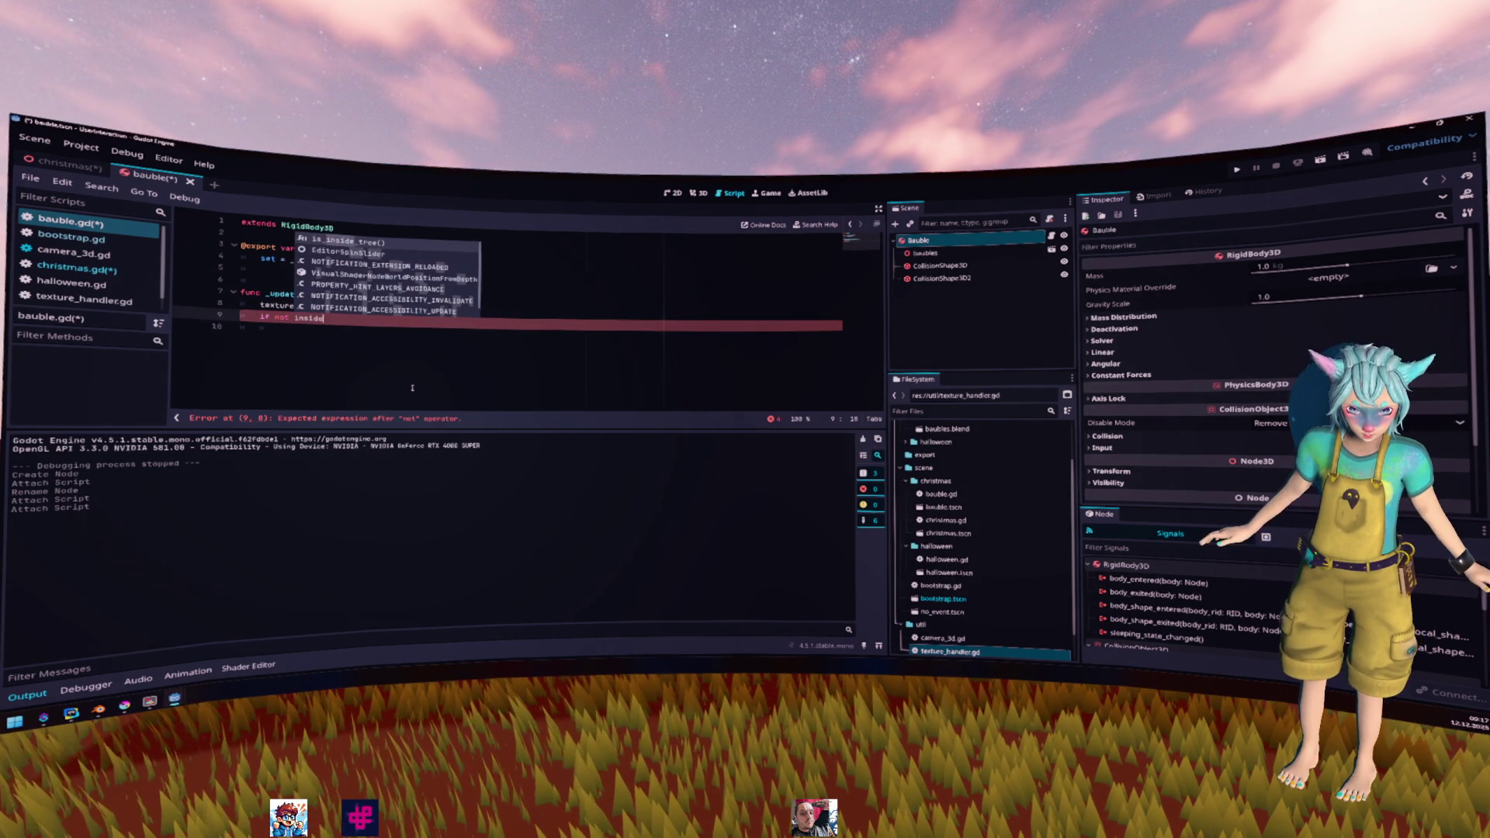
{"action": "key", "text": "Return"}
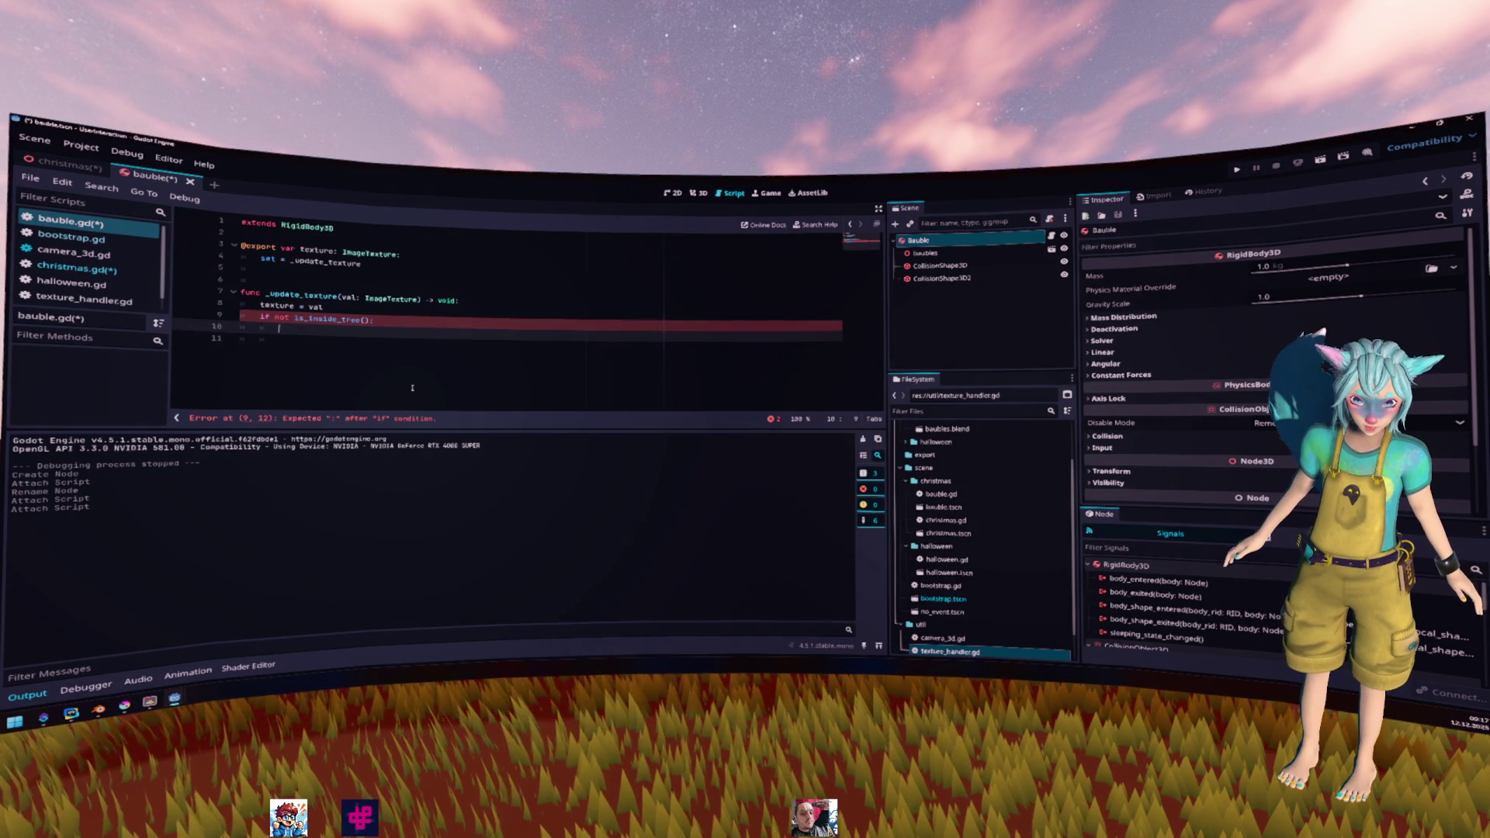
{"action": "type", "text": ": reutrn"}
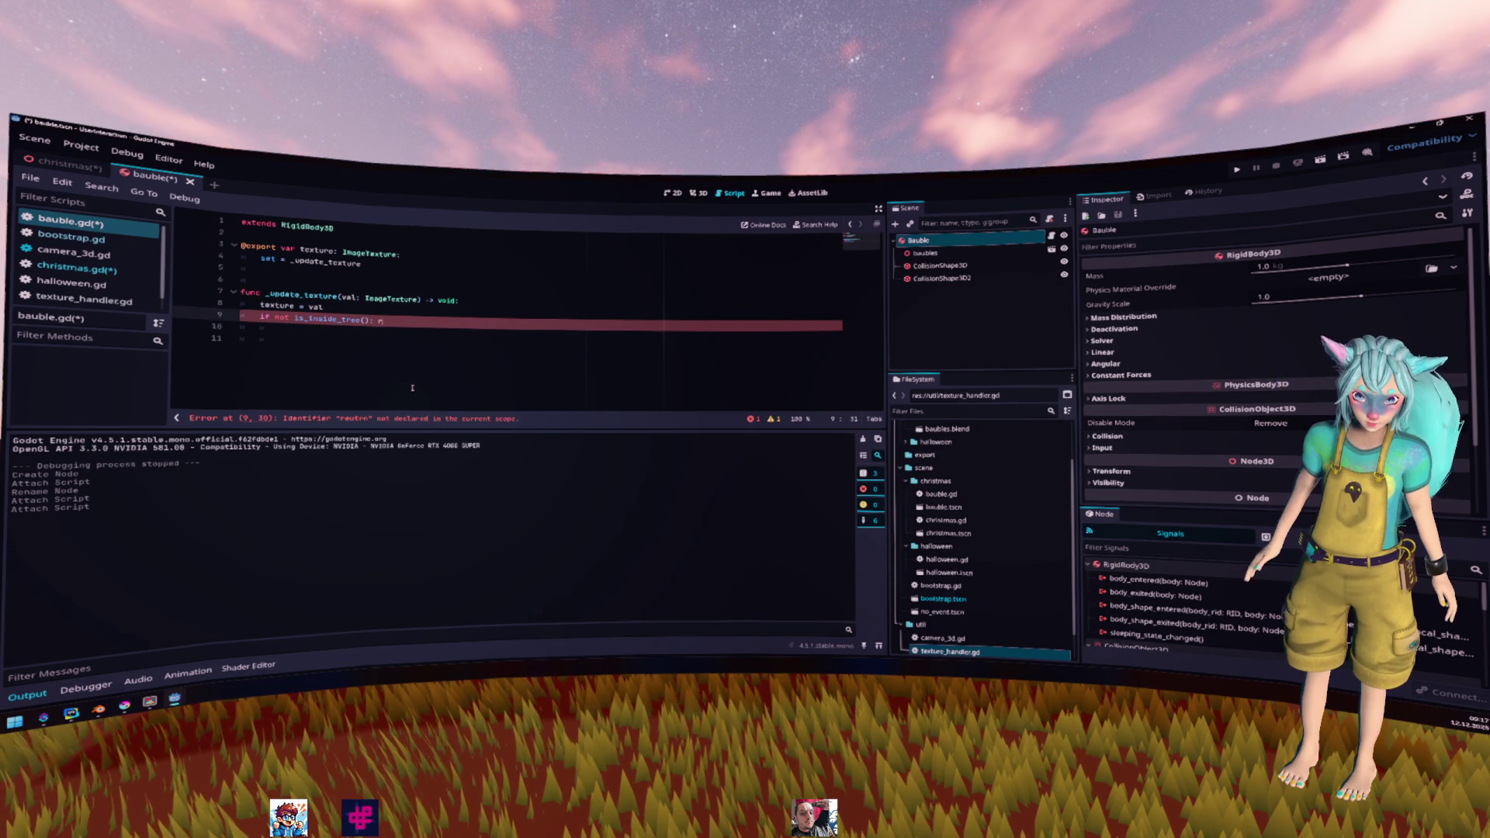
{"action": "key", "text": "BackSpace"}
{"action": "key", "text": "BackSpace"}
{"action": "key", "text": "BackSpace"}
{"action": "type", "text": "turn"}
{"action": "key", "text": "Return"}
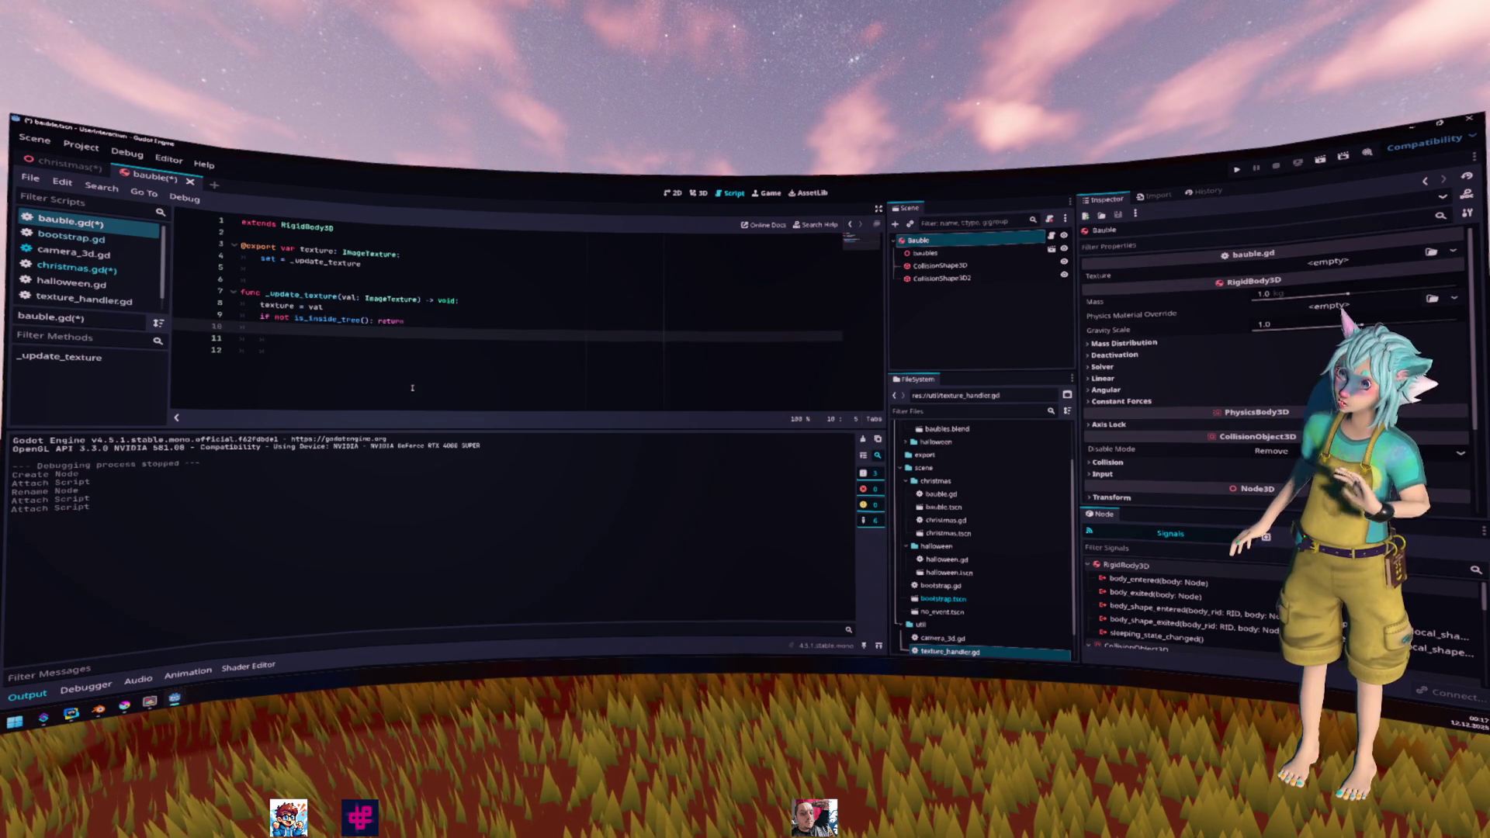
Enable Editable Children on the baubles instance and select its Bauble mesh node.
{"action": "right_click", "coordinate": [935, 253]}
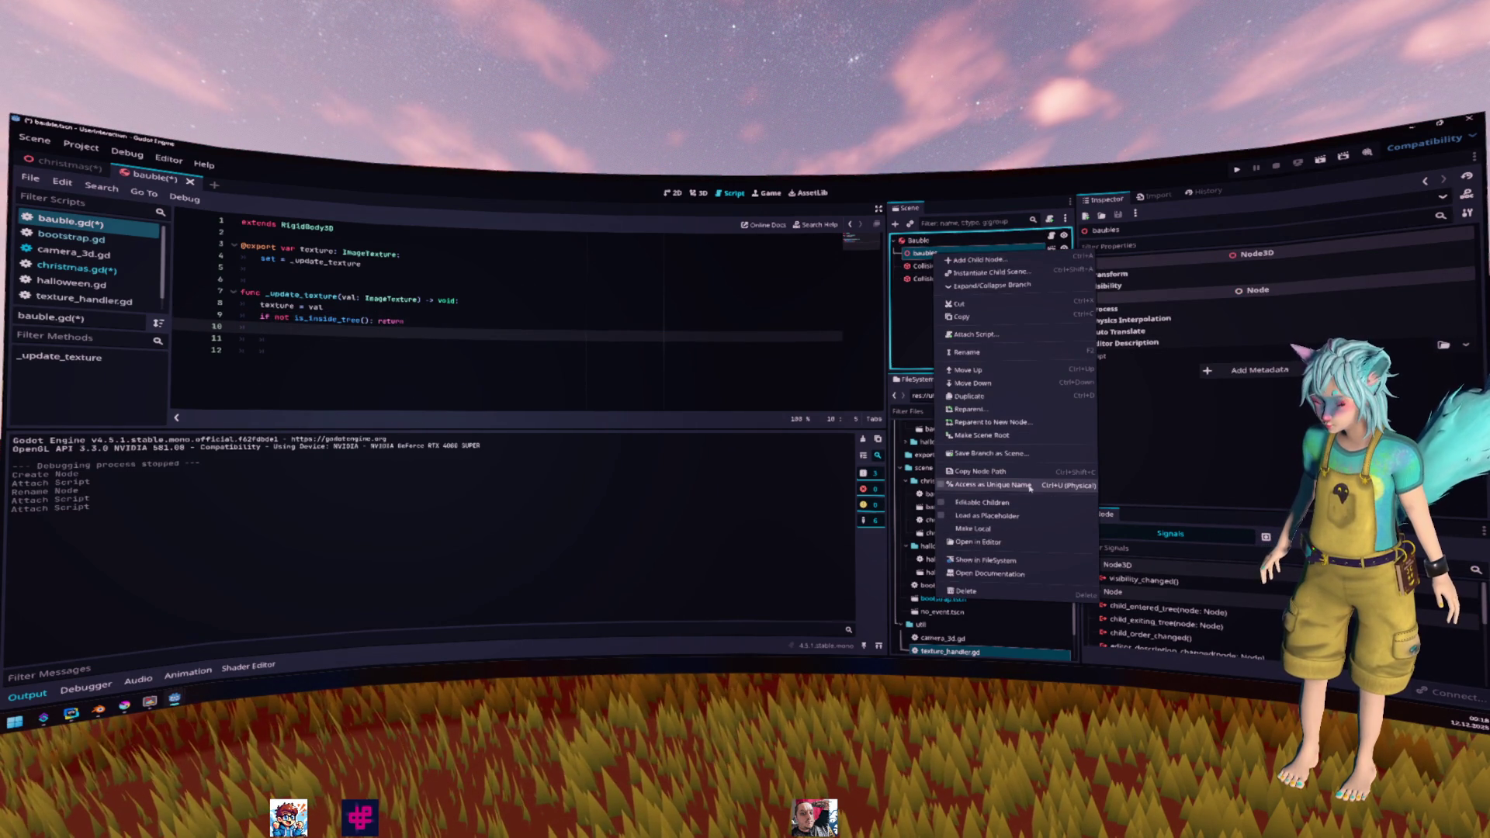
{"action": "left_click", "coordinate": [1025, 503]}
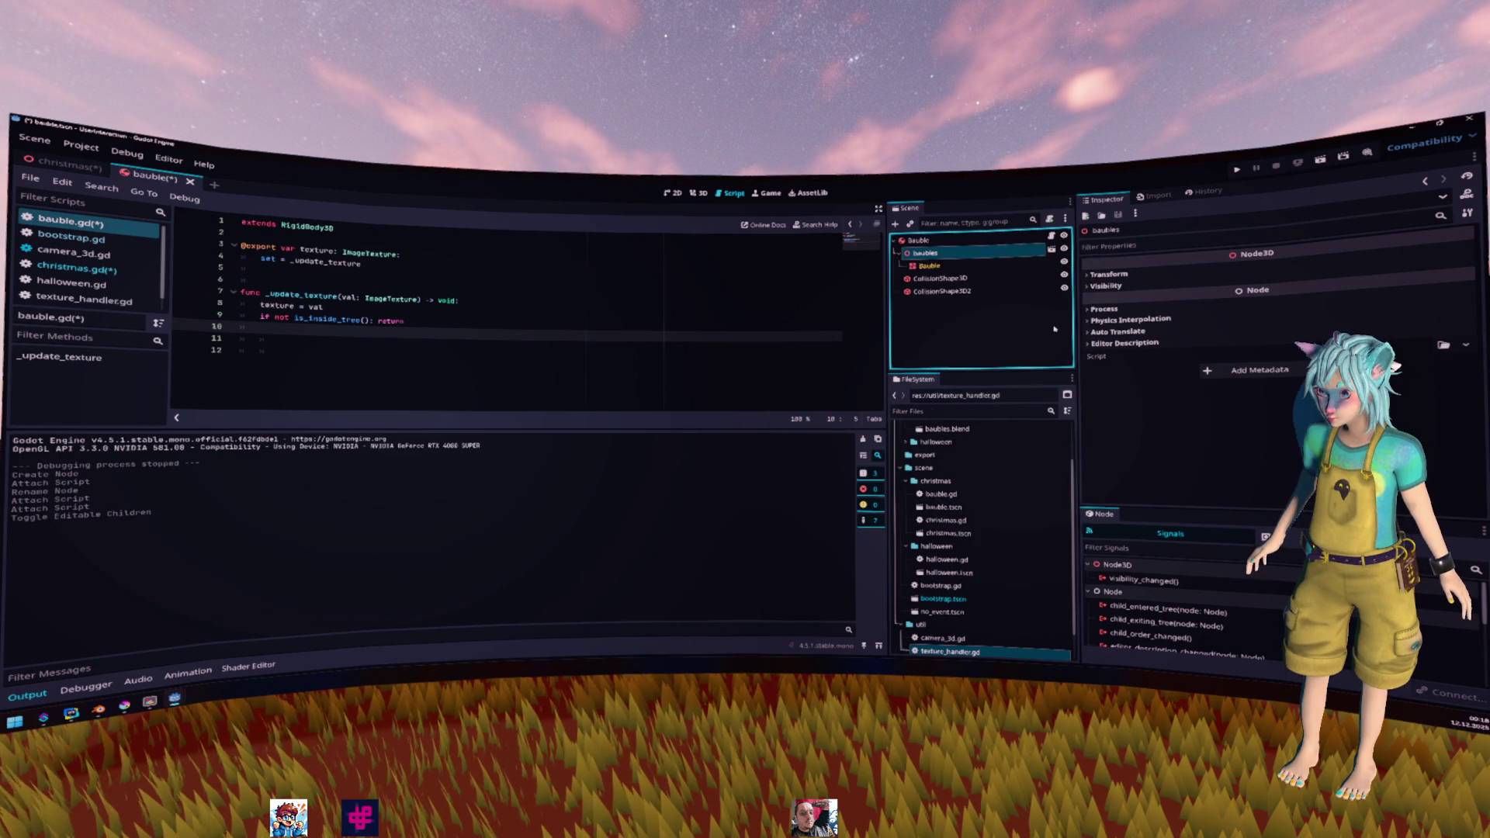
{"action": "left_click", "coordinate": [929, 266]}
Inspect baubles.blend's Advanced Import Settings, close them, and reselect the Bauble mesh.
{"action": "scroll", "coordinate": [963, 486], "scroll_direction": "up", "scroll_amount": 2}
{"action": "double_click", "coordinate": [962, 486]}
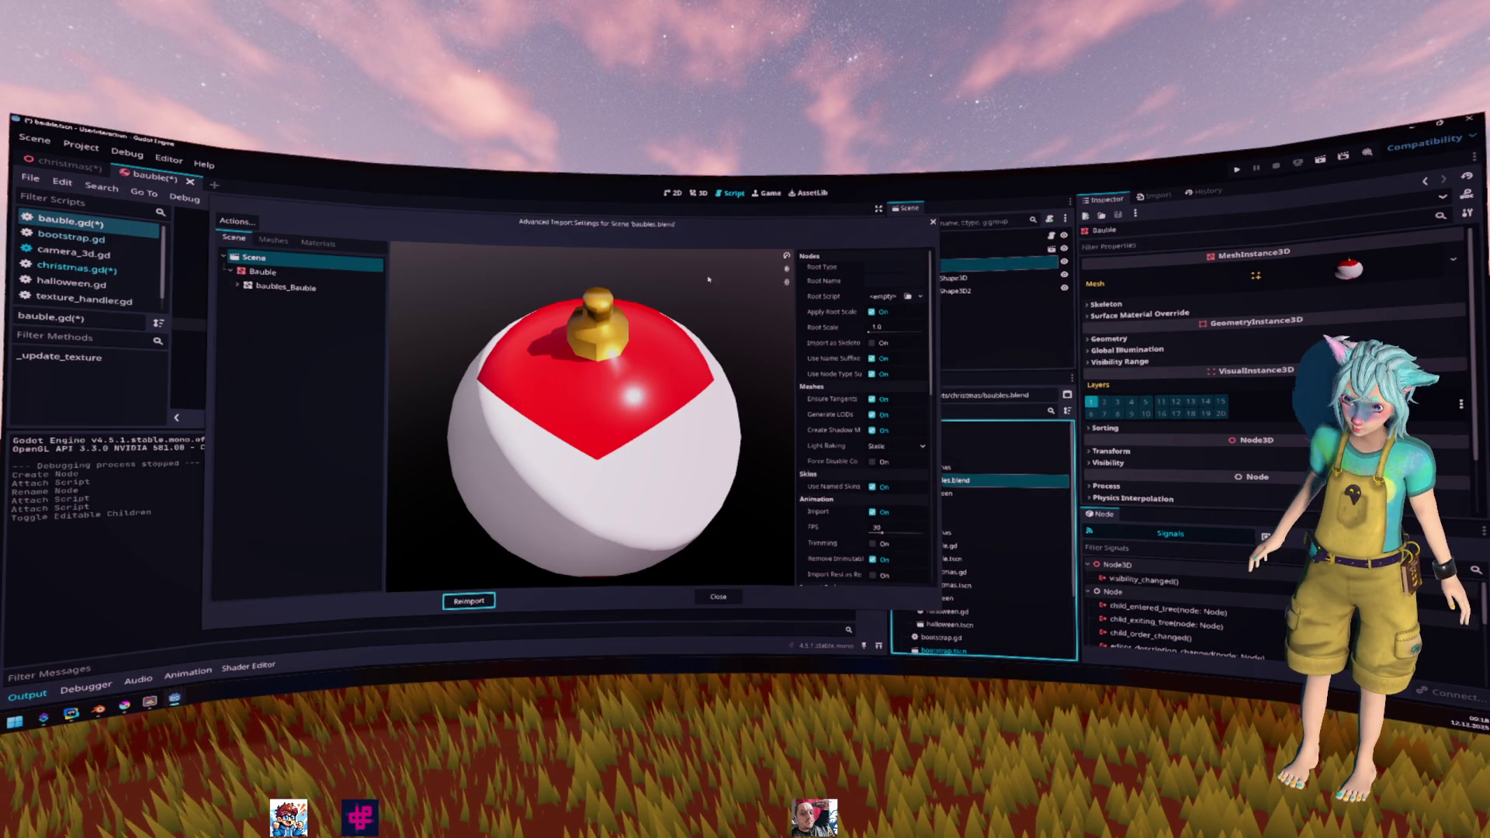
{"action": "left_click", "coordinate": [831, 312]}
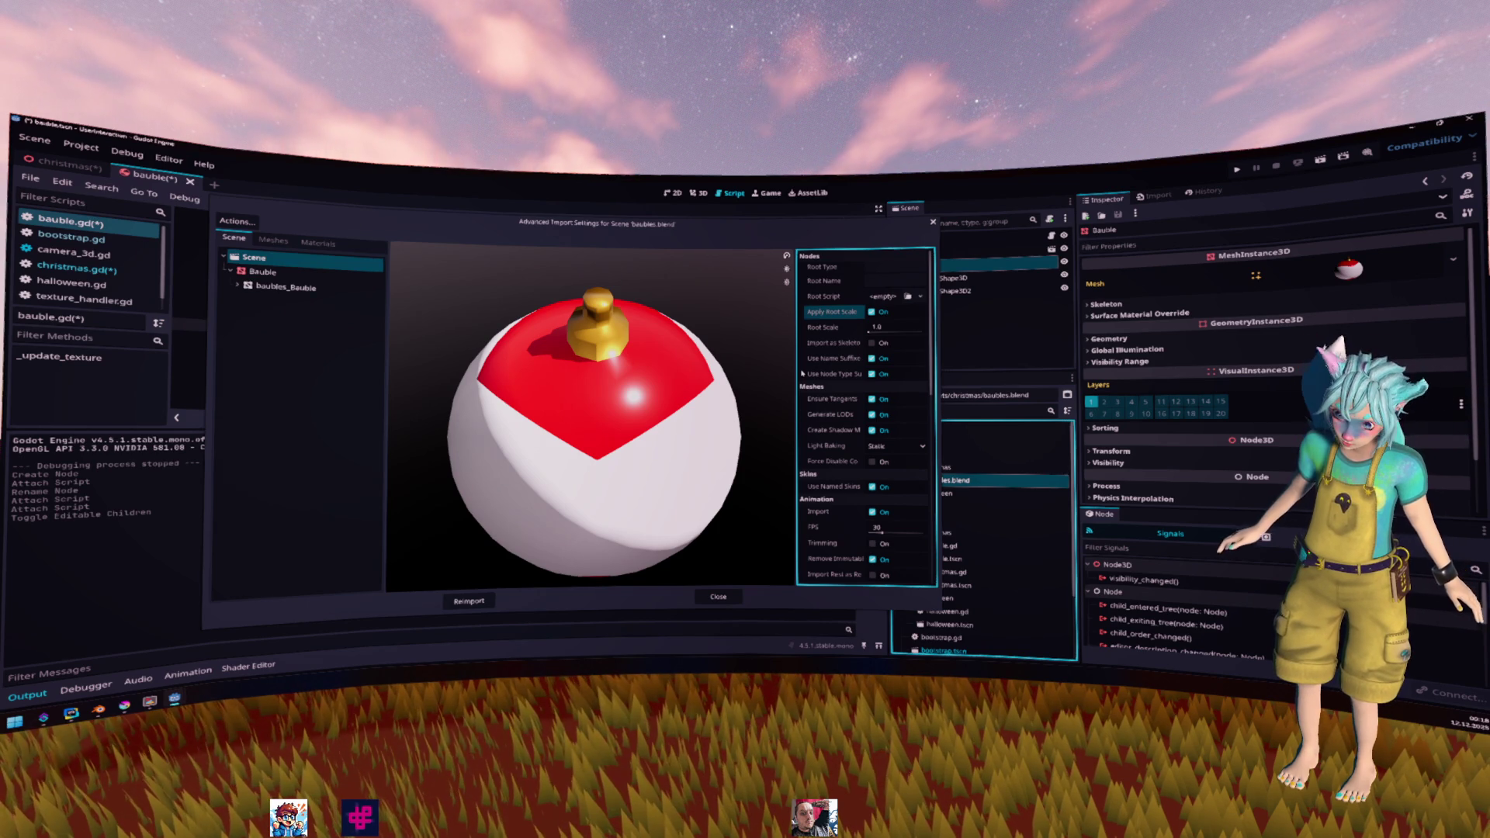
{"action": "left_click_drag", "start_coordinate": [794, 368], "coordinate": [719, 372]}
{"action": "mouse_move", "coordinate": [795, 447]}
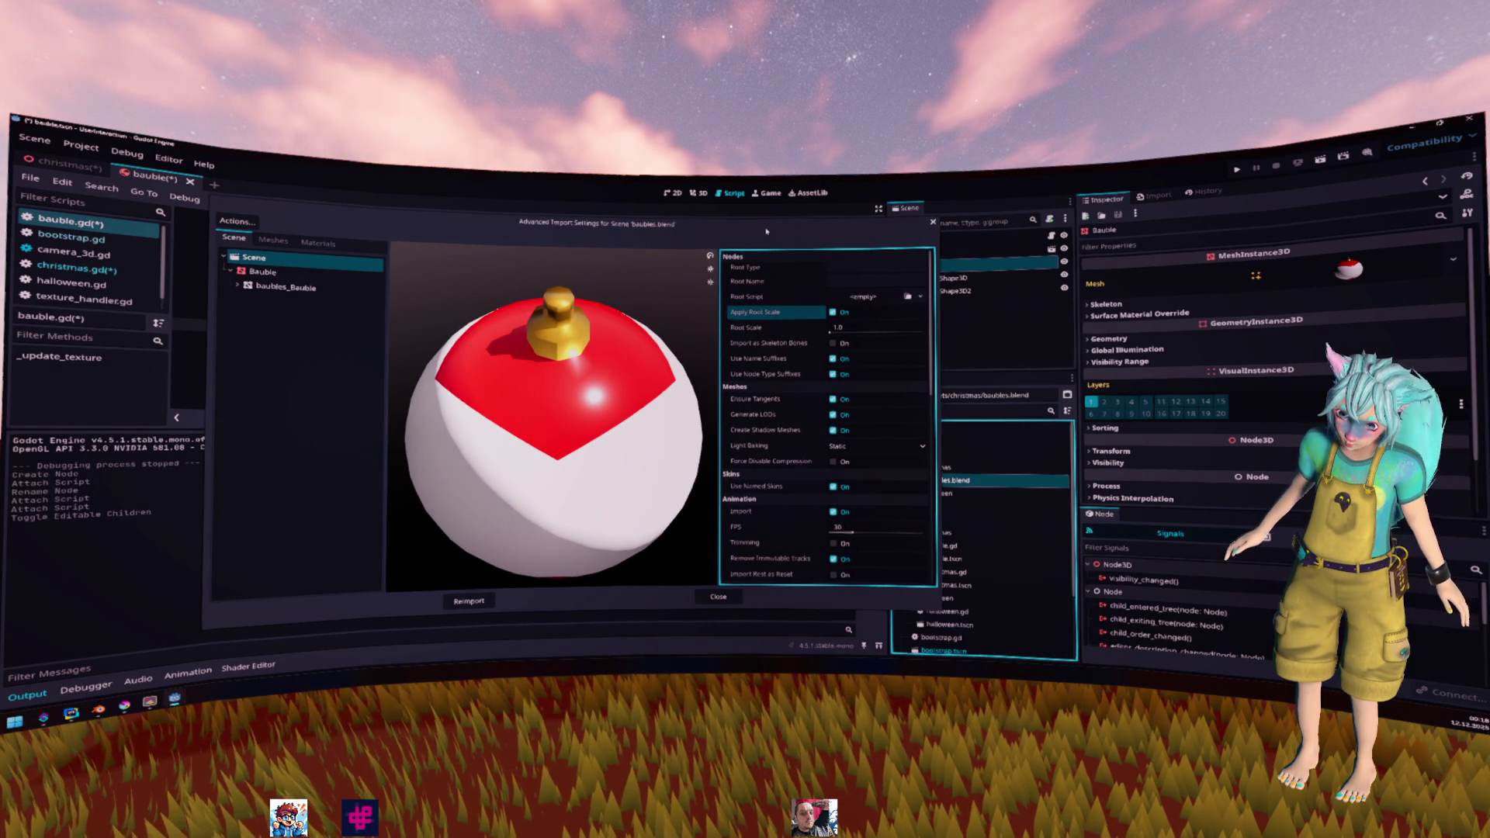
{"action": "left_click_drag", "start_coordinate": [769, 255], "coordinate": [642, 300]}
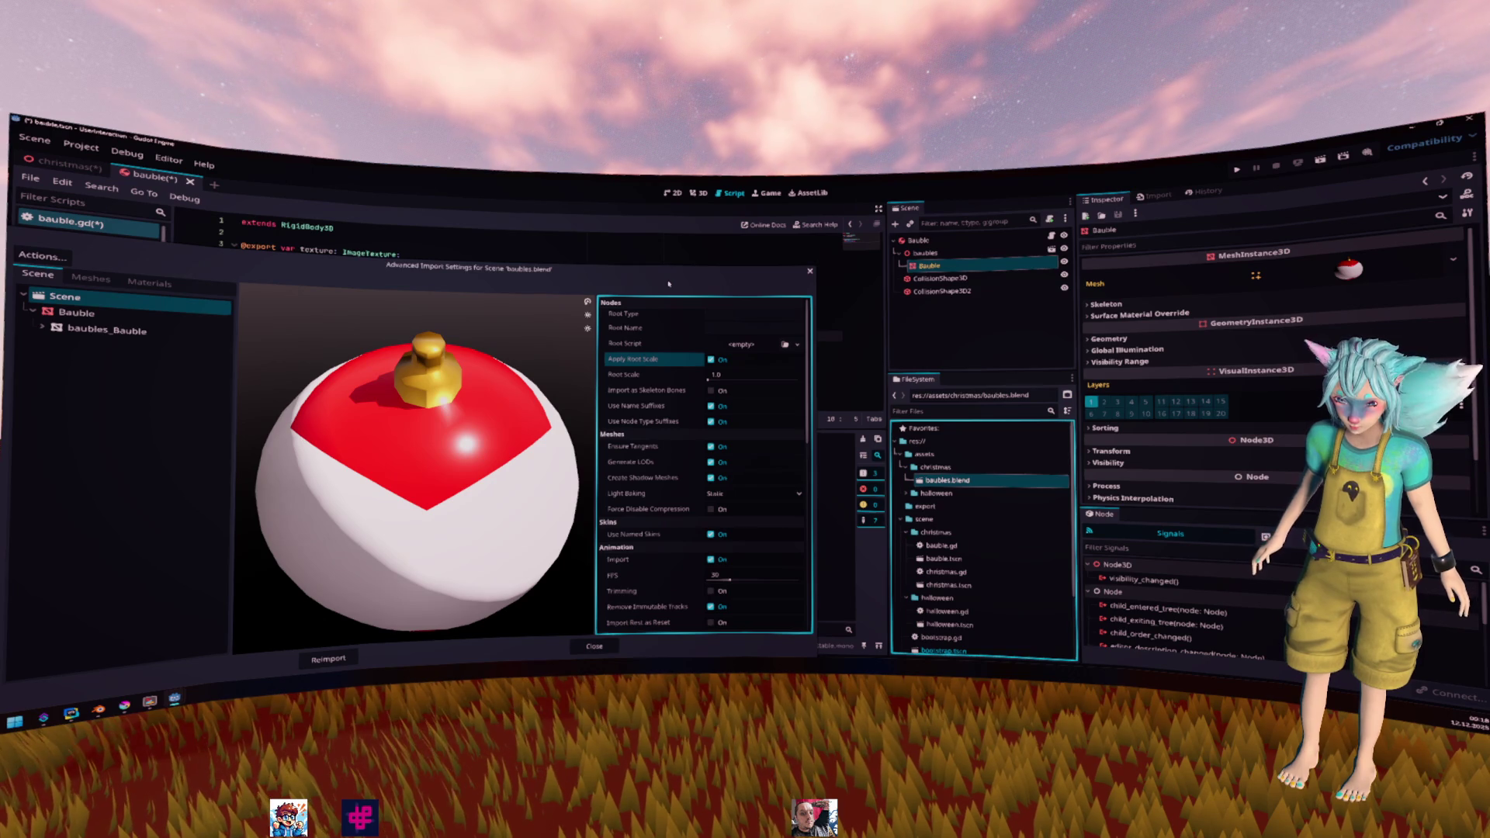
{"action": "key", "text": "Escape"}
{"action": "left_click", "coordinate": [985, 346]}
{"action": "left_click", "coordinate": [1009, 268]}
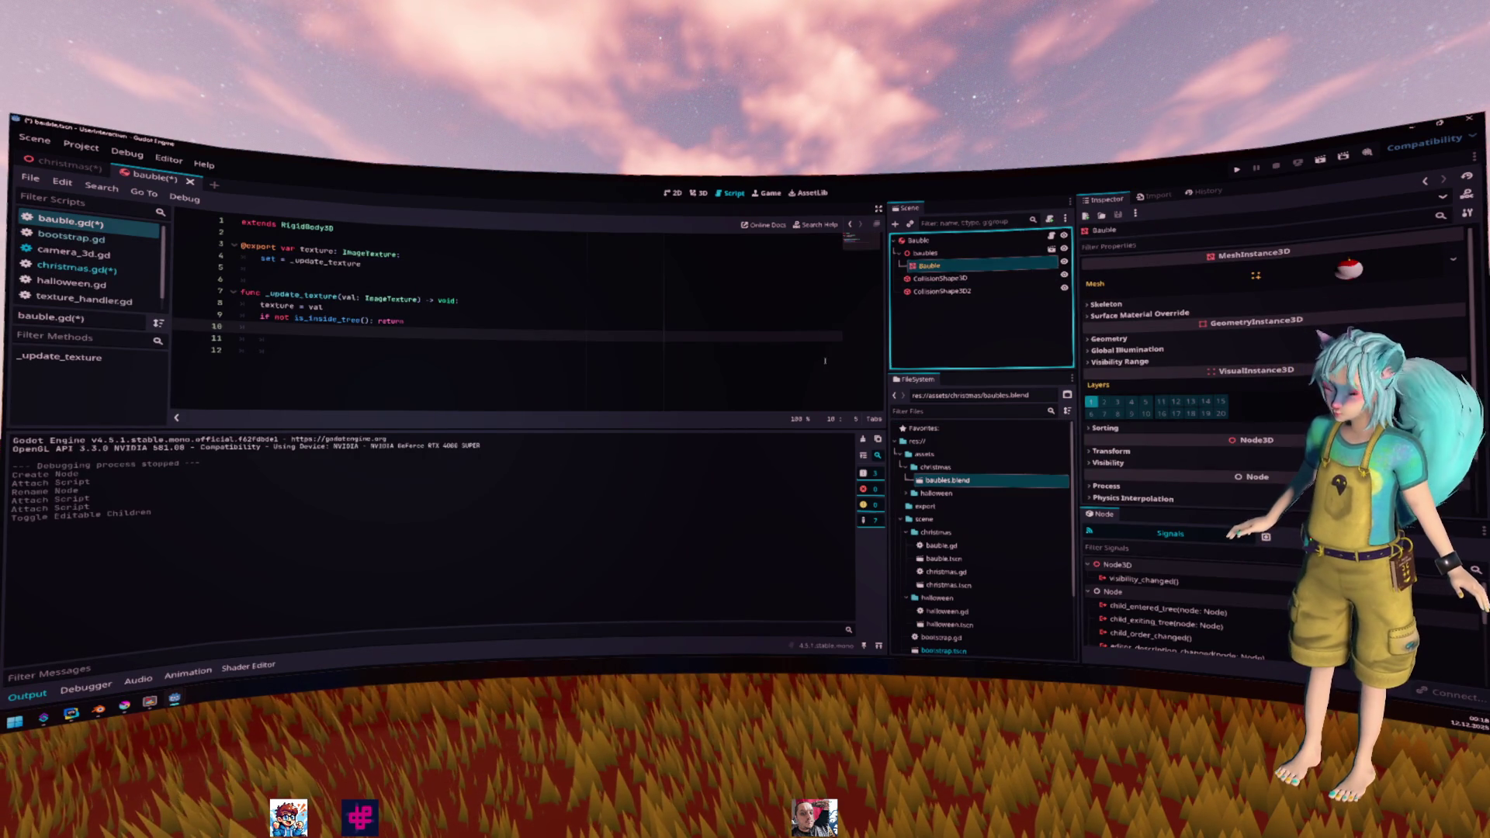
Drag the Bauble node into bauble.gd to add an onready reference, with a blank line above it.
{"action": "right_click", "coordinate": [966, 267]}
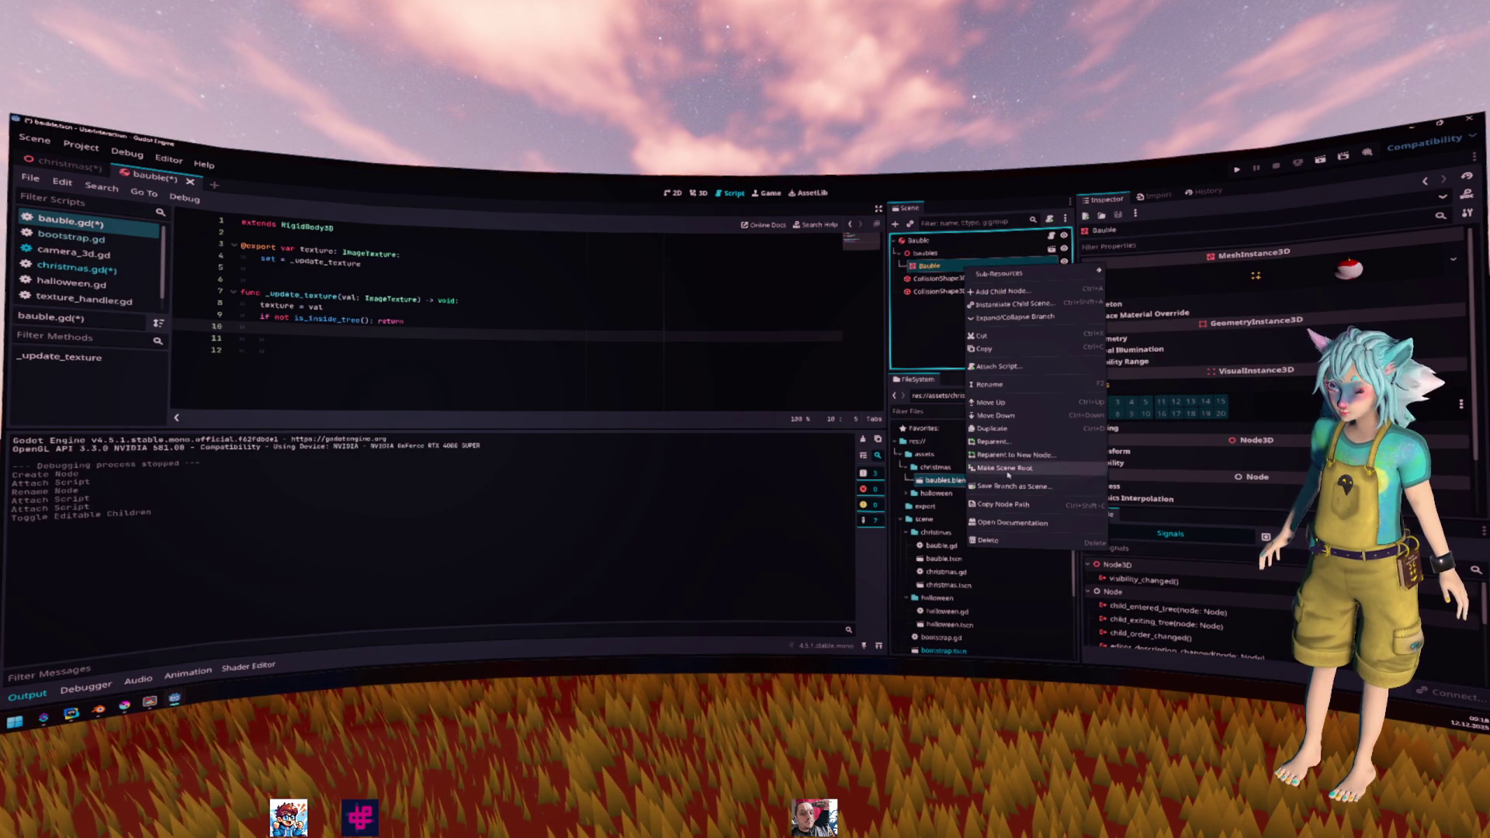
{"action": "left_click", "coordinate": [1037, 253]}
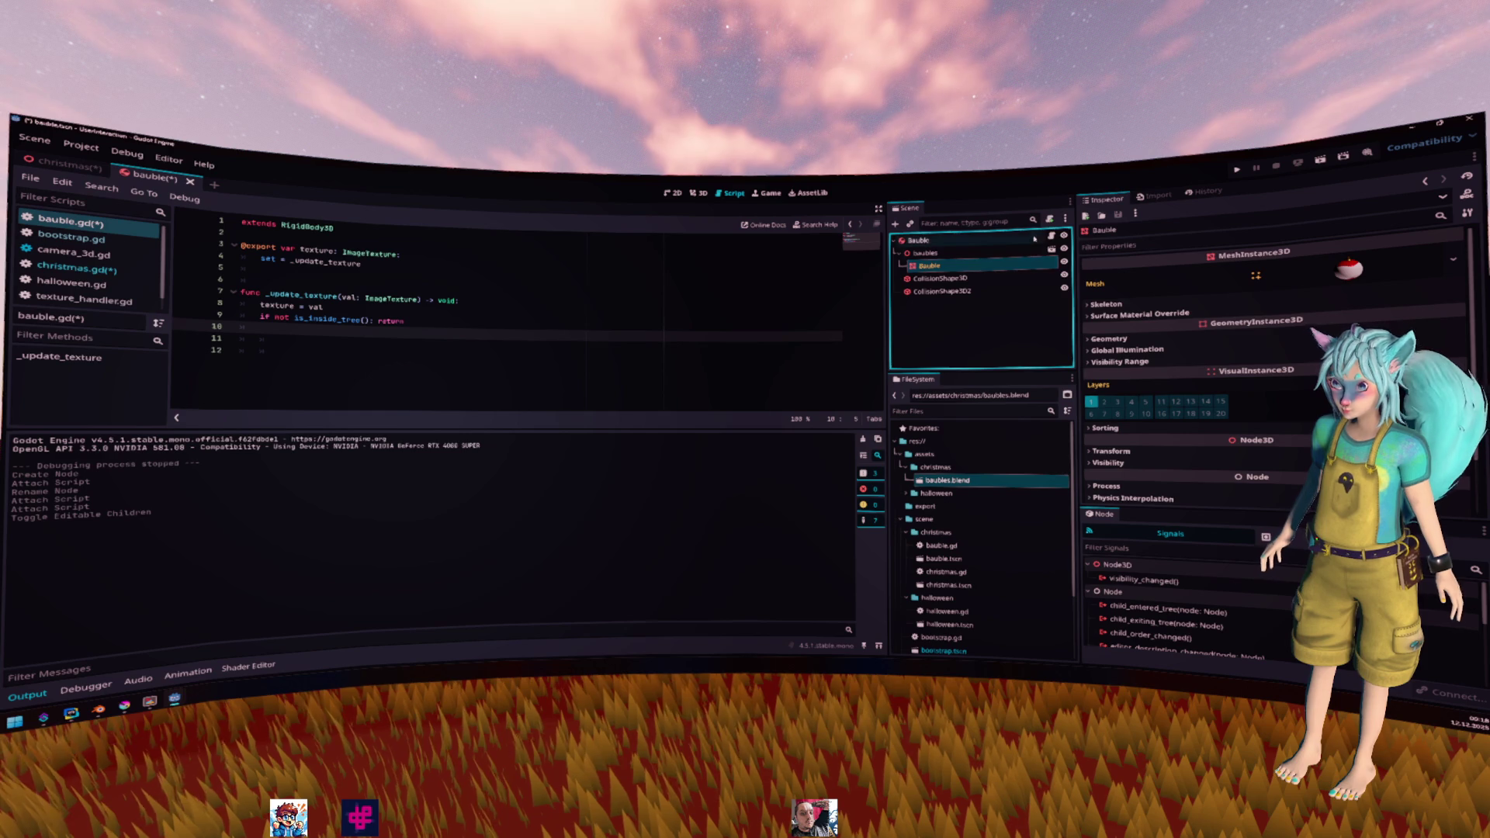
{"action": "left_click_drag", "start_coordinate": [962, 266], "coordinate": [435, 238]}
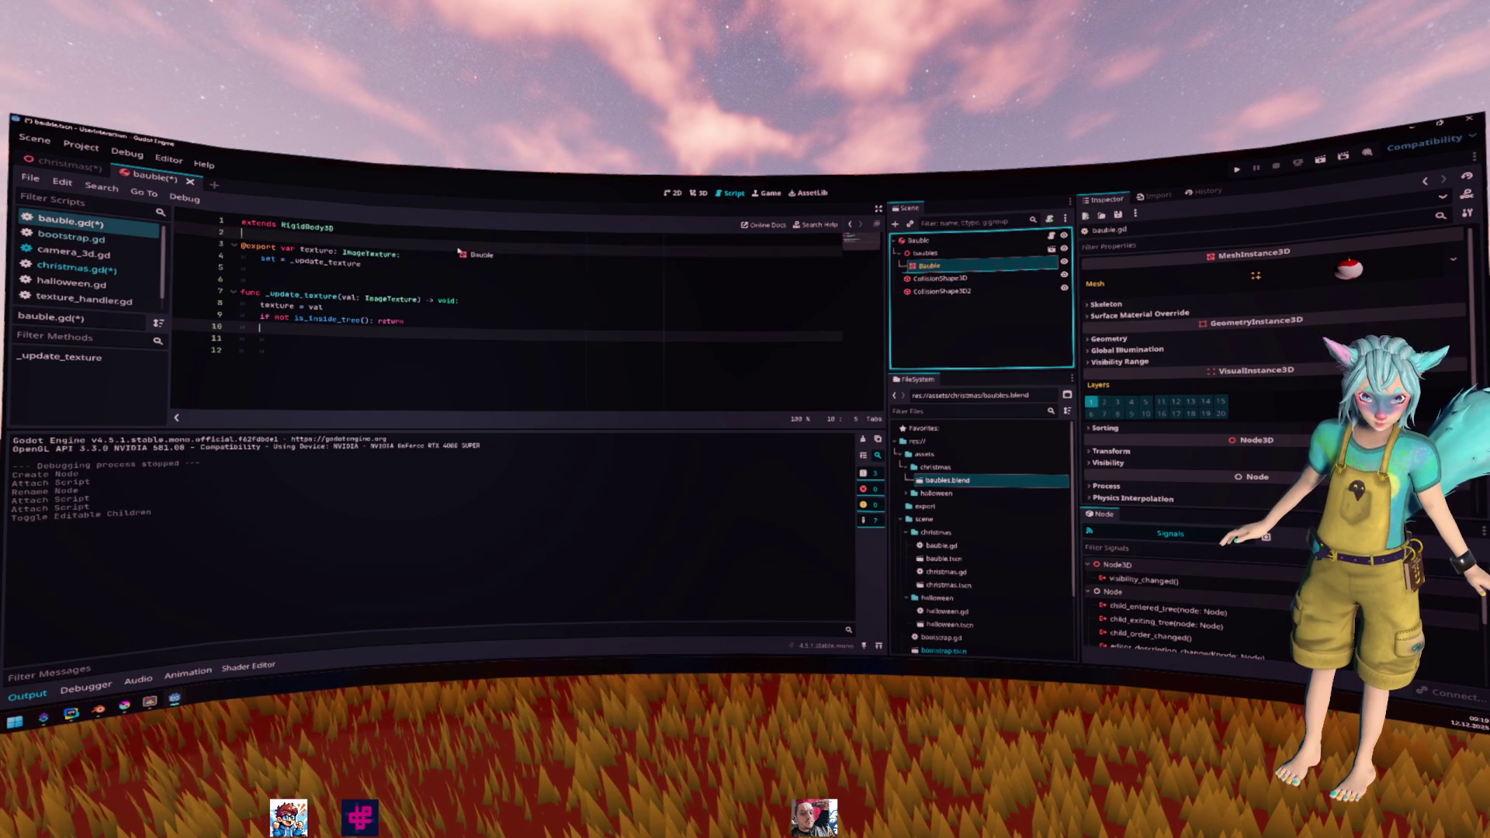
{"action": "key", "text": "Up"}
{"action": "key", "text": "ctrl+shift+Return"}
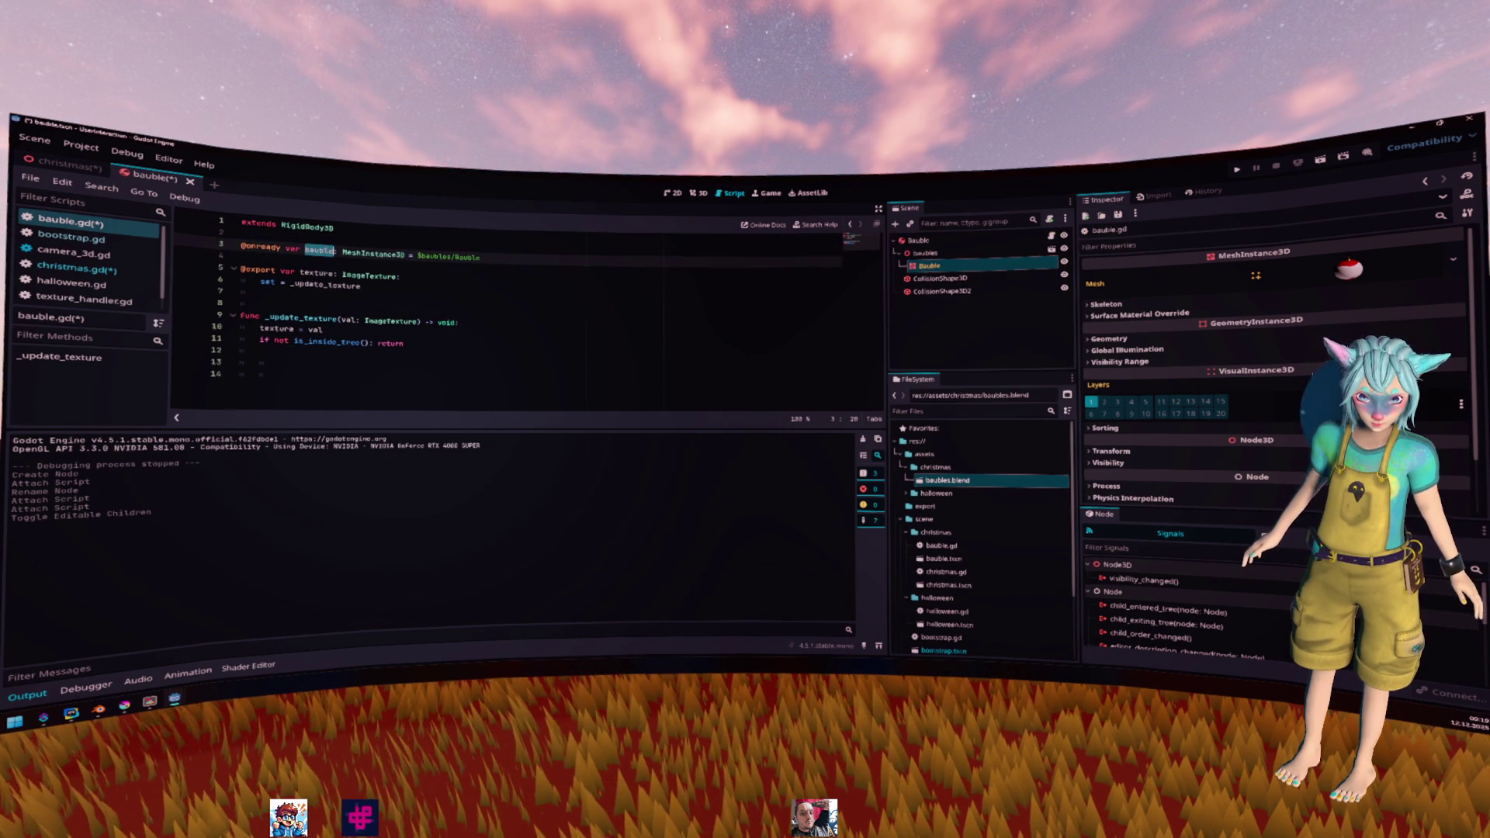
In the setter, call get_active_material on the bauble mesh.
{"action": "left_click", "coordinate": [561, 363]}
{"action": "key", "text": "Up"}
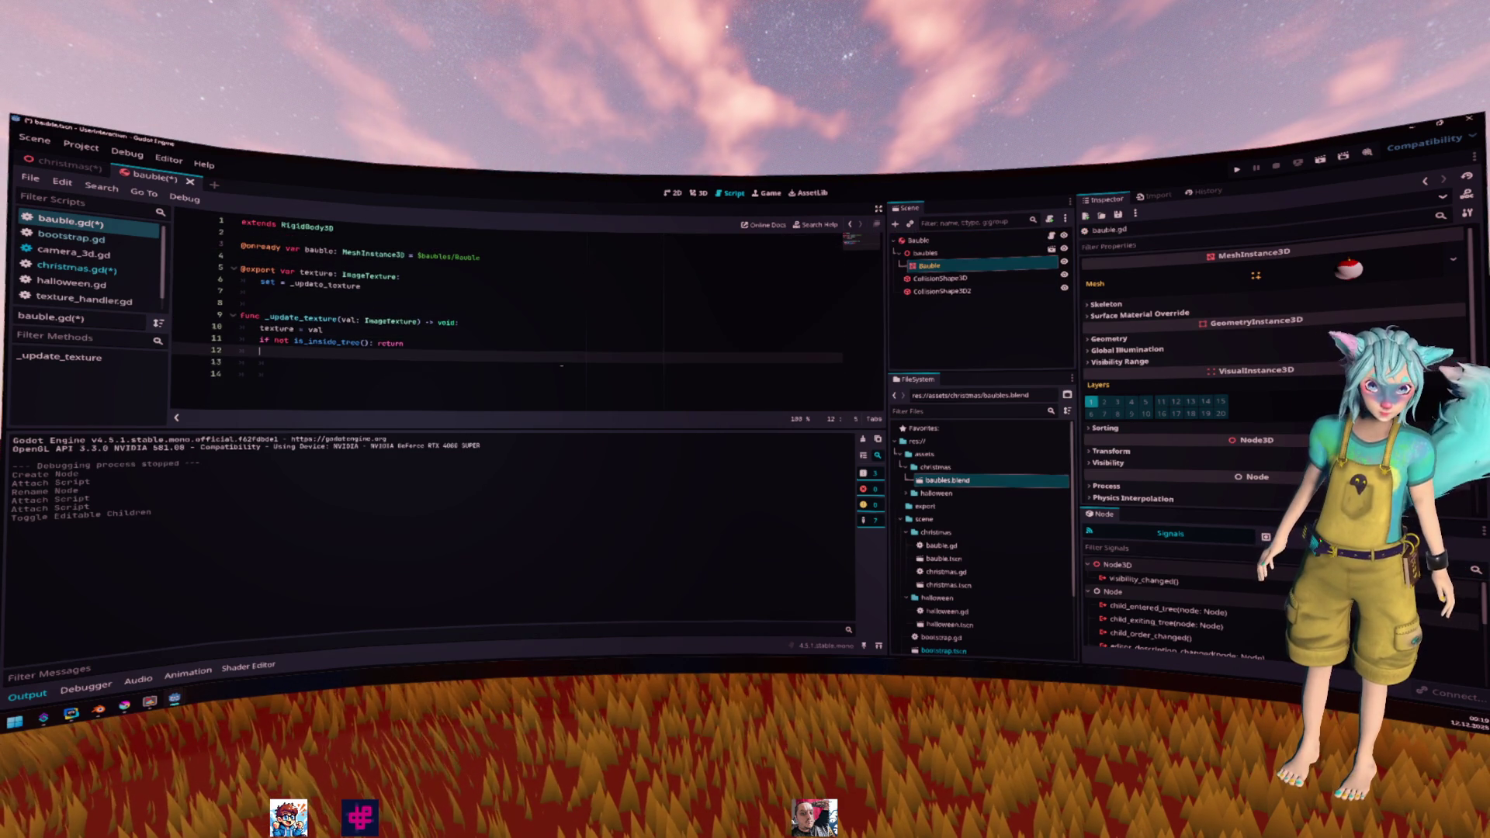
{"action": "type", "text": "bauble.set"}
{"action": "key", "text": "BackSpace"}
{"action": "key", "text": "BackSpace"}
{"action": "key", "text": "BackSpace"}
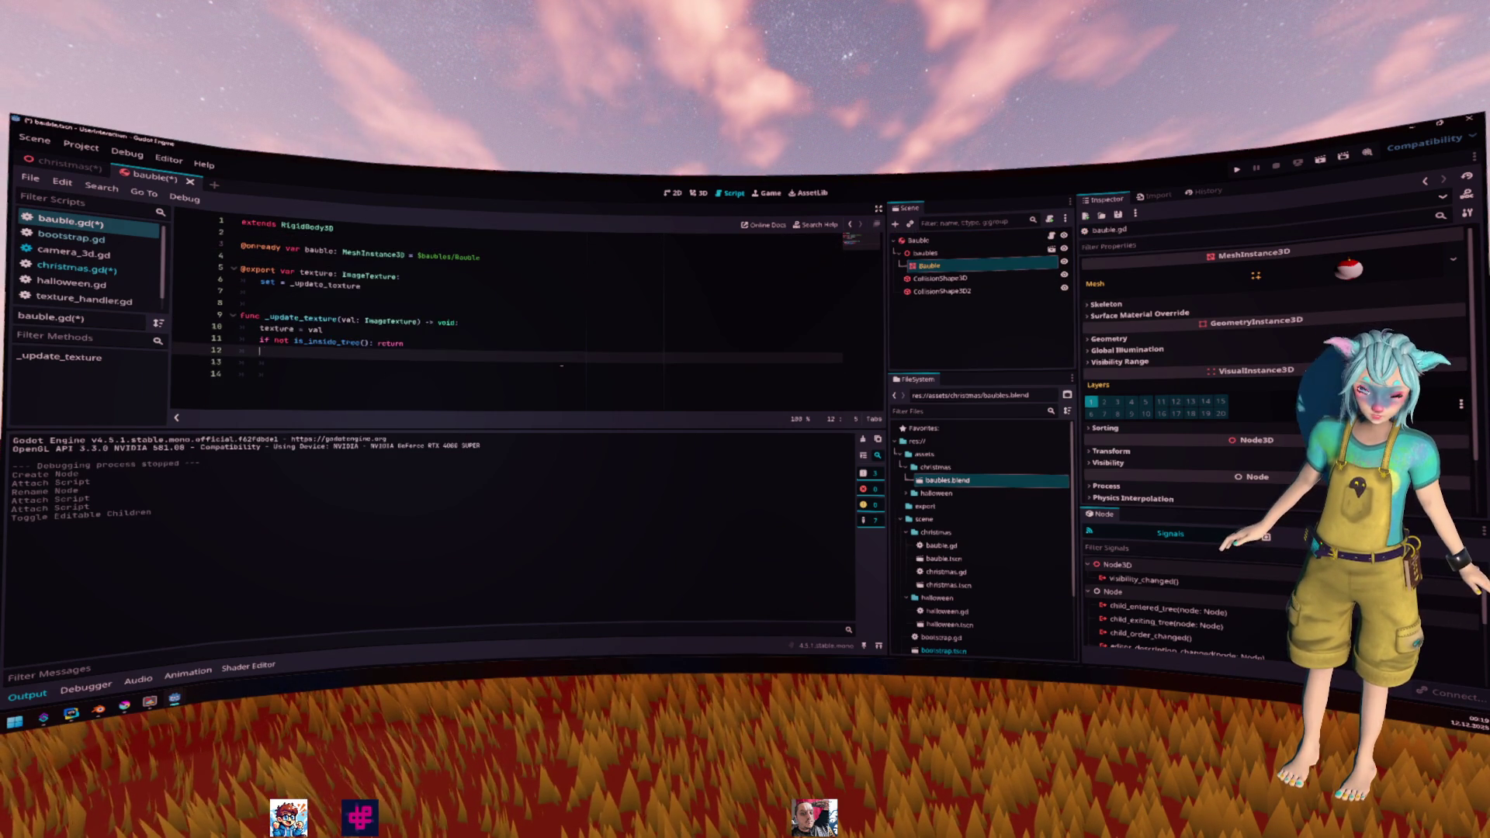
{"action": "key", "text": "BackSpace"}
{"action": "key", "text": "BackSpace"}
{"action": "key", "text": "BackSpace"}
{"action": "type", "text": "bauble."}
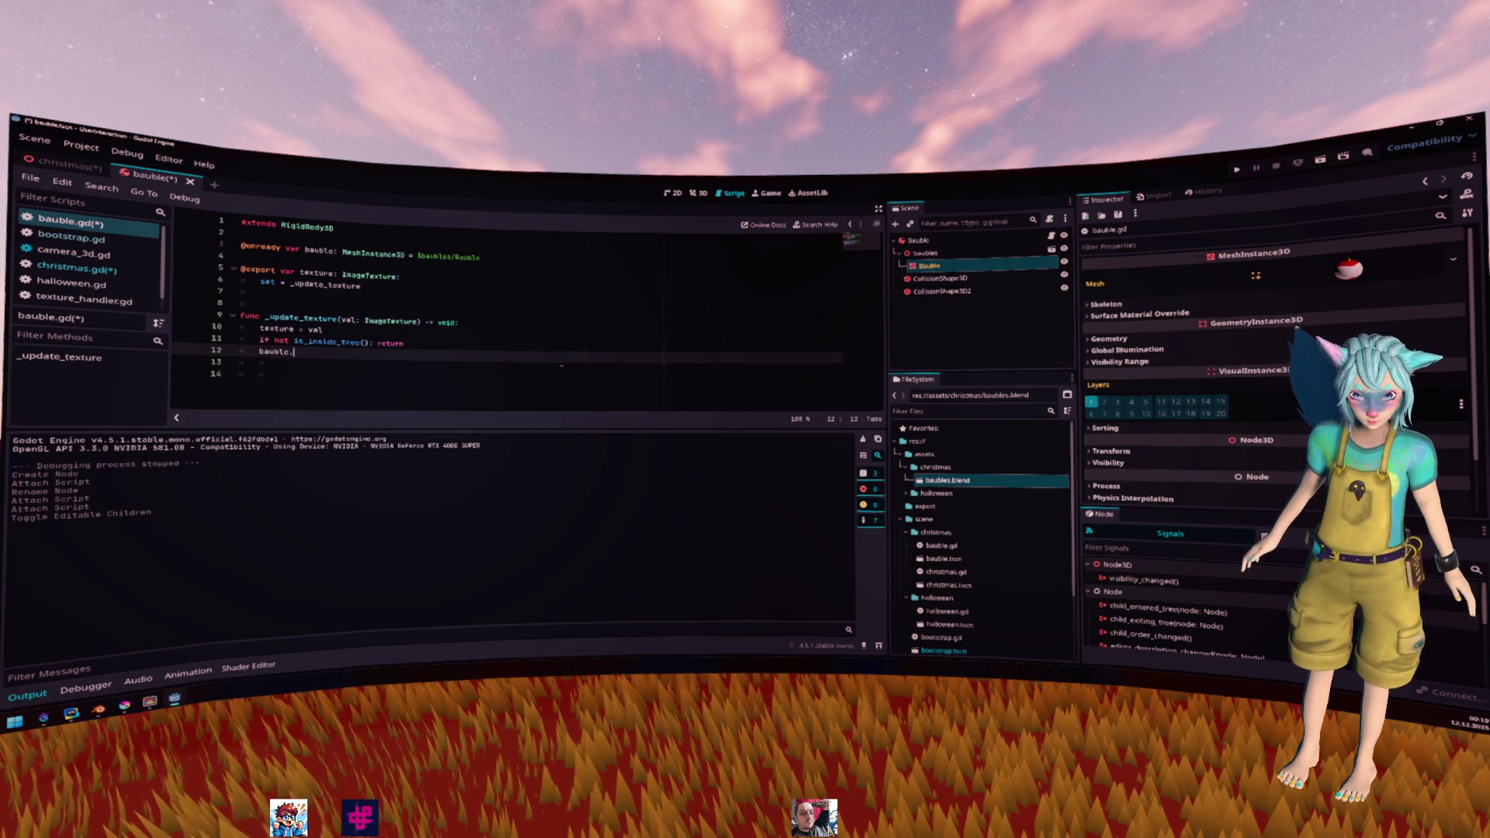
{"action": "type", "text": "get_"}
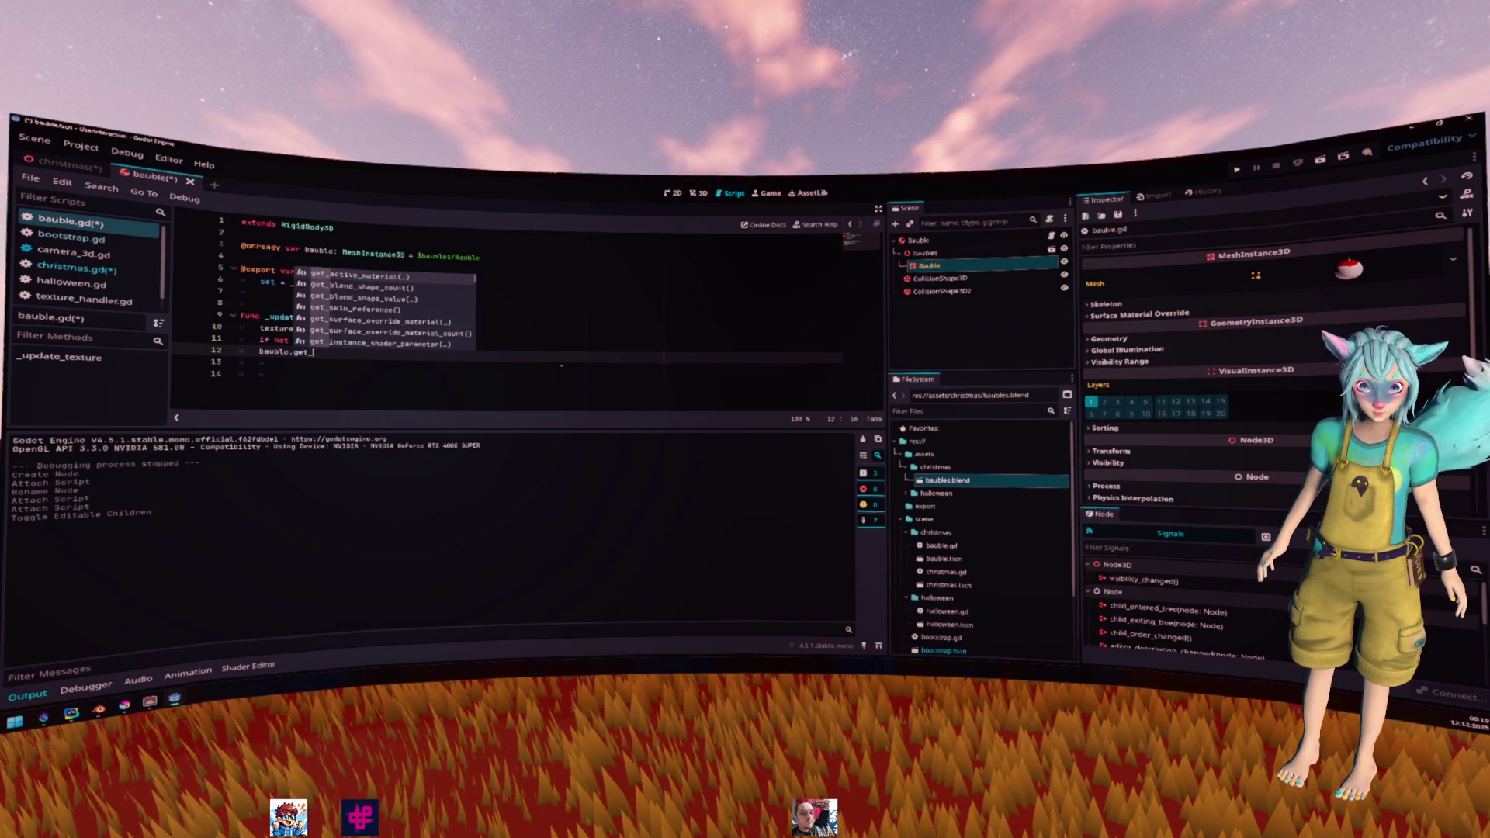
{"action": "key", "text": "Return"}
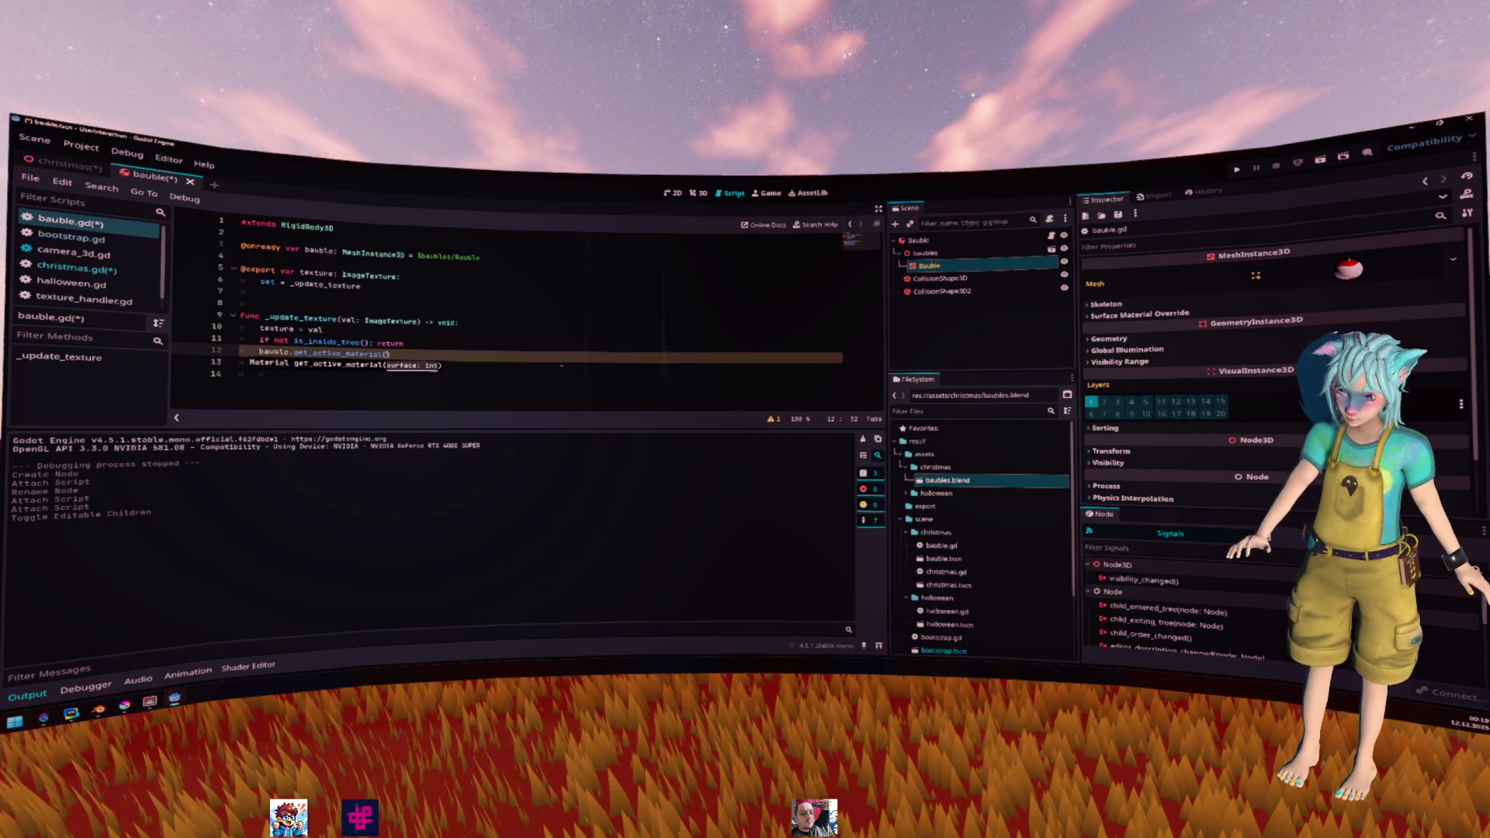
Check Surface 2's material and store the result in a user_material variable.
{"action": "left_click", "coordinate": [1346, 269]}
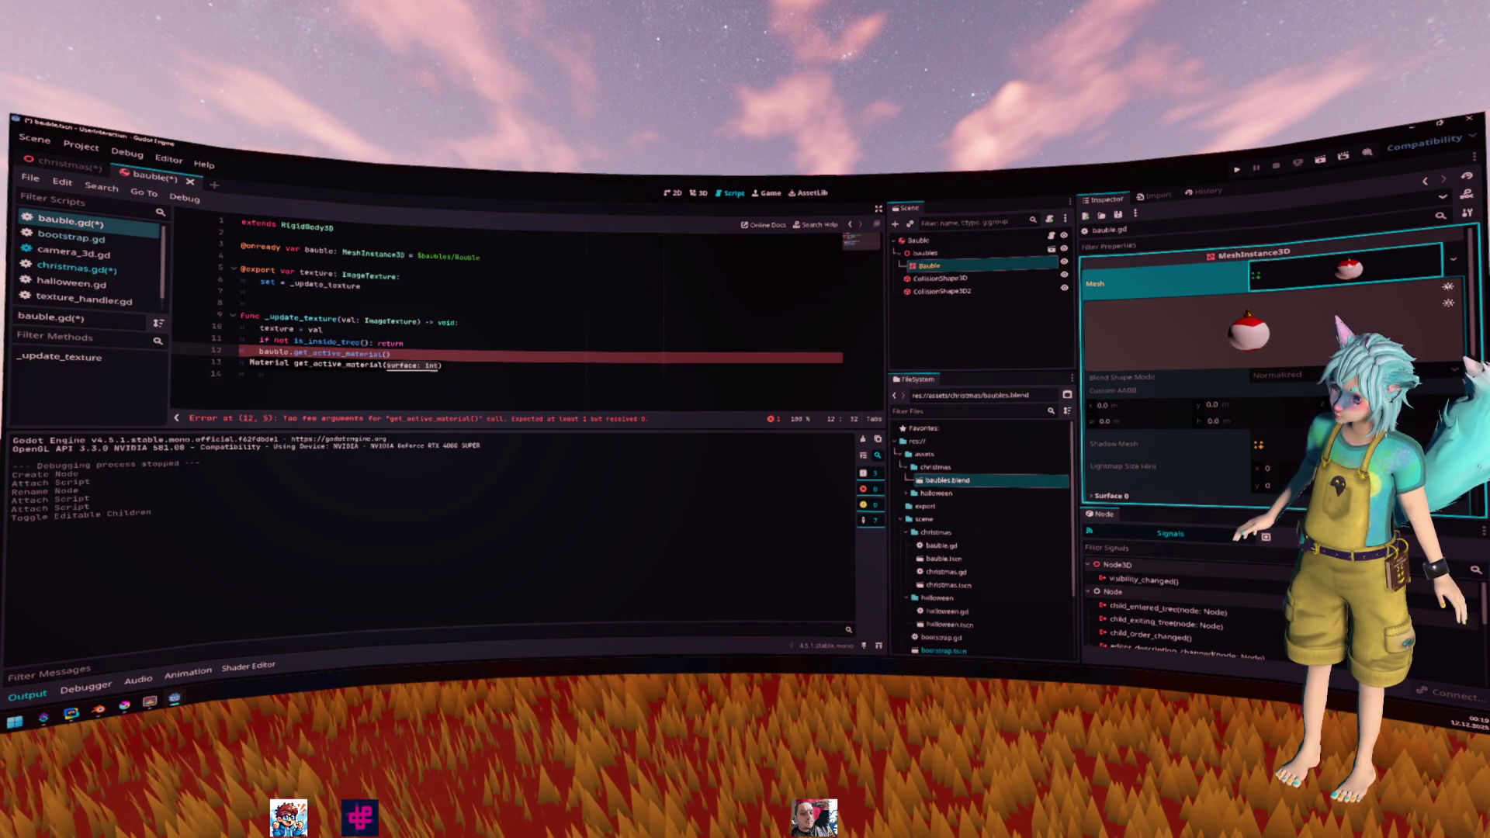
{"action": "scroll", "coordinate": [1158, 358], "scroll_direction": "down", "scroll_amount": 3}
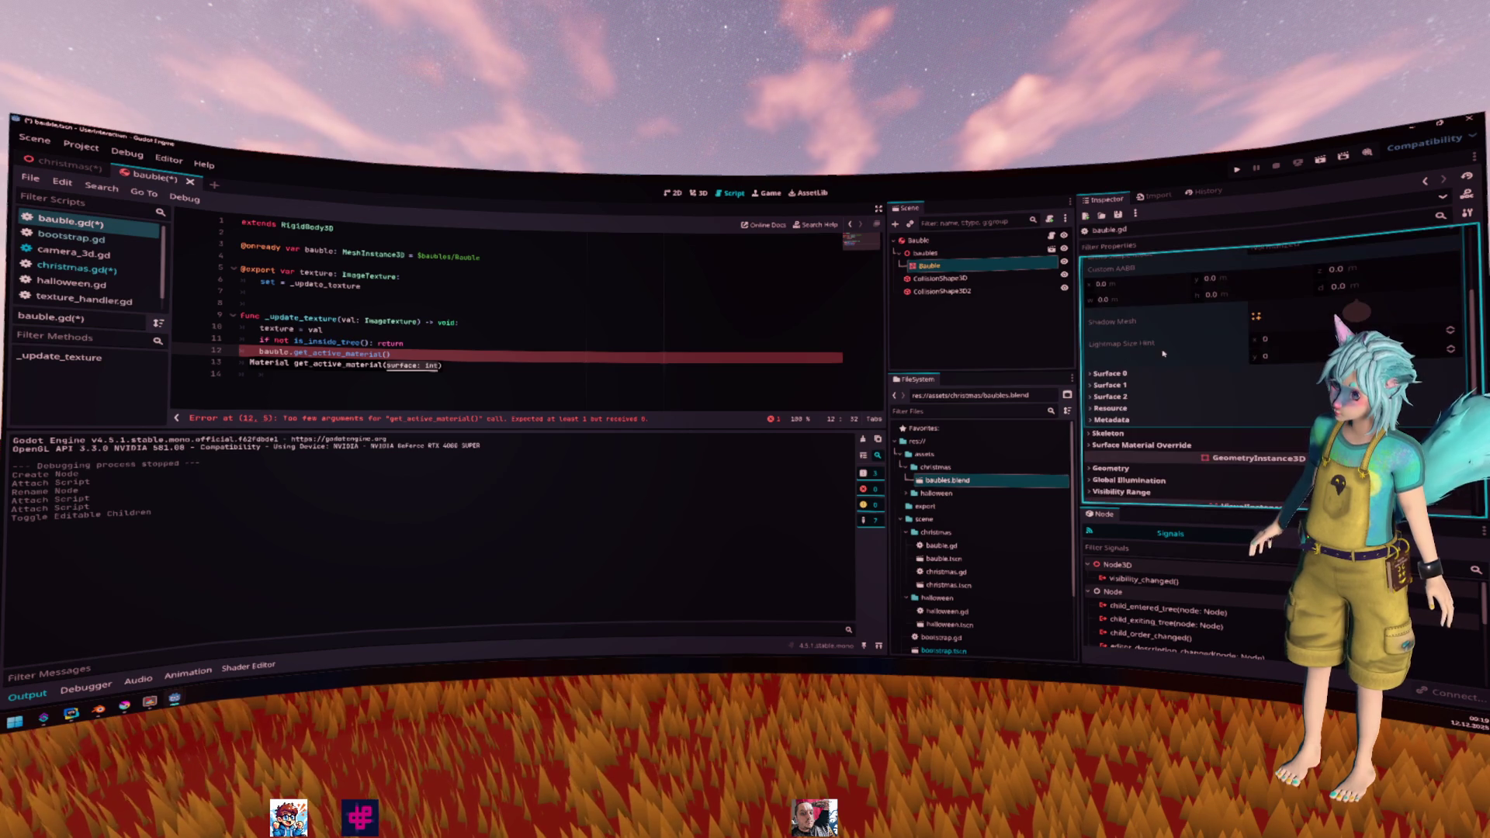
{"action": "left_click", "coordinate": [1144, 396]}
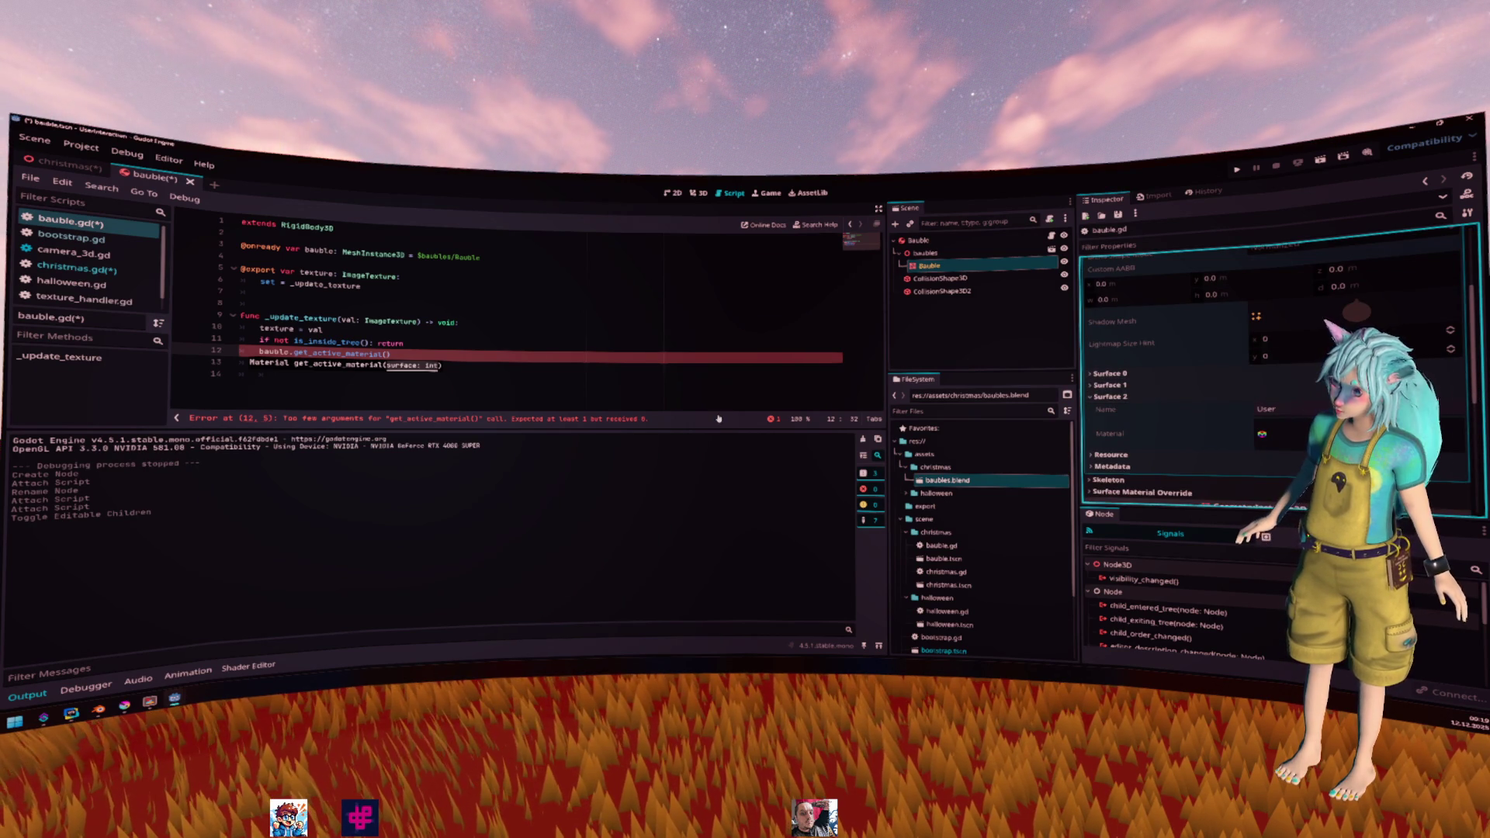
{"action": "left_click", "coordinate": [402, 356]}
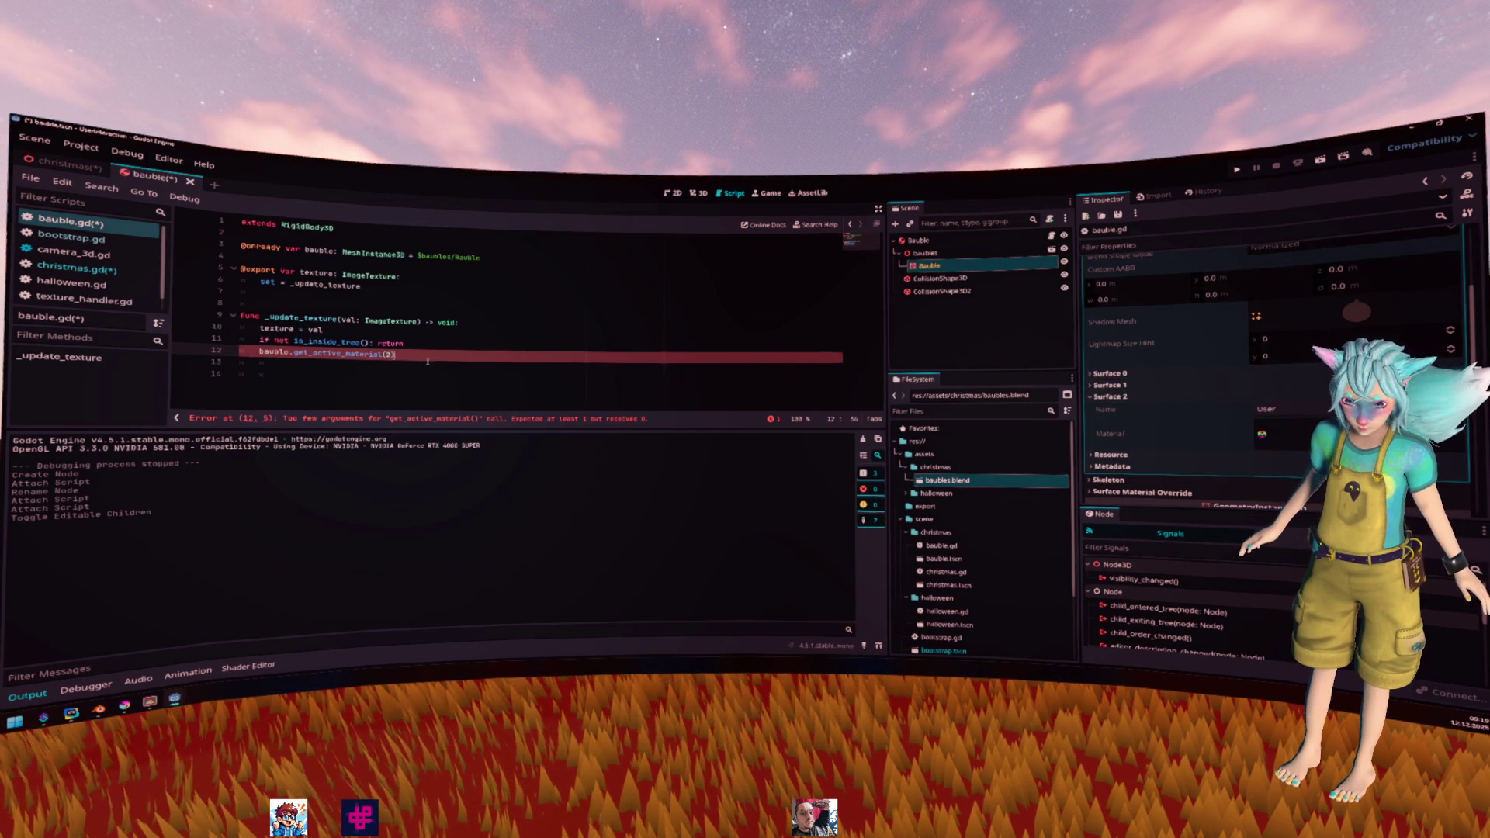
{"action": "key", "text": "Home"}
{"action": "type", "text": "var user"}
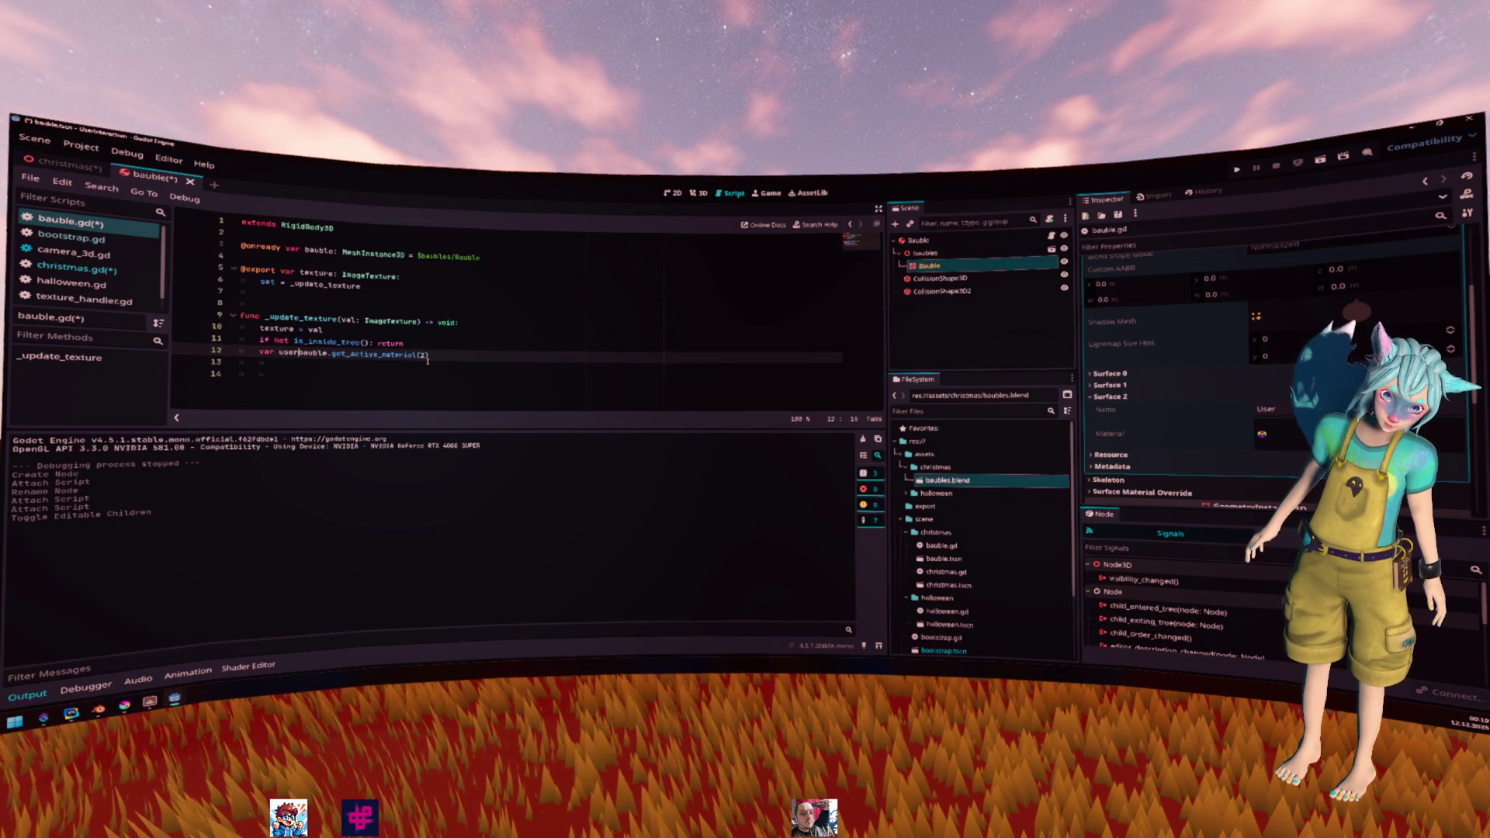
{"action": "type", "text": "_material ="}
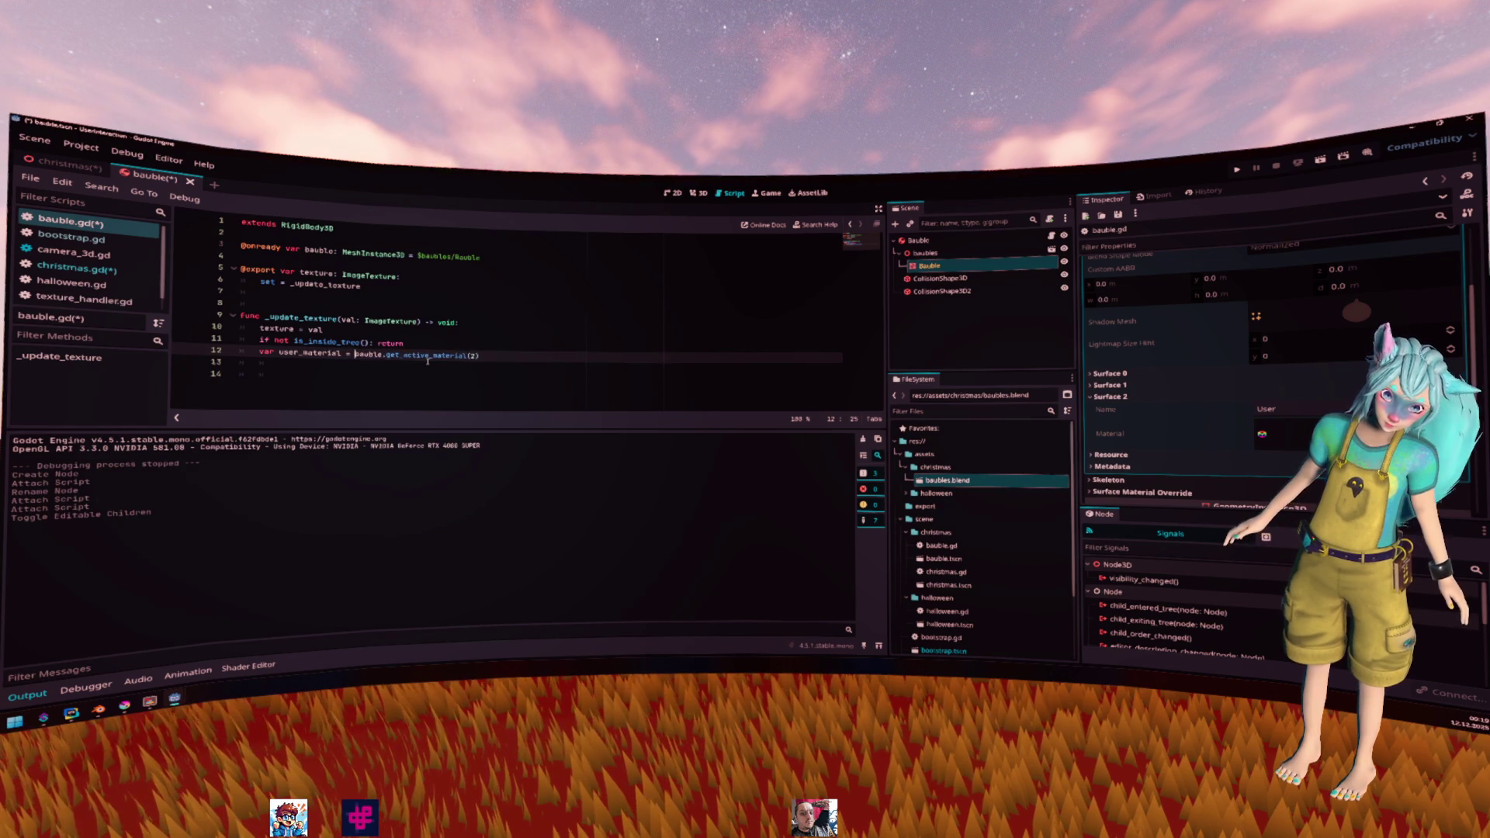
Type the user_material variable as StandardMaterial3D.
{"action": "key", "text": "End"}
{"action": "key", "text": "Return"}
{"action": "type", "text": "user_material.se"}
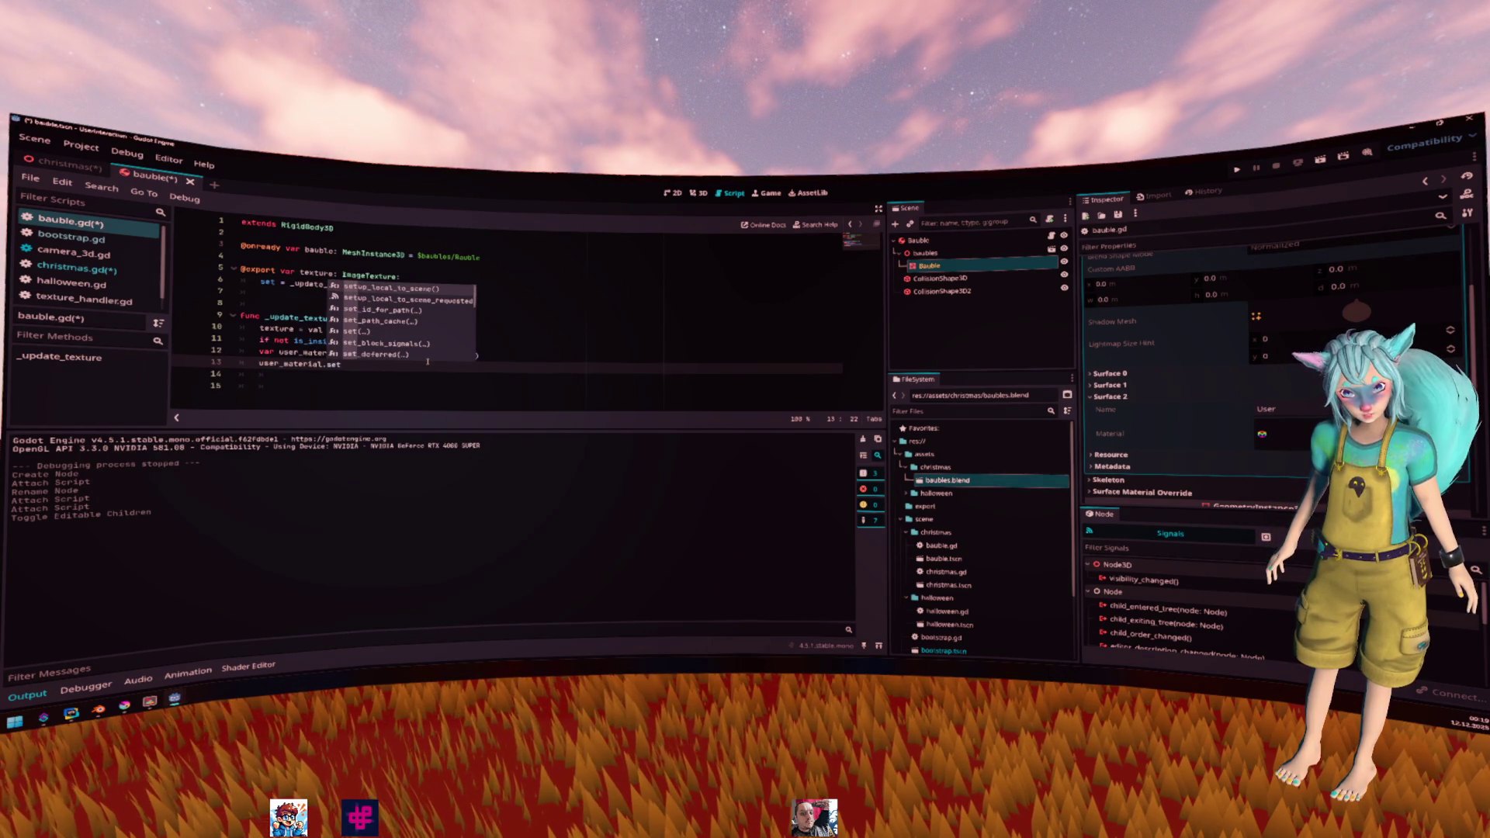
{"action": "key", "text": "Escape"}
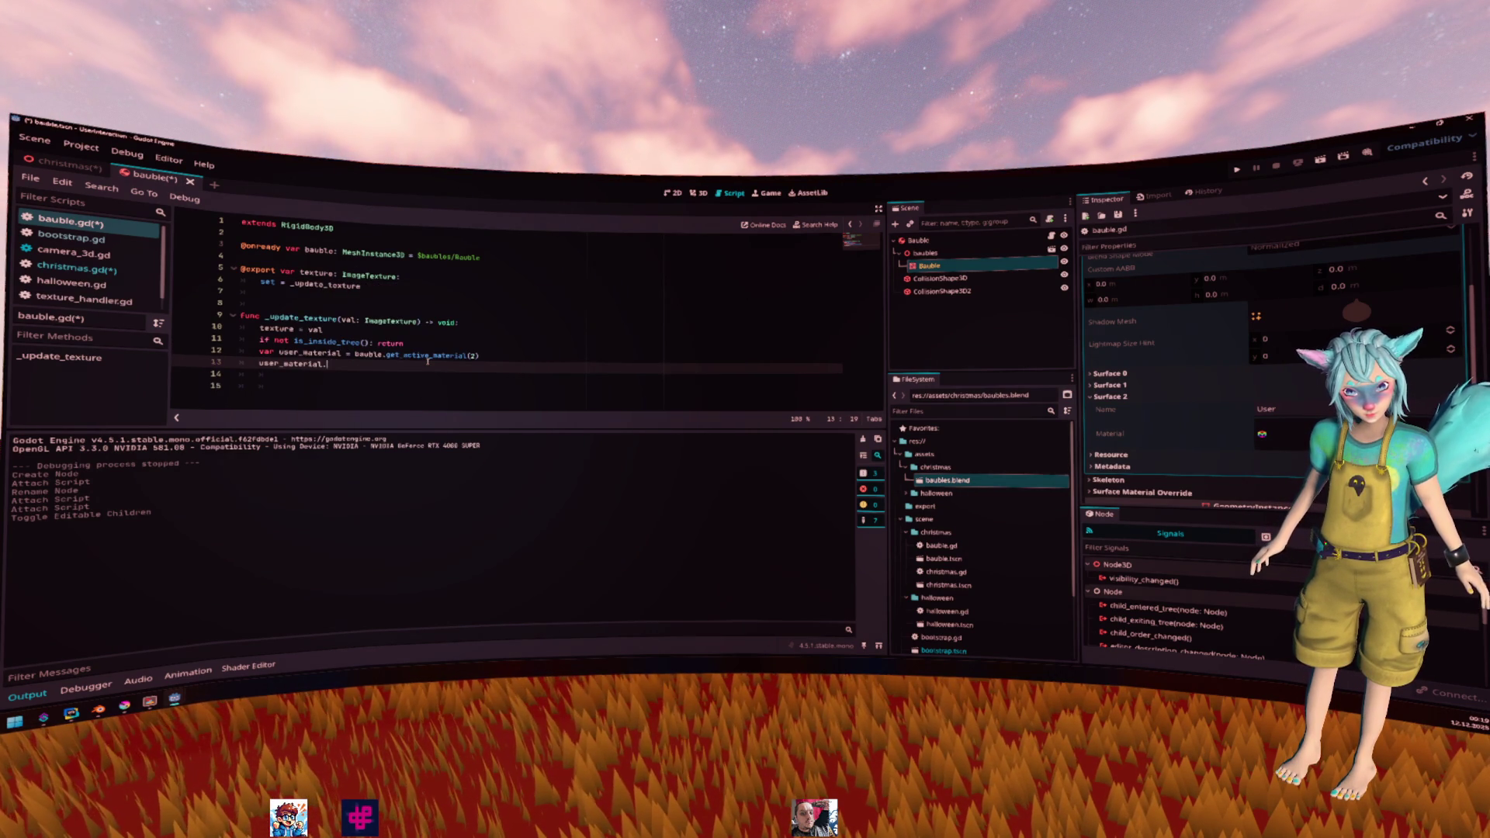
{"action": "key", "text": "BackSpace"}
{"action": "key", "text": "BackSpace"}
{"action": "key", "text": "BackSpace"}
{"action": "key", "text": "BackSpace"}
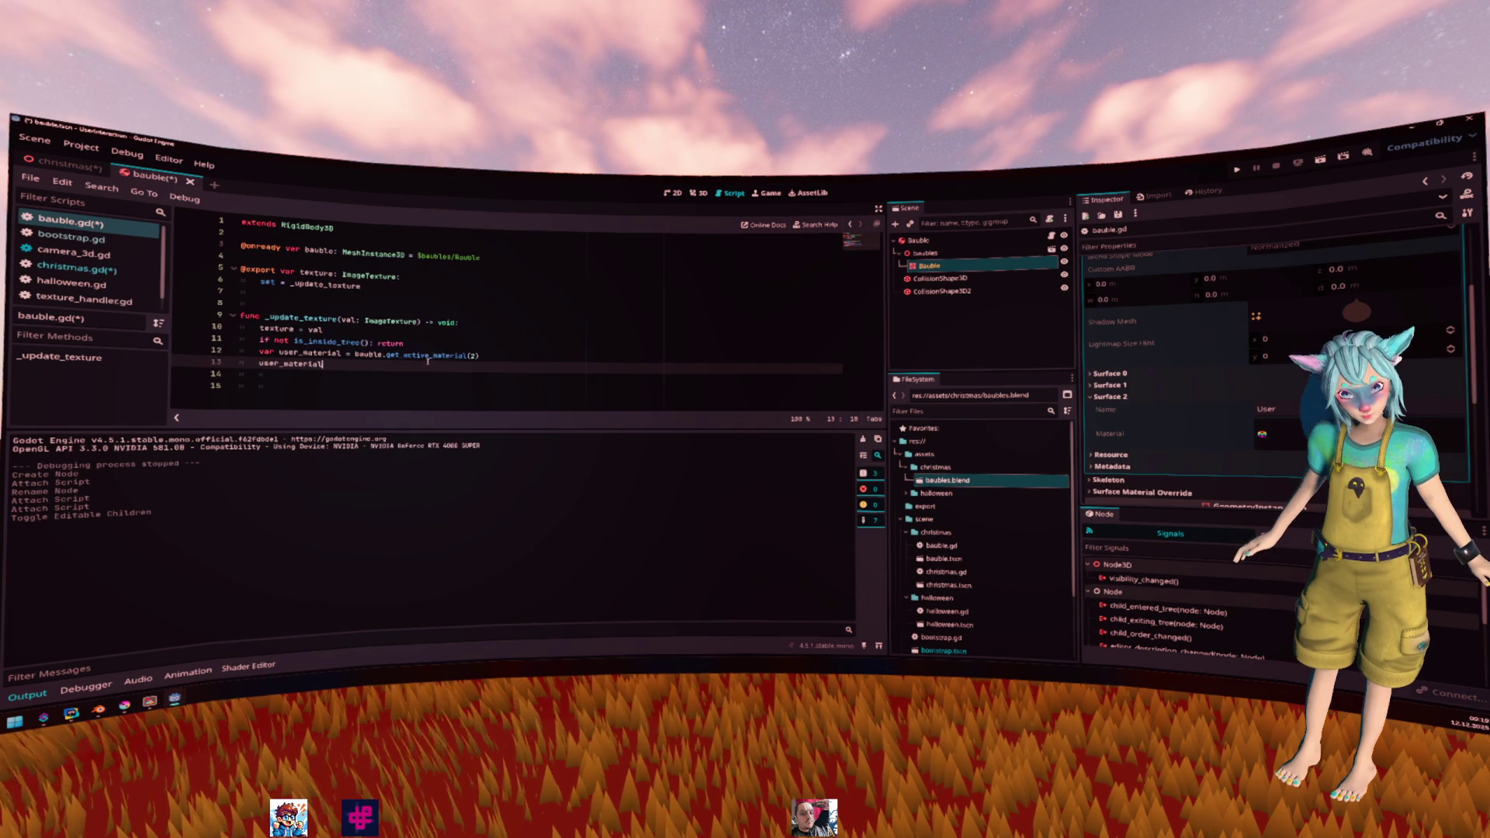
{"action": "key", "text": "Up"}
{"action": "type", "text": ": "}
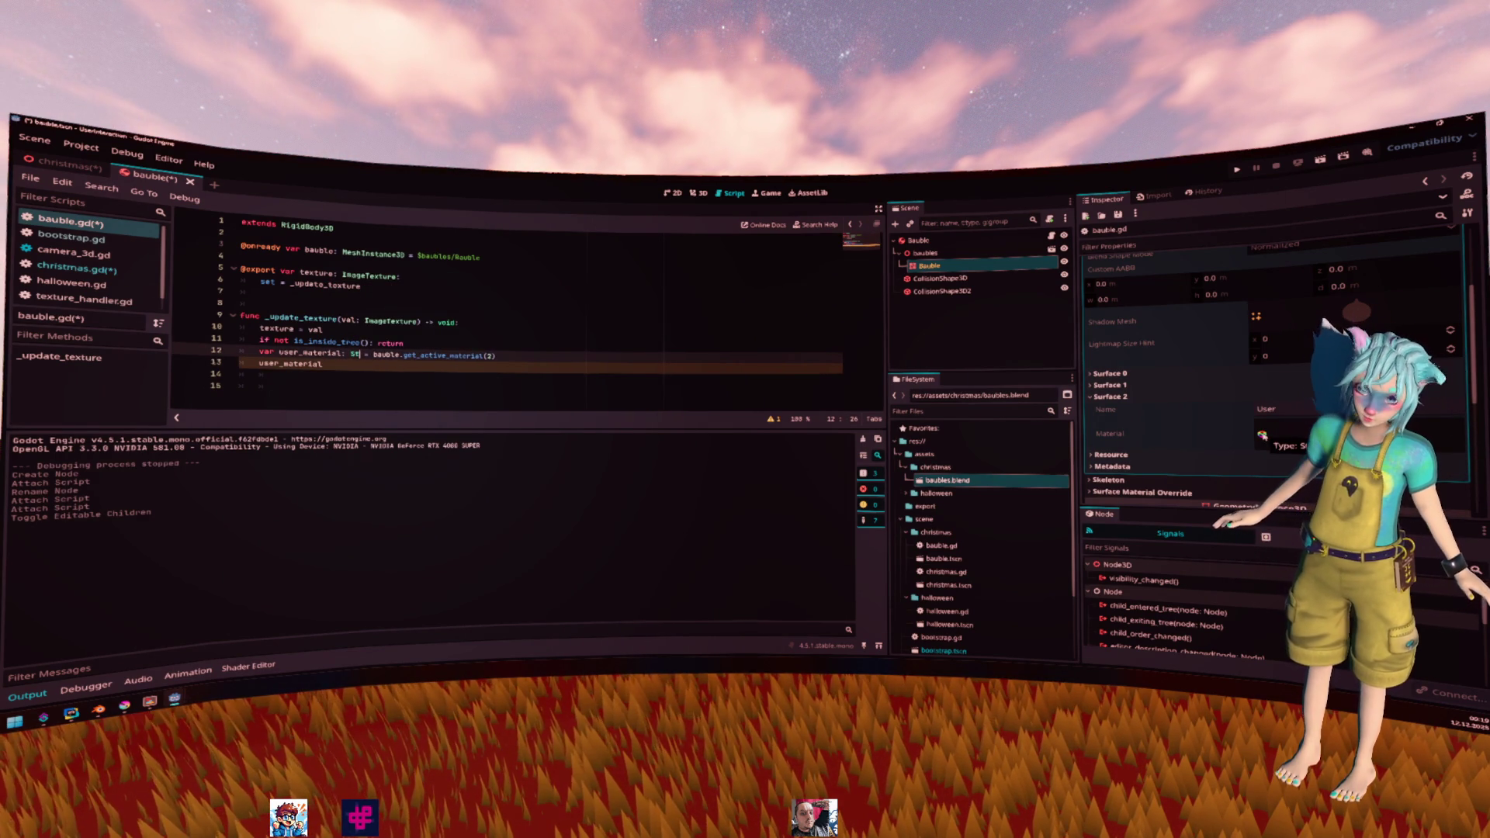
{"action": "type", "text": "St"}
{"action": "key", "text": "Return"}
Assign val to user_material.albedo_texture on the next line.
{"action": "key", "text": "Down"}
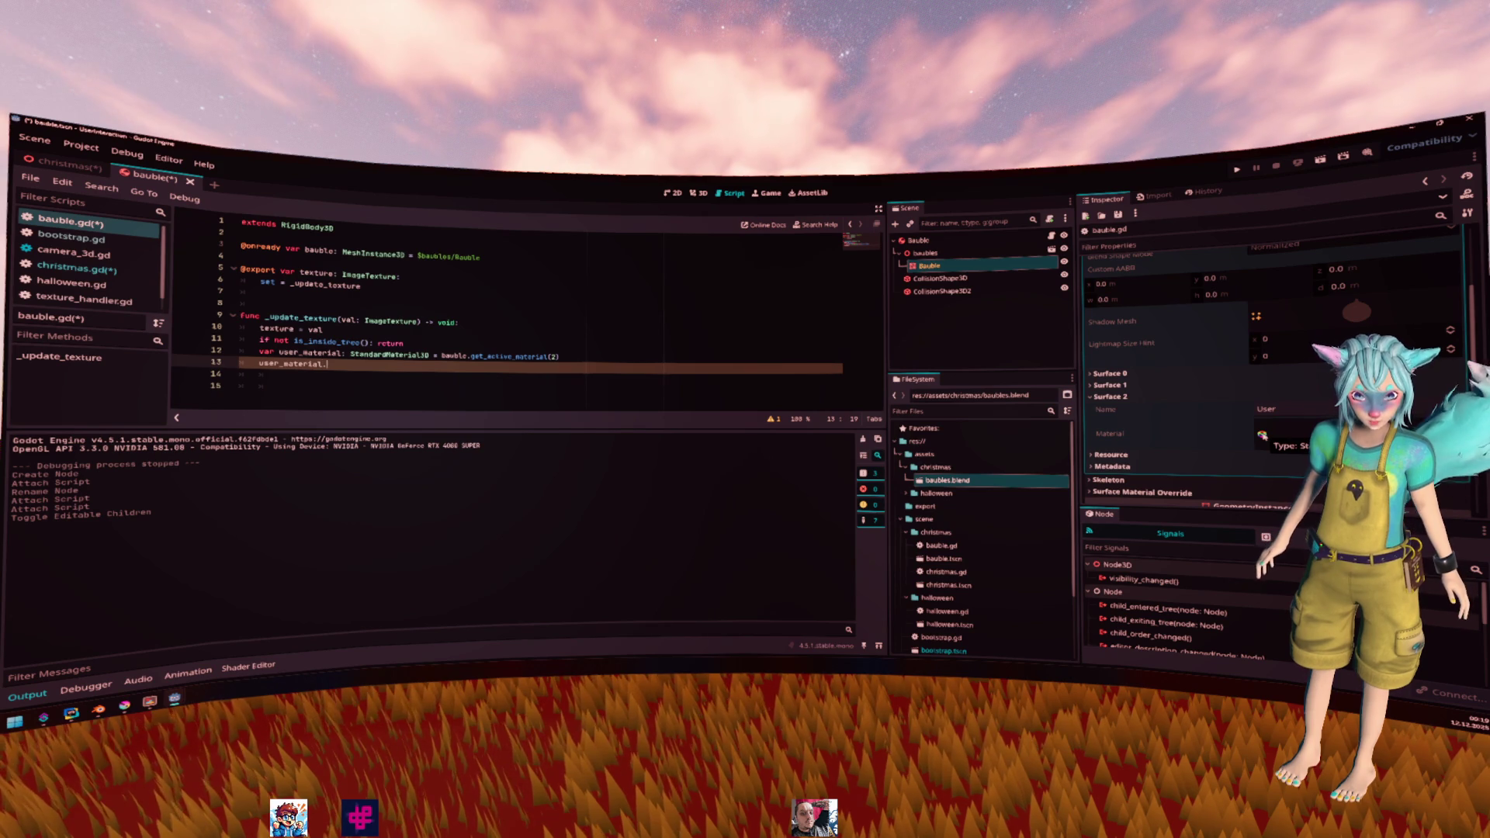
{"action": "type", "text": "al"}
{"action": "key", "text": "Return"}
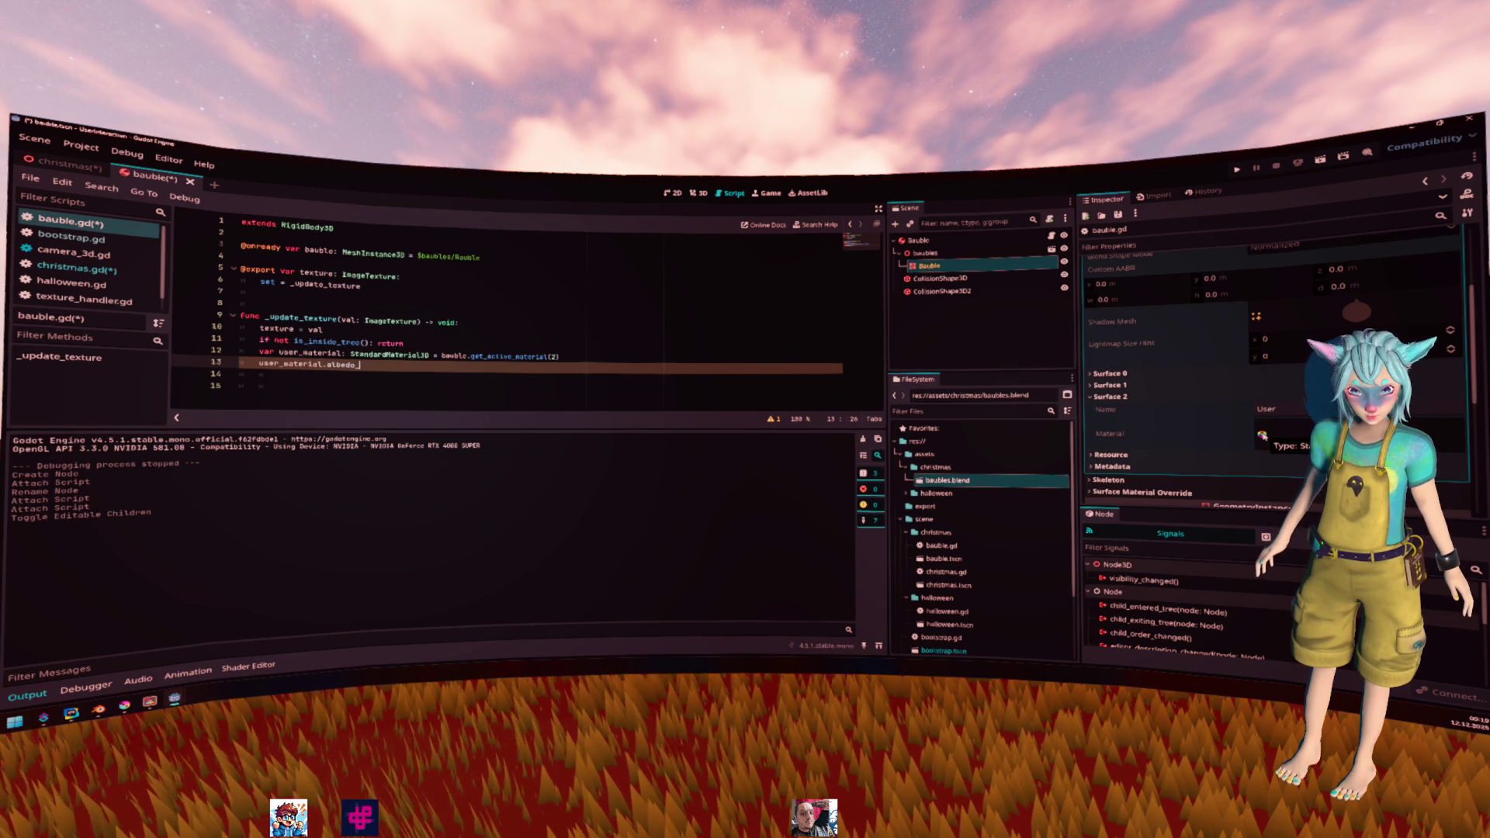
{"action": "type", "text": "t"}
{"action": "key", "text": "Return"}
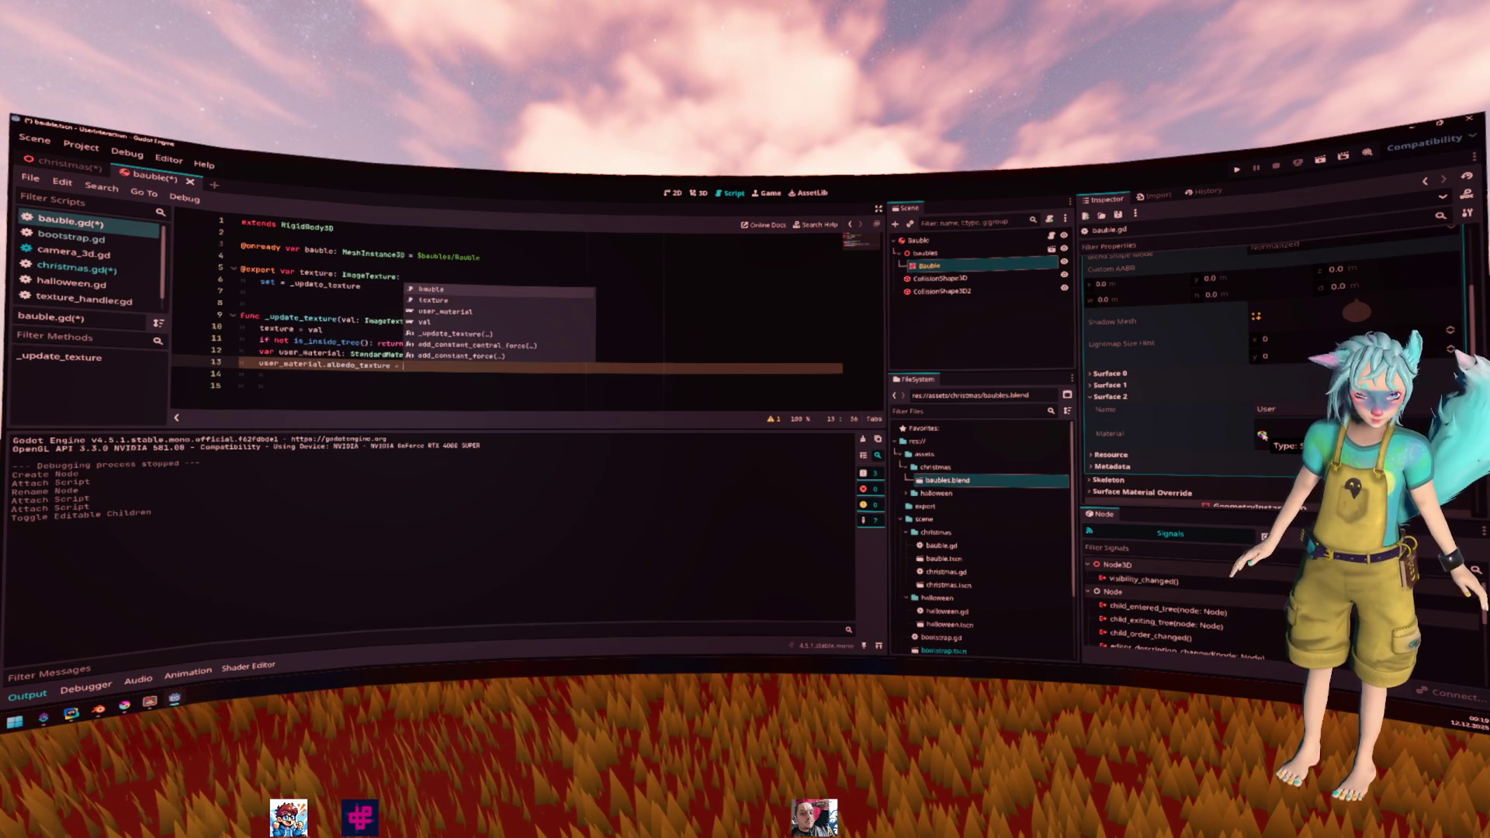
{"action": "type", "text": "val"}
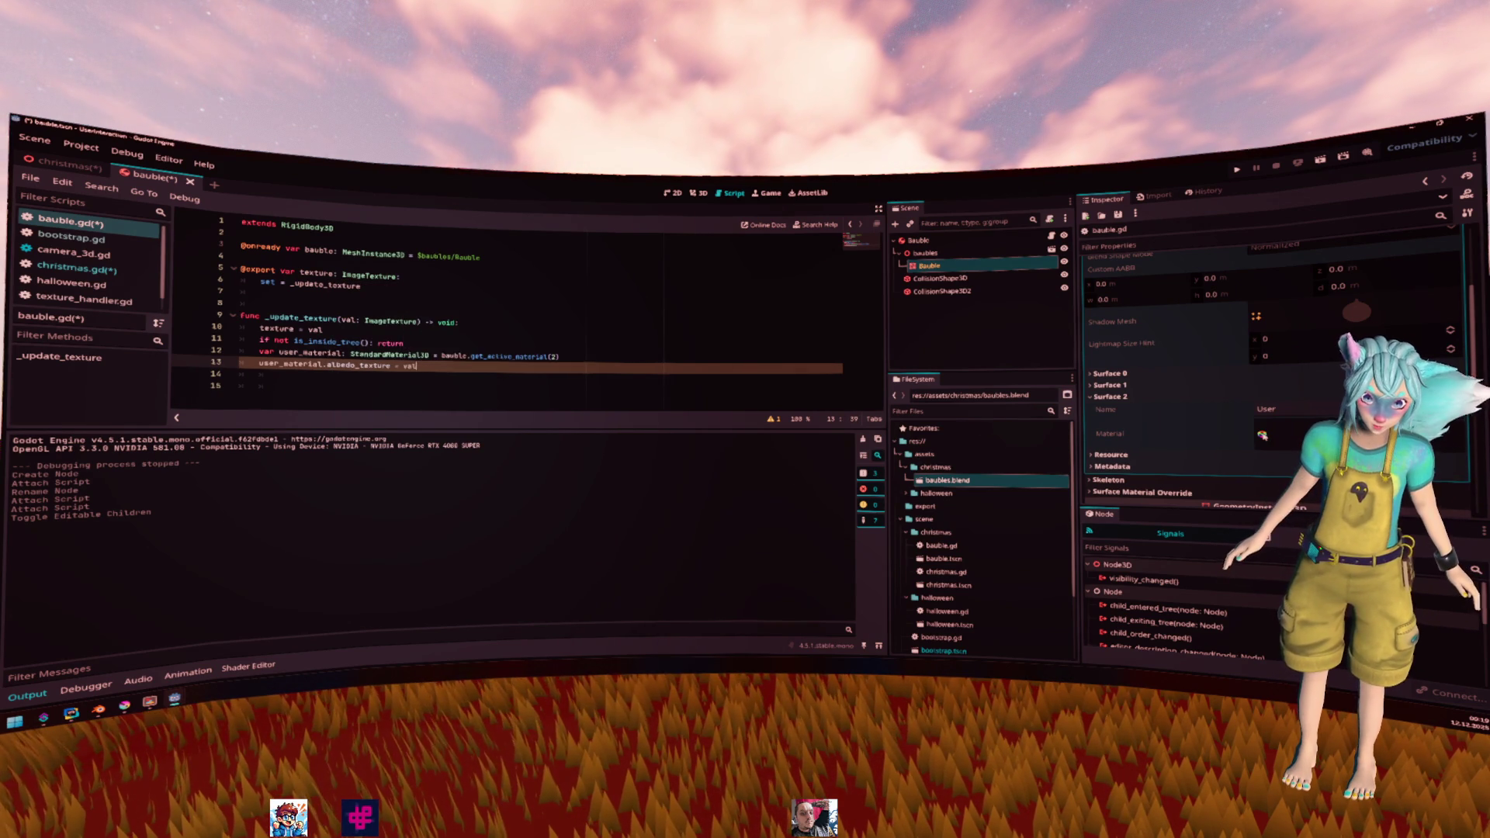
{"action": "key", "text": "Up"}
{"action": "key", "text": "Up"}
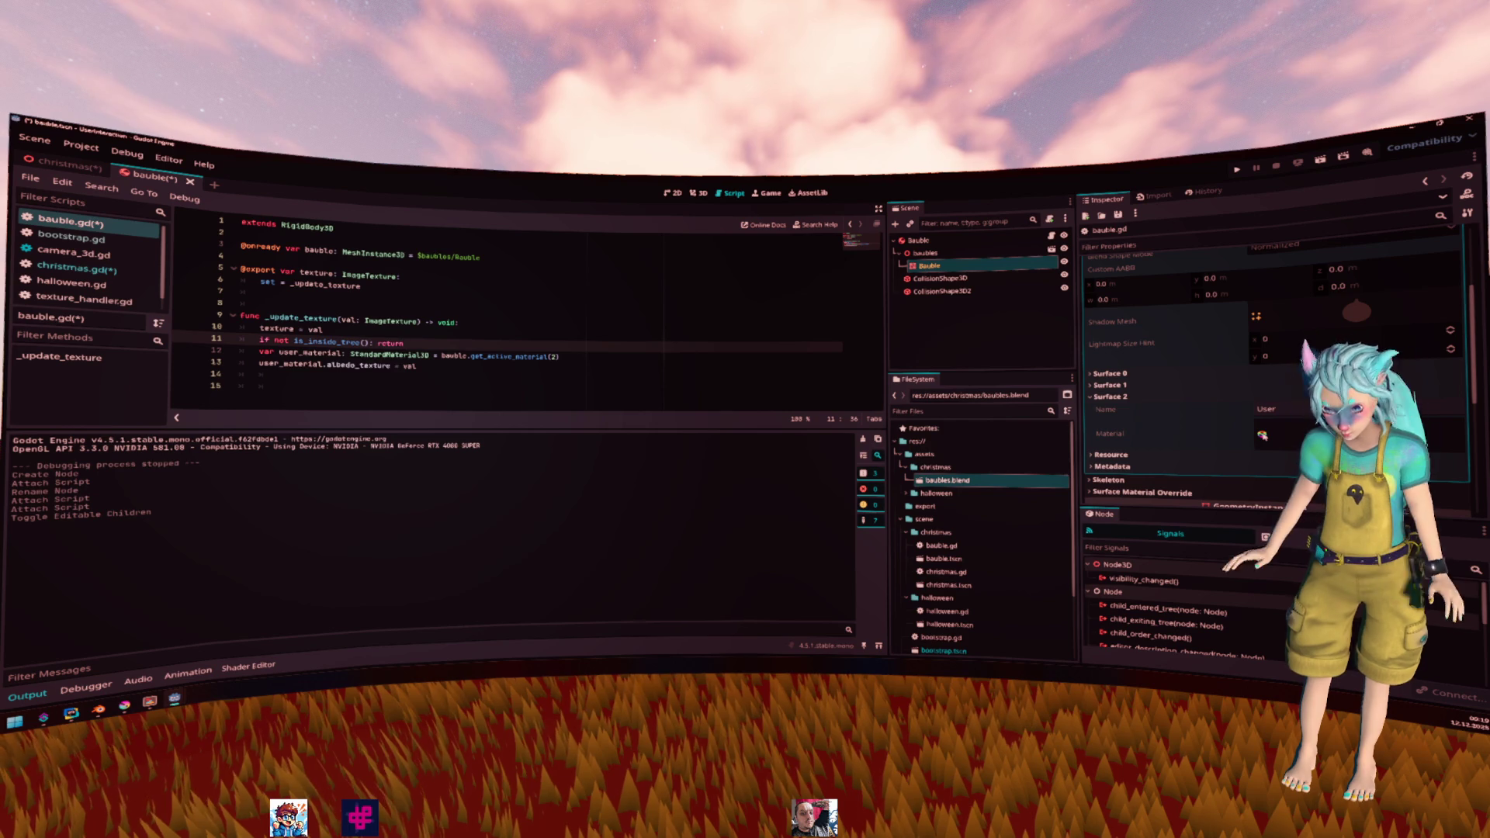
Remove the extra blank lines and save bauble.gd.
{"action": "key", "text": "Up"}
{"action": "key", "text": "Up"}
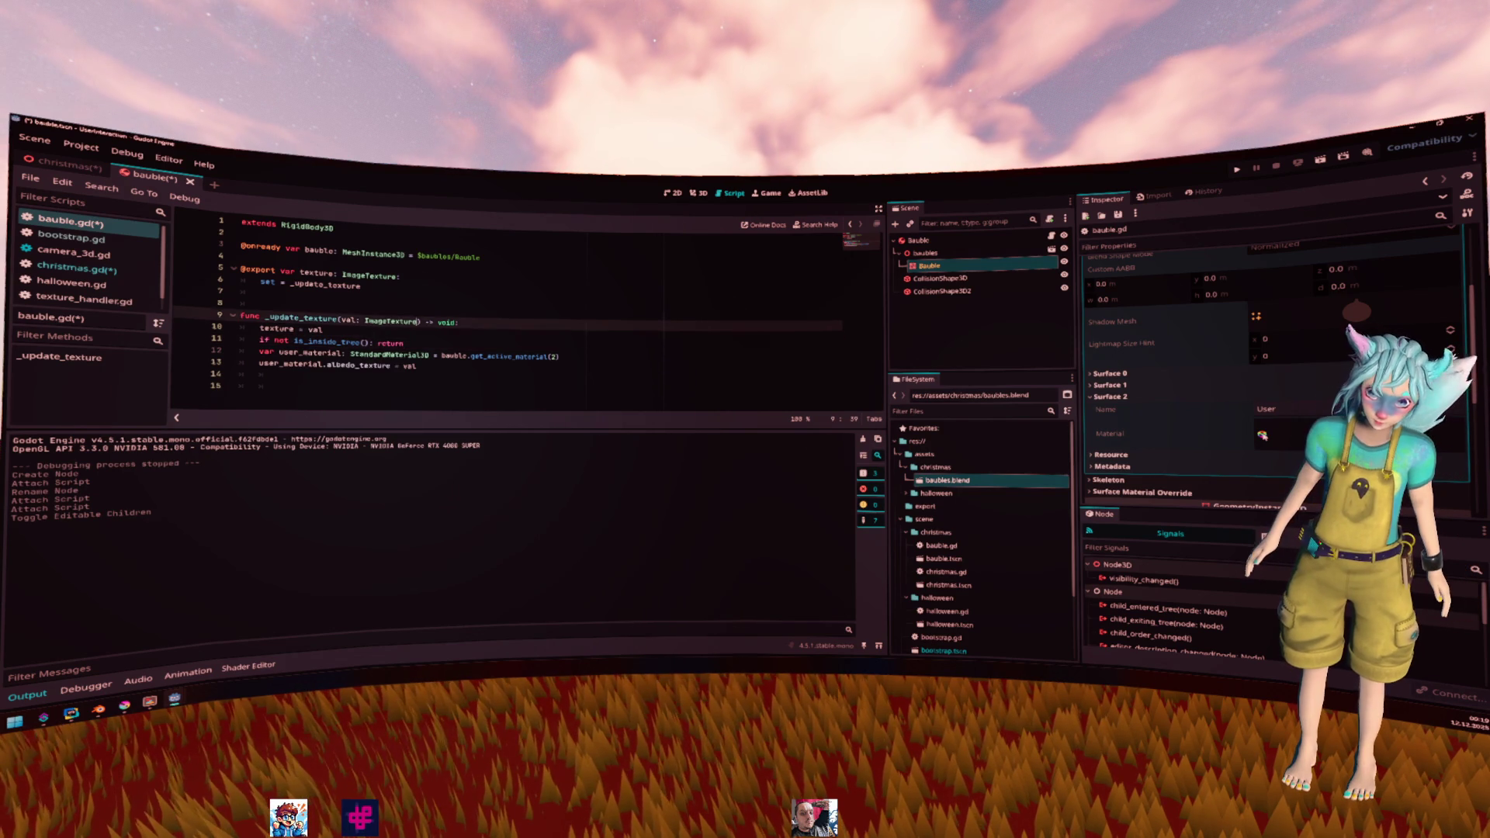
{"action": "key", "text": "Home"}
{"action": "key", "text": "BackSpace"}
{"action": "key", "text": "ctrl+Right"}
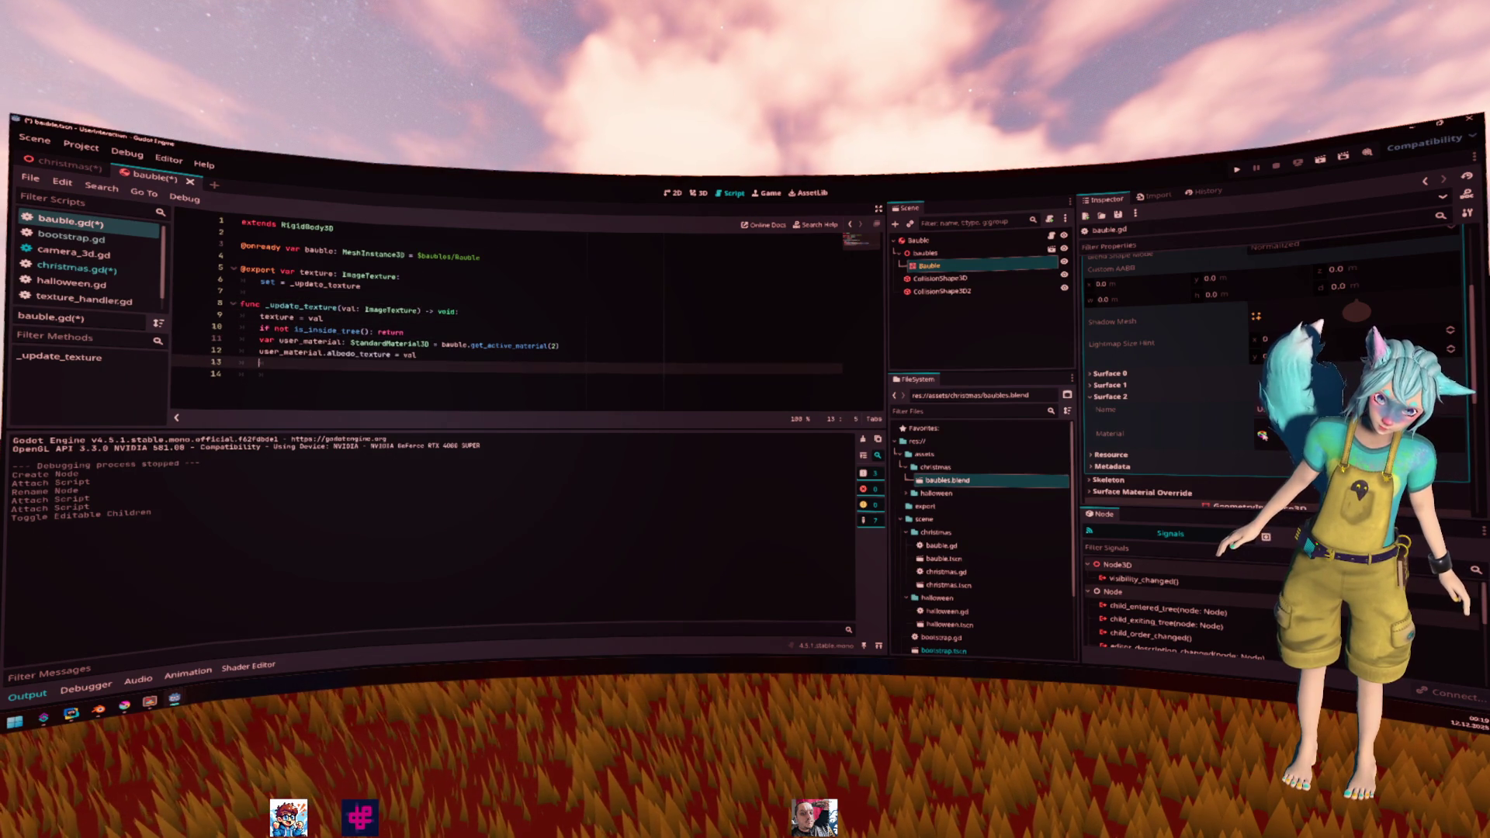
{"action": "left_click_drag", "start_coordinate": [280, 374], "coordinate": [280, 352]}
{"action": "left_click", "coordinate": [417, 354]}
{"action": "key", "text": "ctrl+s"}
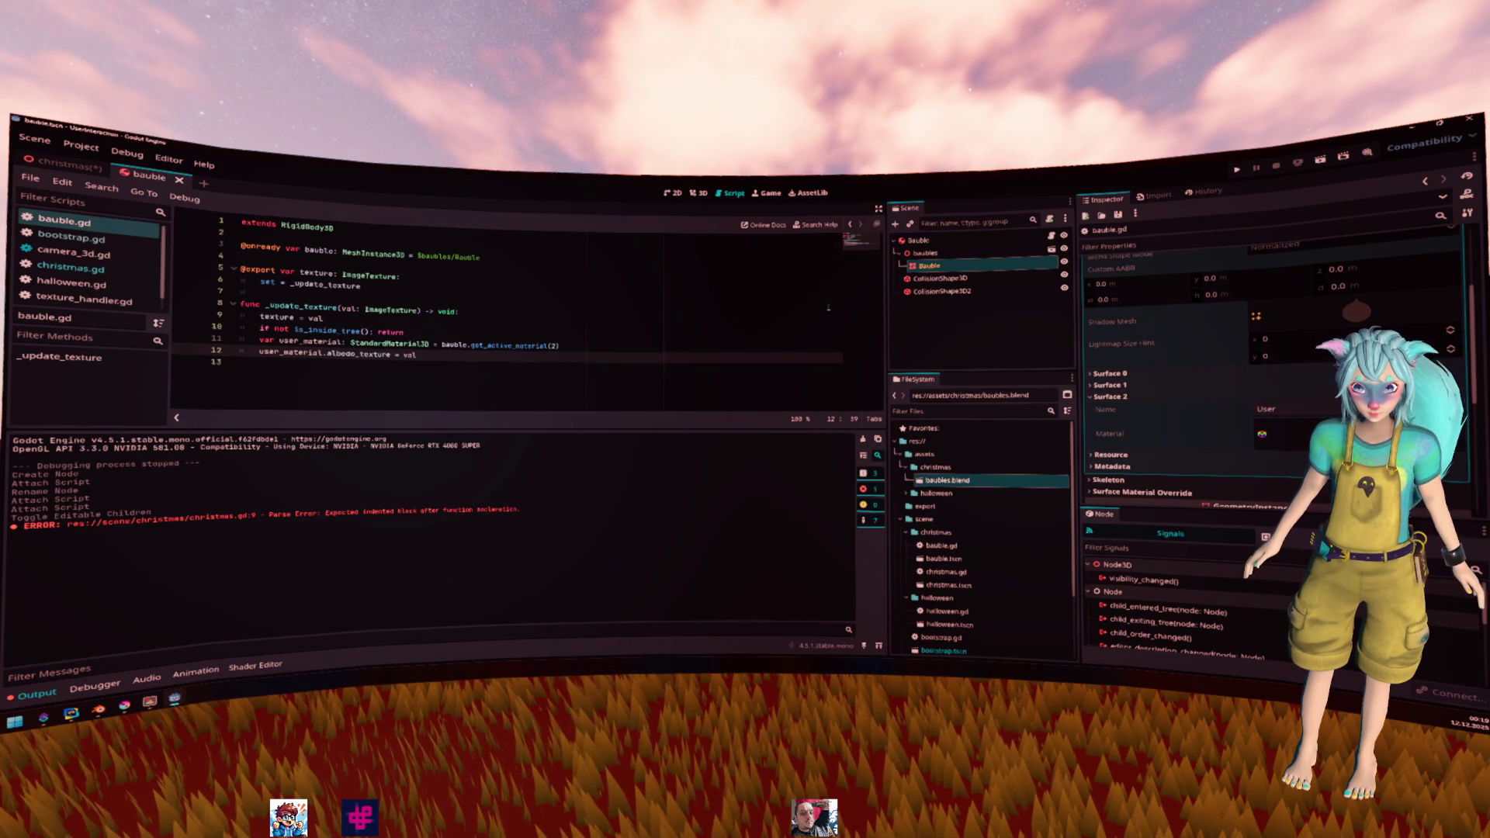
{"action": "left_click", "coordinate": [702, 194]}
Close the bauble scene, frame the Bauble in christmas, and check its Texture picker.
{"action": "key", "text": "ctrl+F1"}
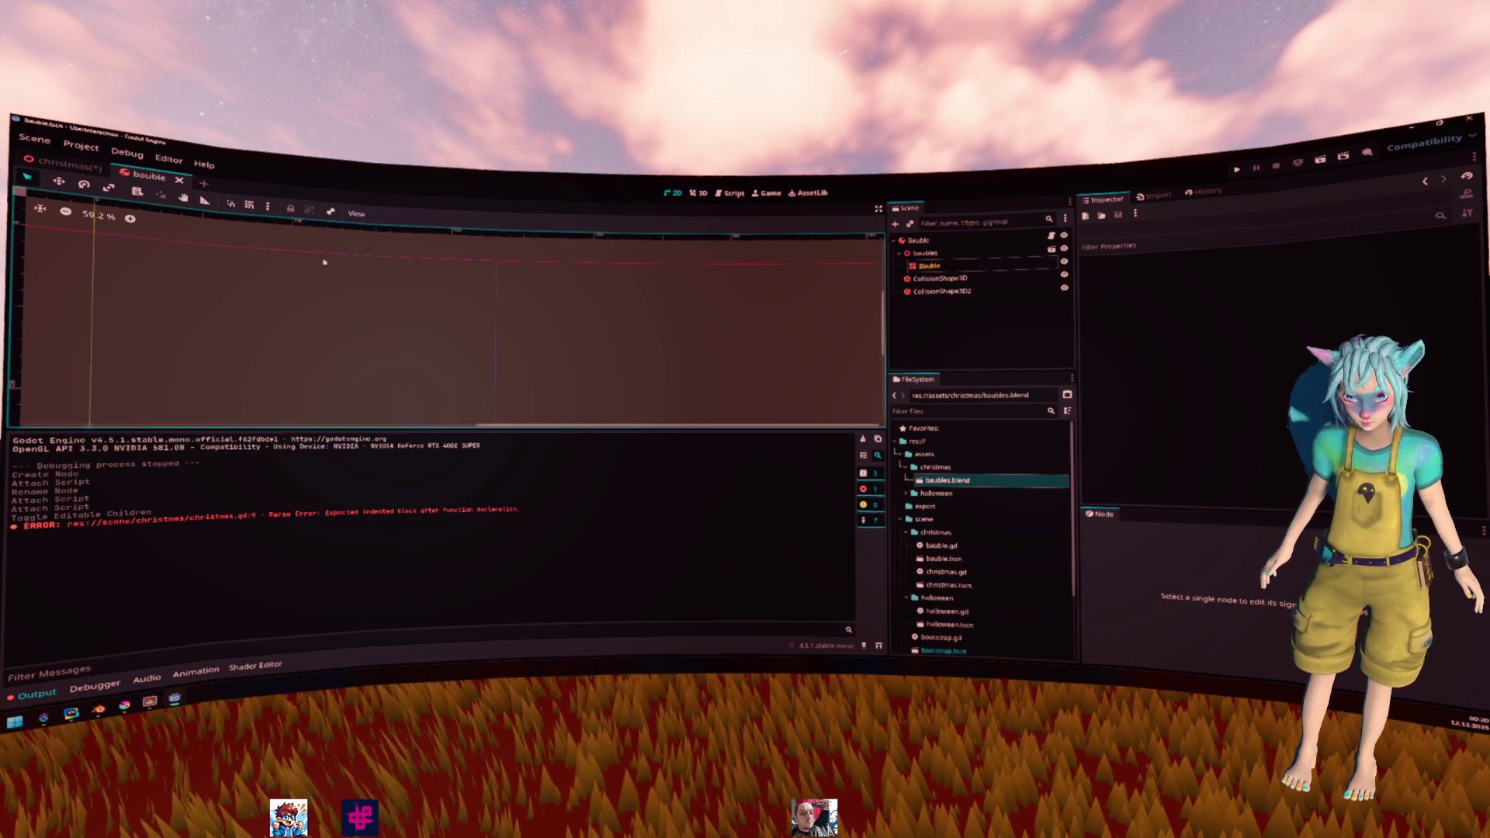
{"action": "key", "text": "ctrl+shift+w"}
{"action": "key", "text": "f"}
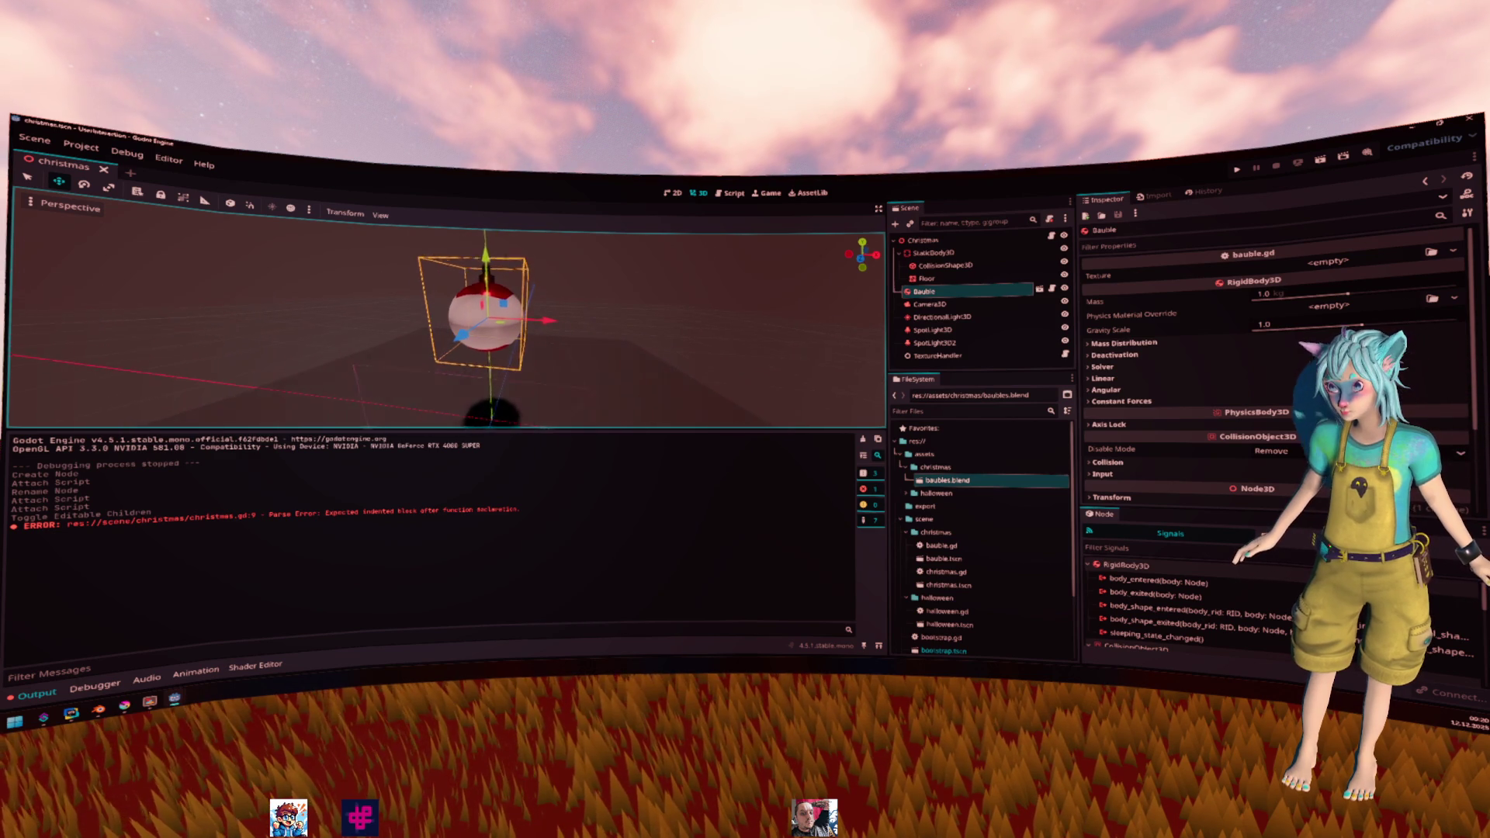
{"action": "left_click", "coordinate": [1326, 264]}
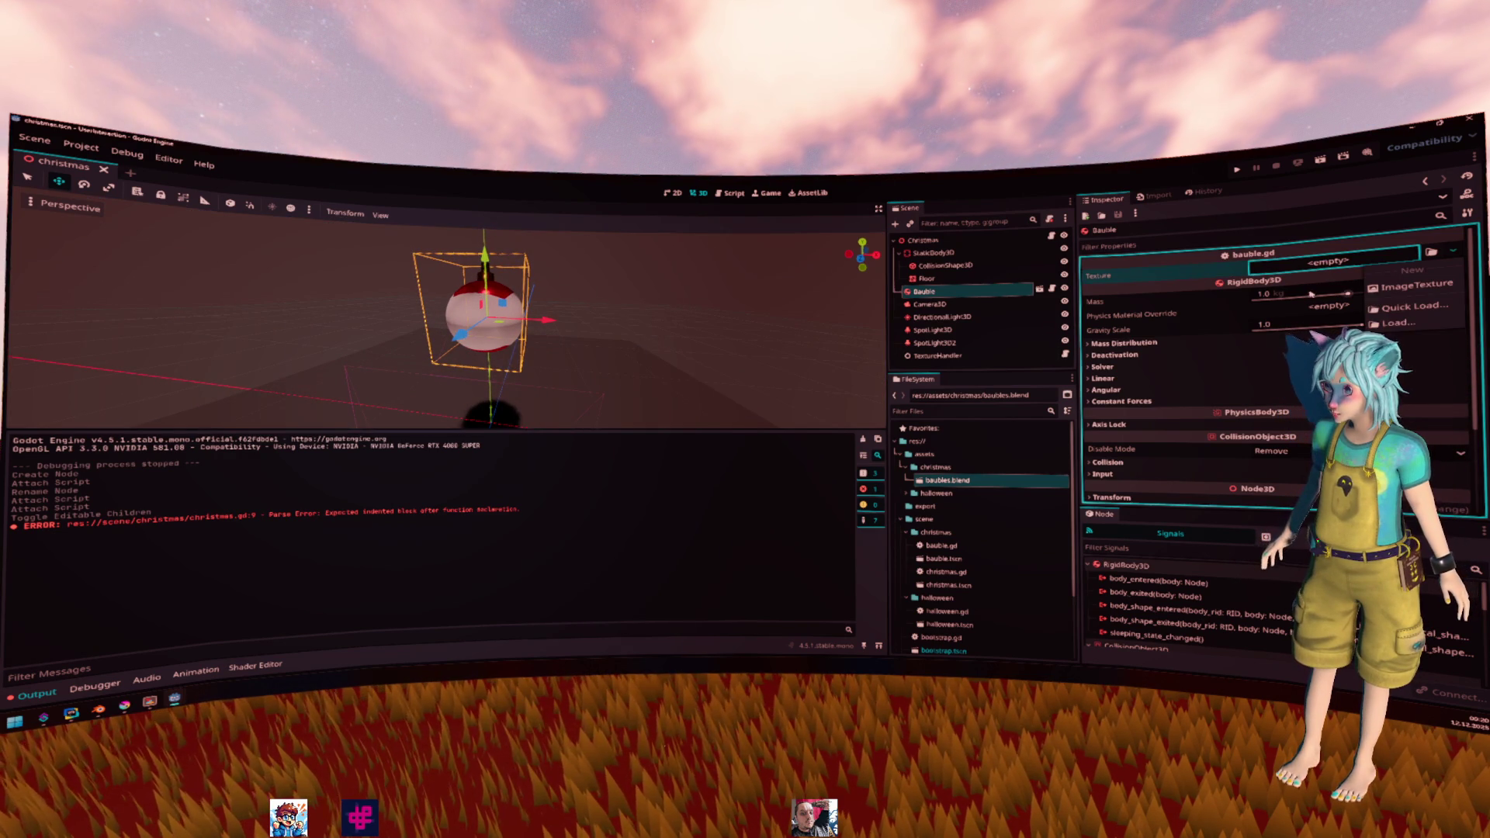
{"action": "left_click", "coordinate": [1326, 264]}
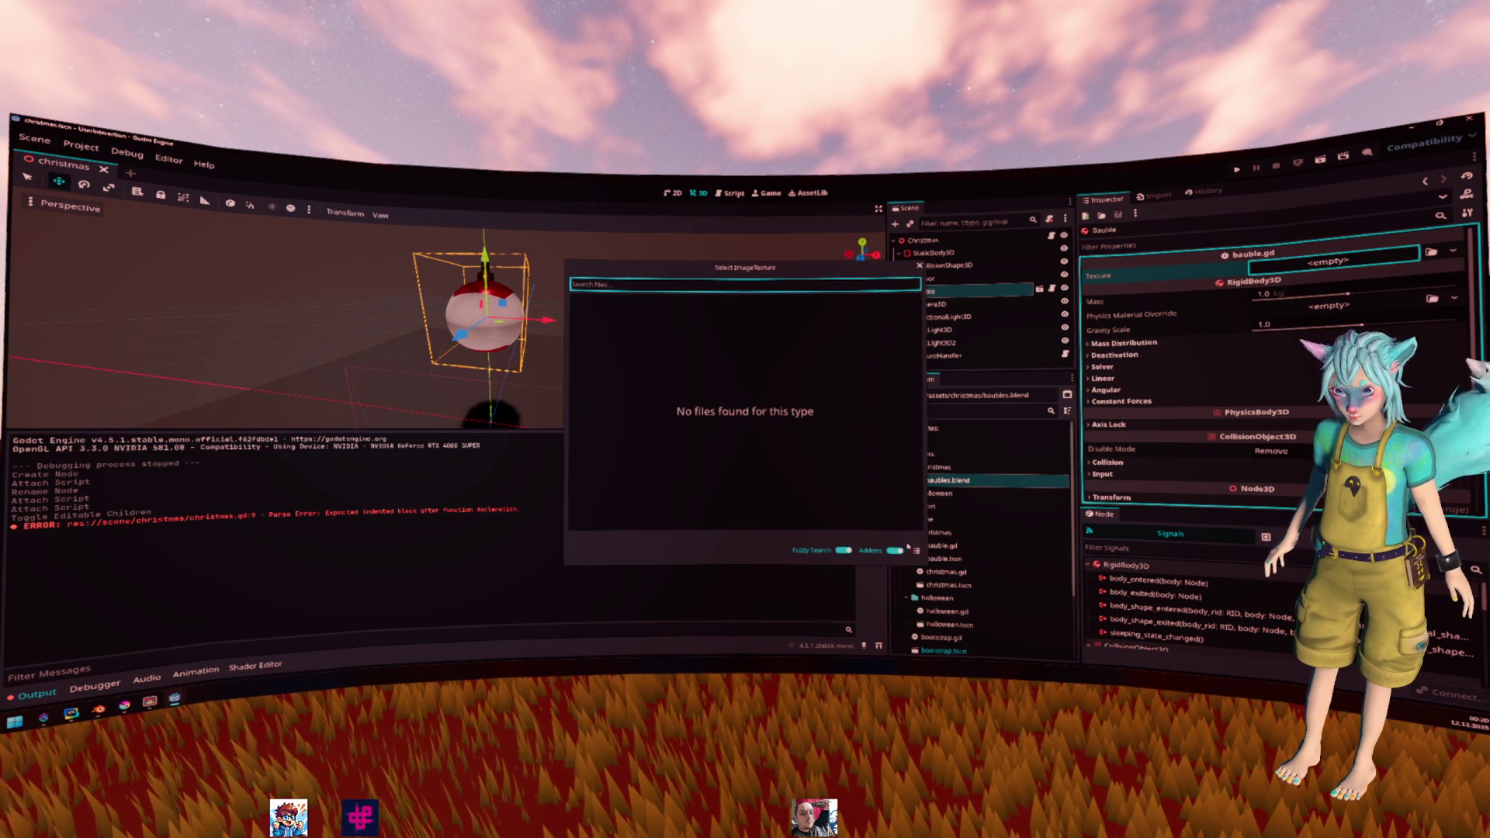
{"action": "key", "text": "Escape"}
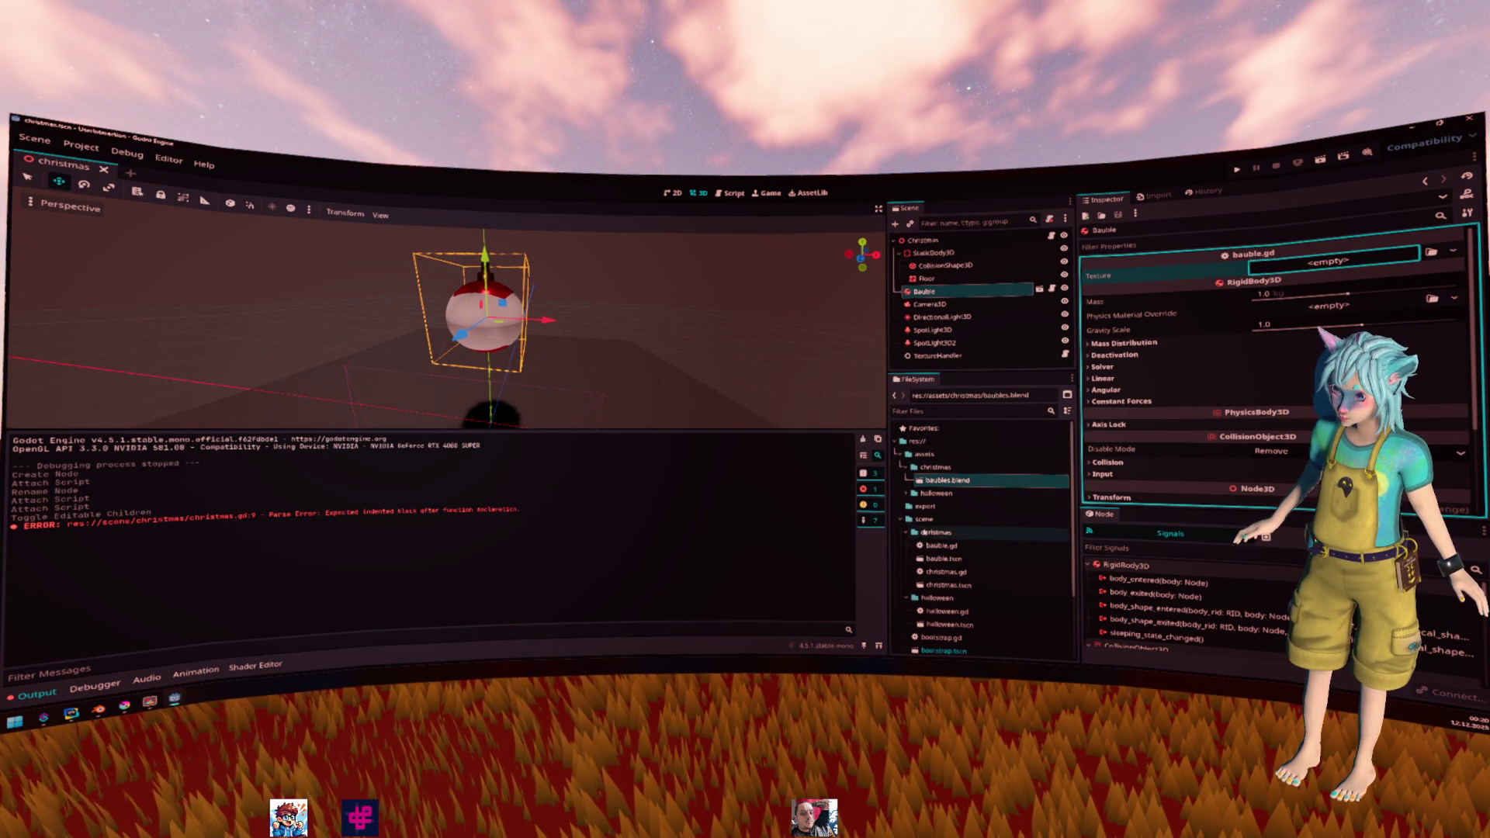
Expand the halloween assets folder, try carve2.png, then open the Bauble's script.
{"action": "double_click", "coordinate": [936, 493]}
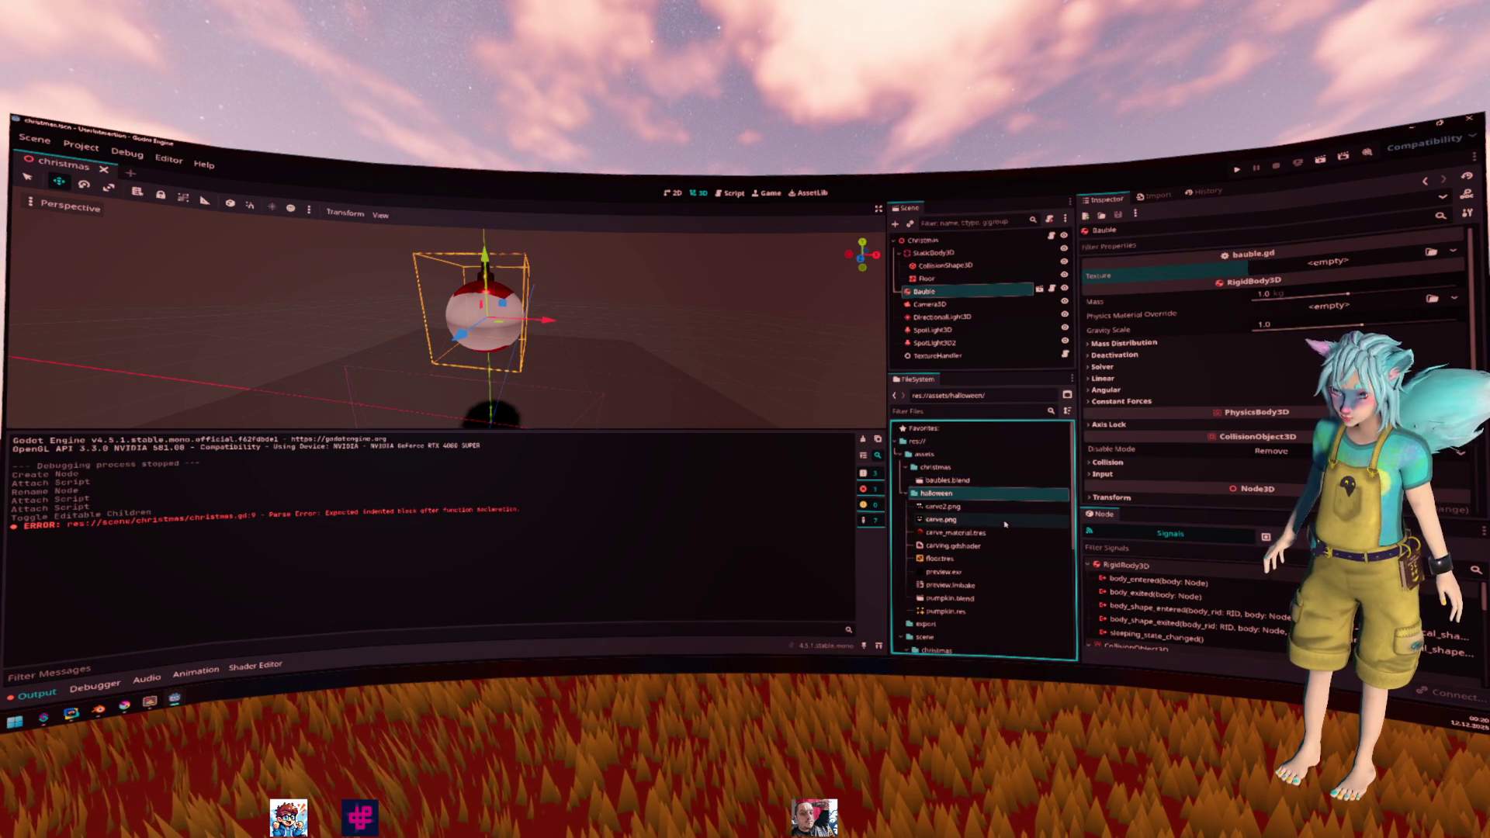
{"action": "left_click", "coordinate": [943, 506]}
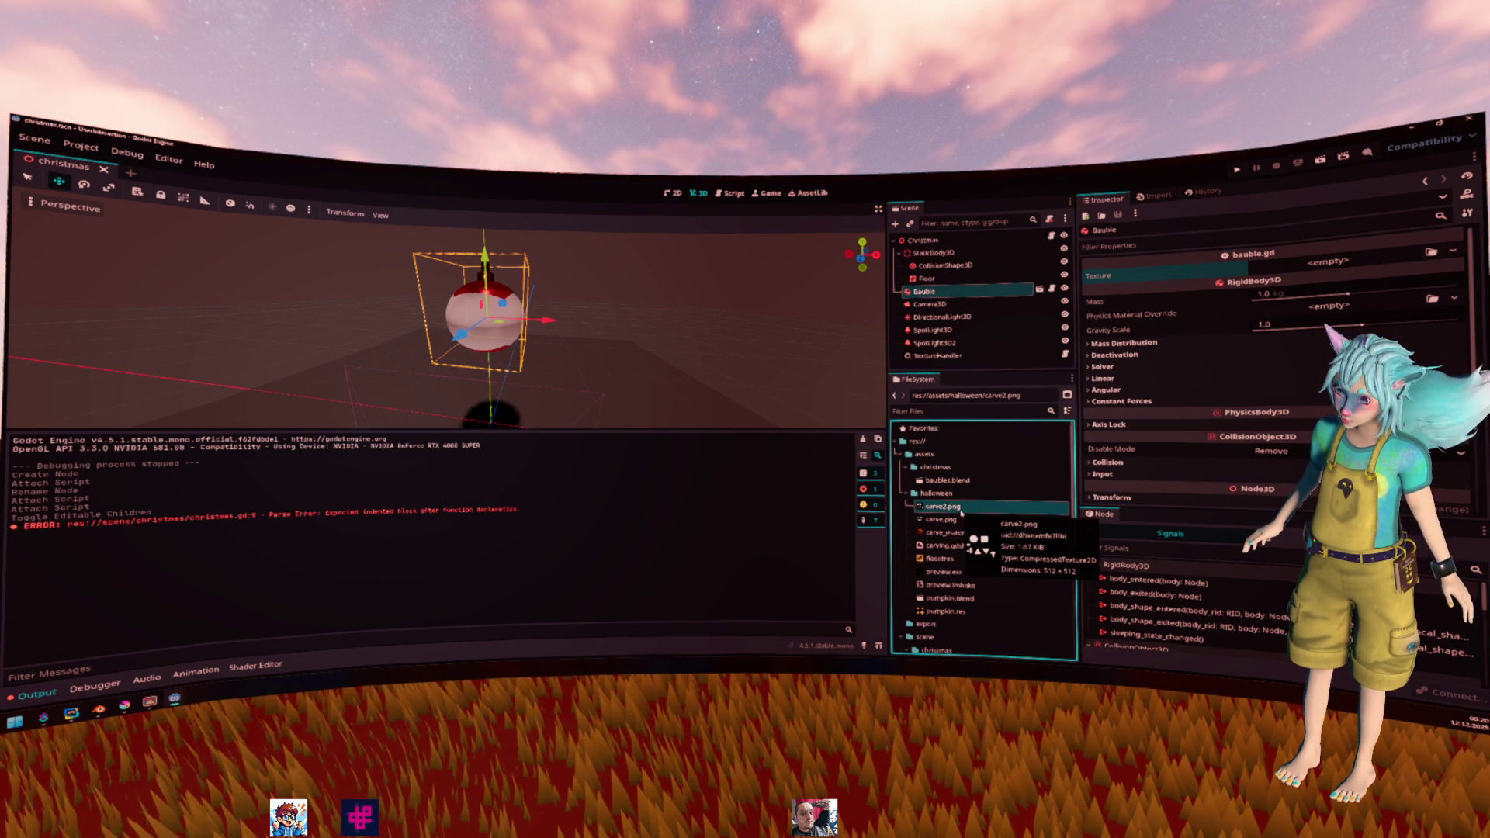
{"action": "left_click_drag", "start_coordinate": [962, 512], "coordinate": [1034, 305]}
{"action": "left_click", "coordinate": [1052, 289]}
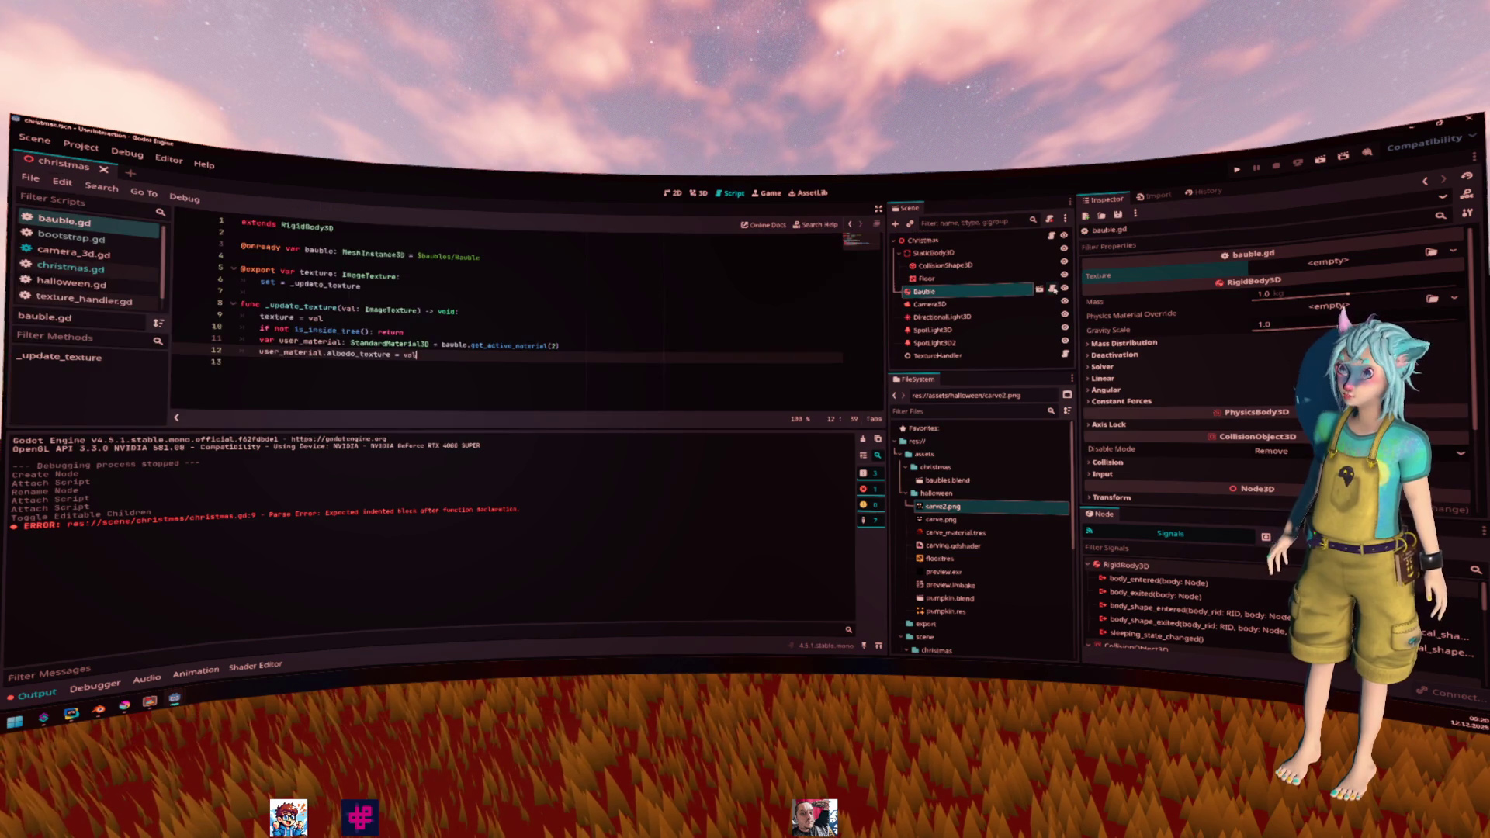
Change the exported texture and setter parameter types to Texture2D, checking the albedo_texture docs.
{"action": "left_click", "coordinate": [366, 276]}
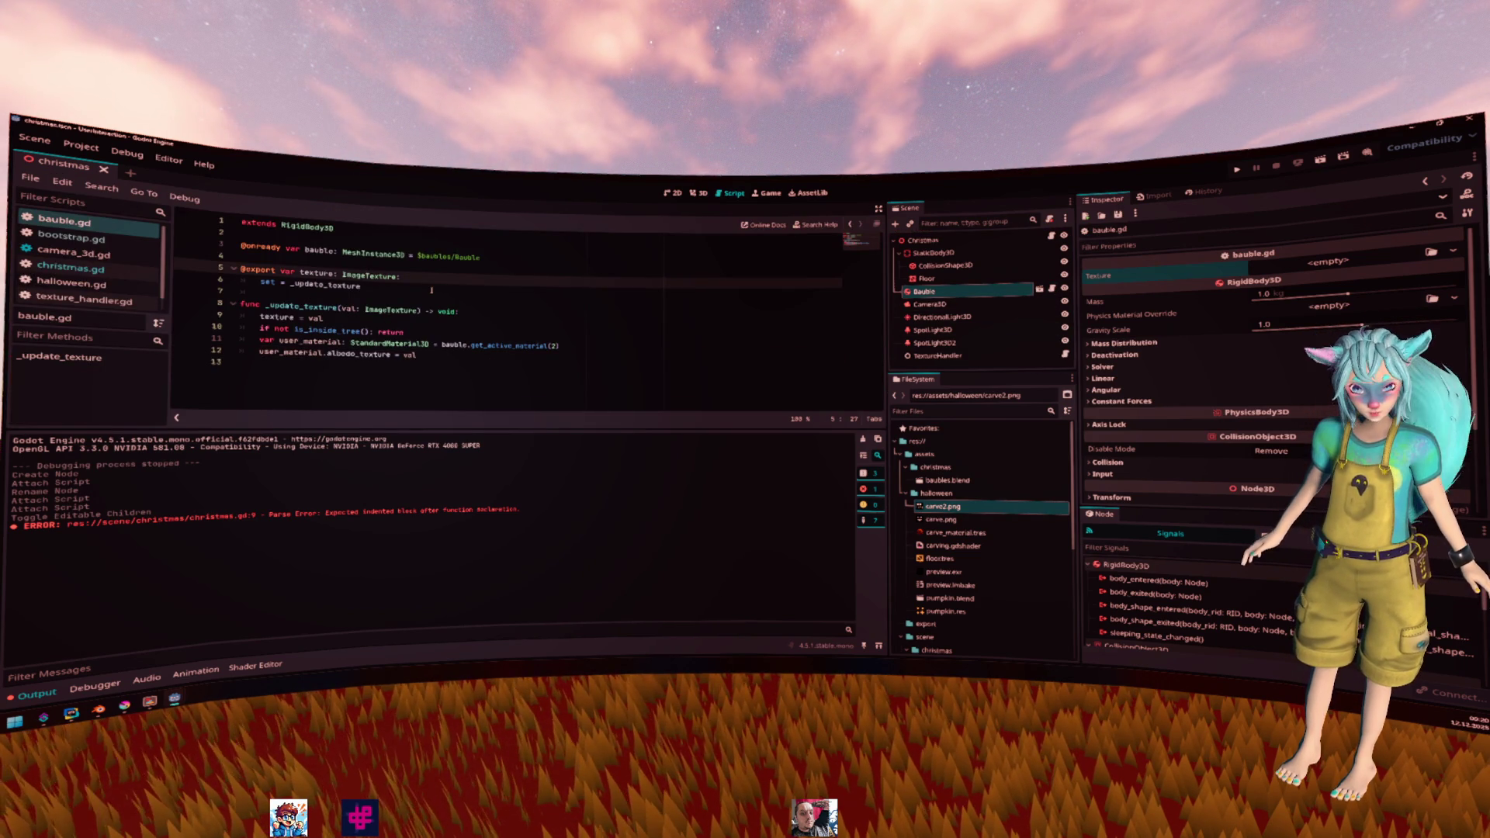
{"action": "type", "text": "2D"}
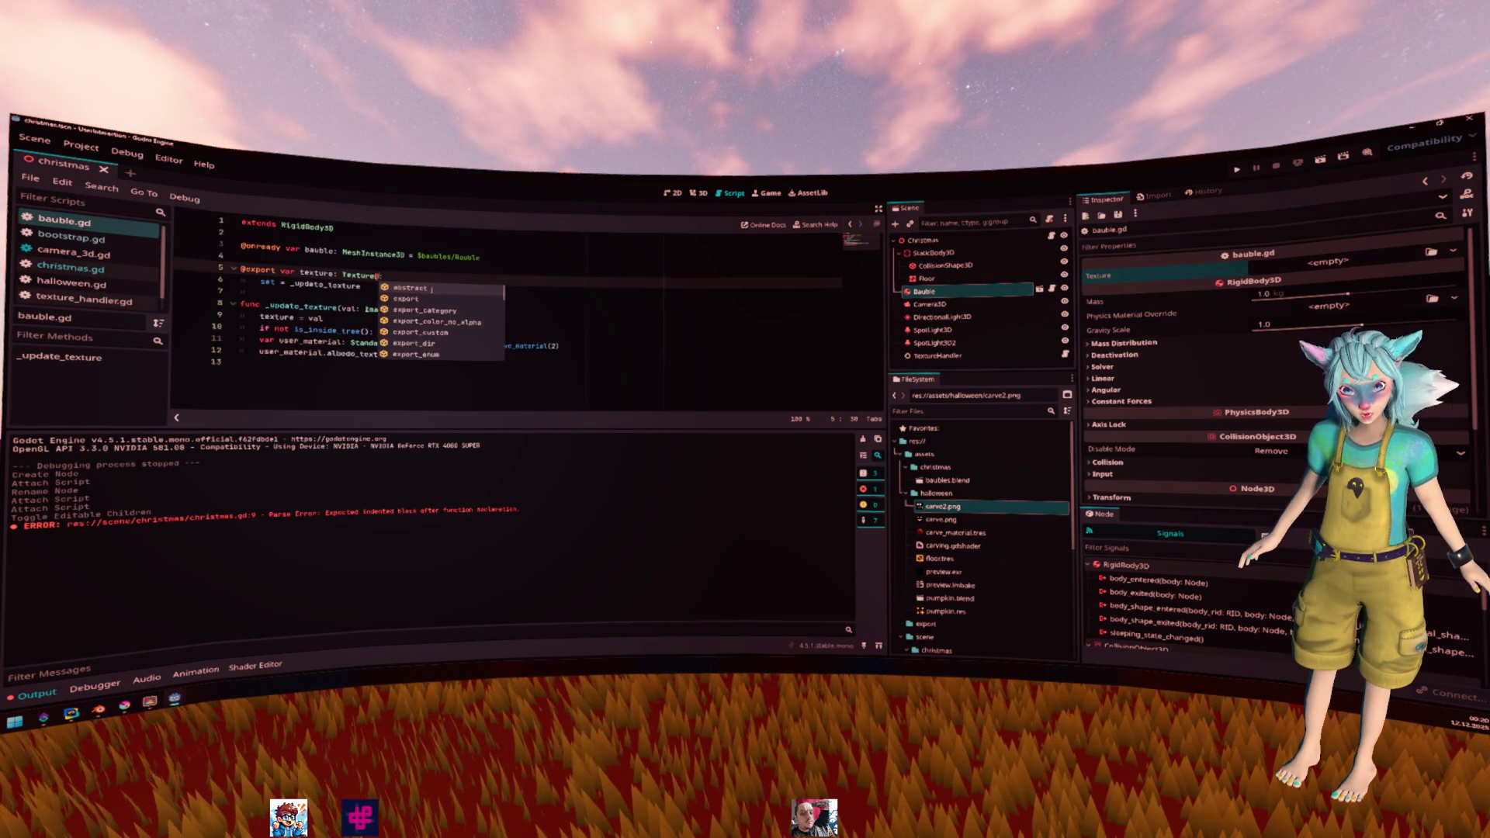
{"action": "key", "text": "Return"}
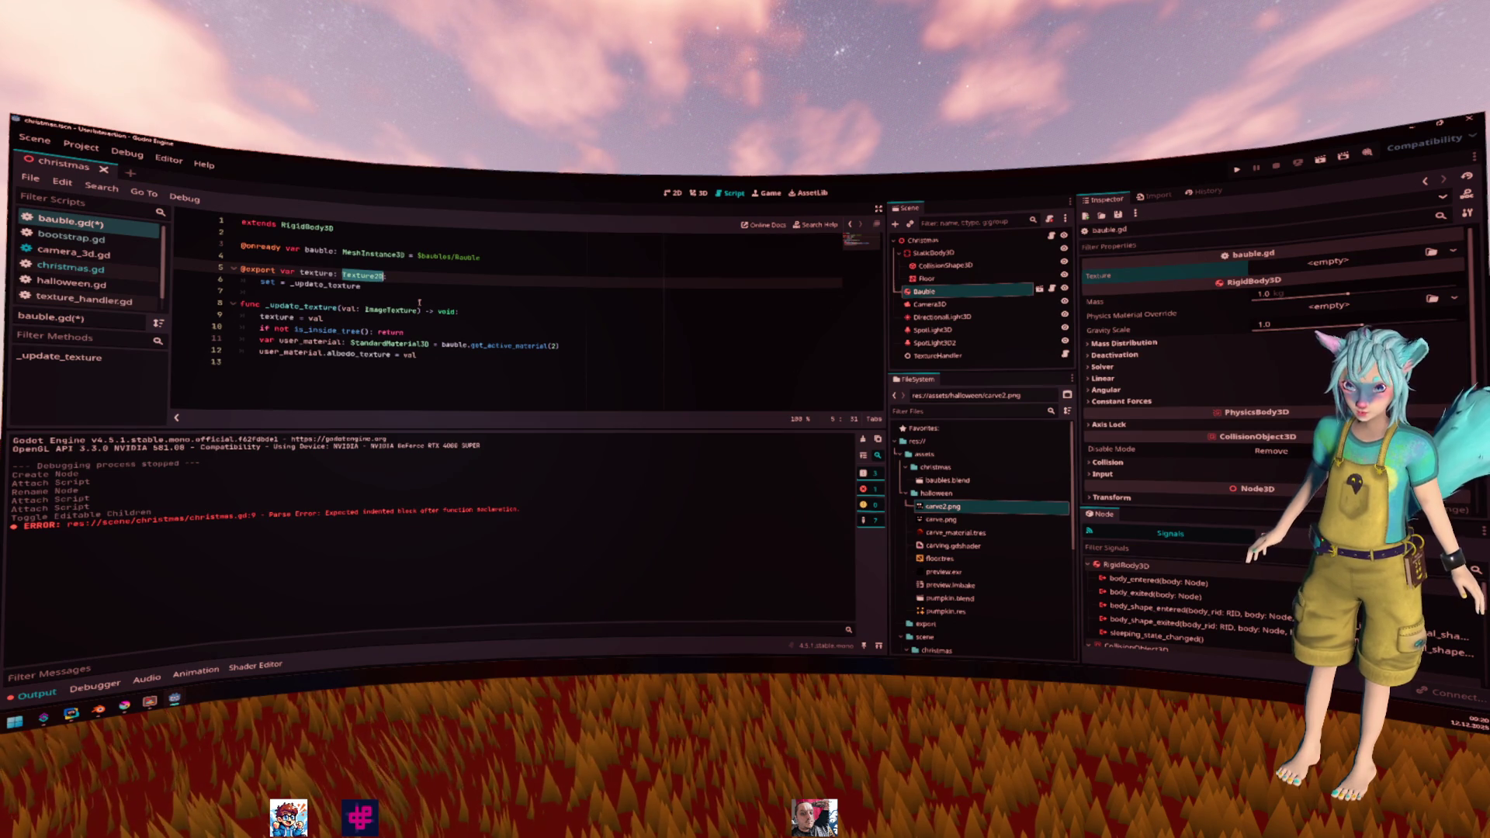
{"action": "double_click", "coordinate": [392, 310]}
{"action": "type", "text": "Texture2D"}
{"action": "left_click", "coordinate": [436, 288]}
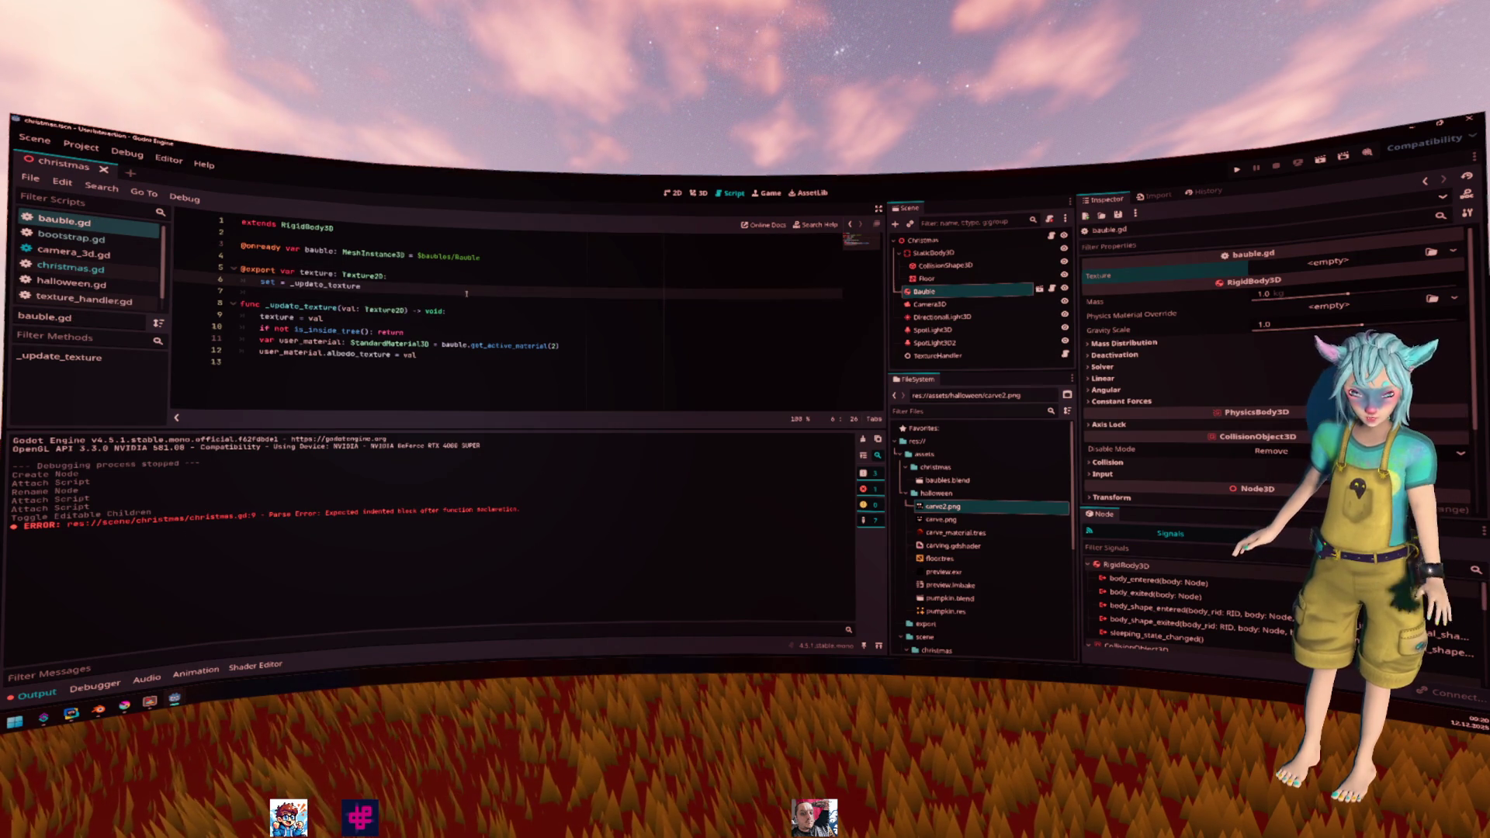
{"action": "left_click", "coordinate": [360, 356], "text": "ctrl"}
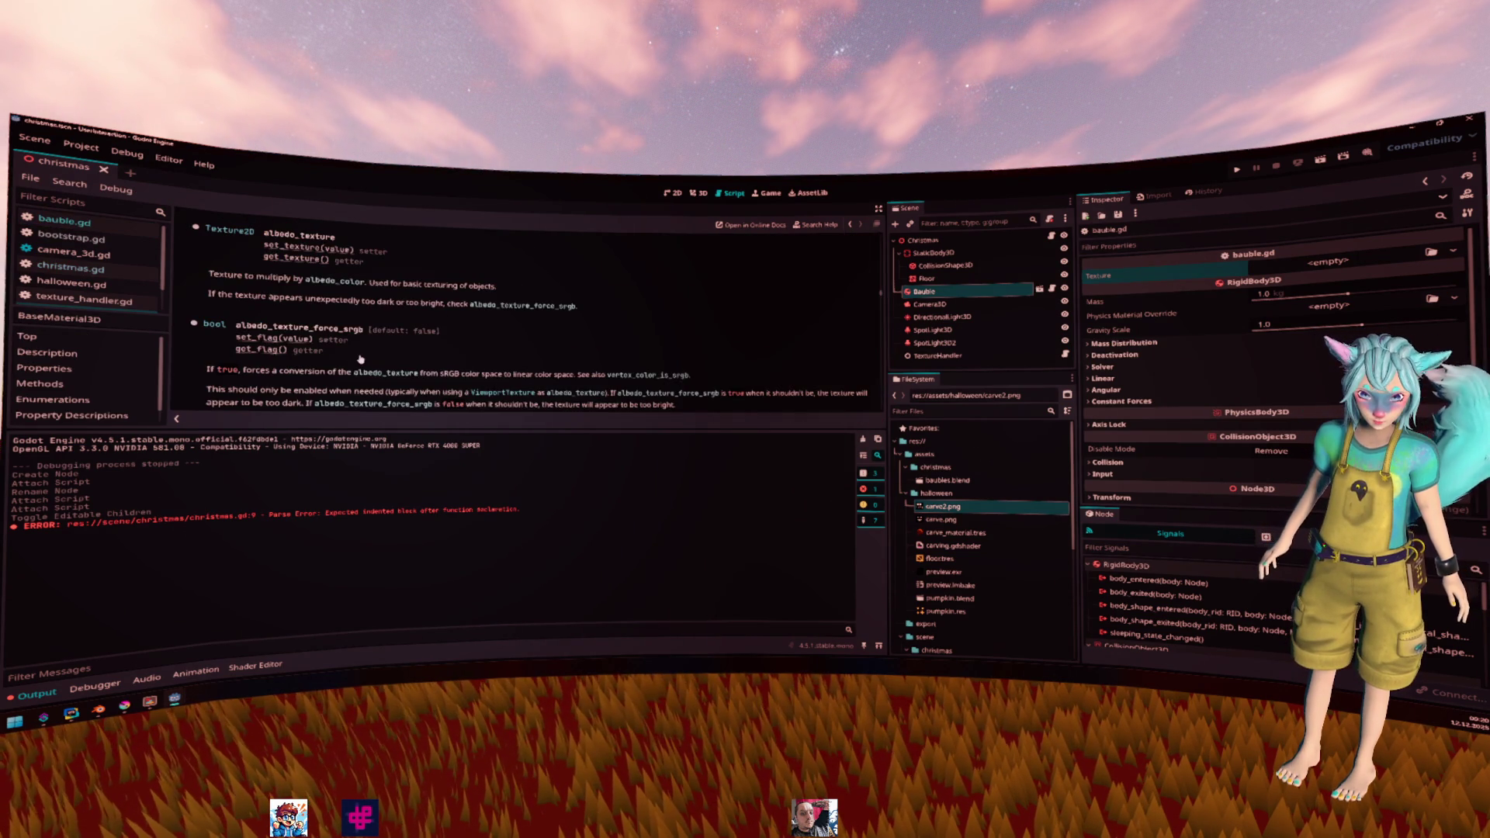
{"action": "key", "text": "alt+Left"}
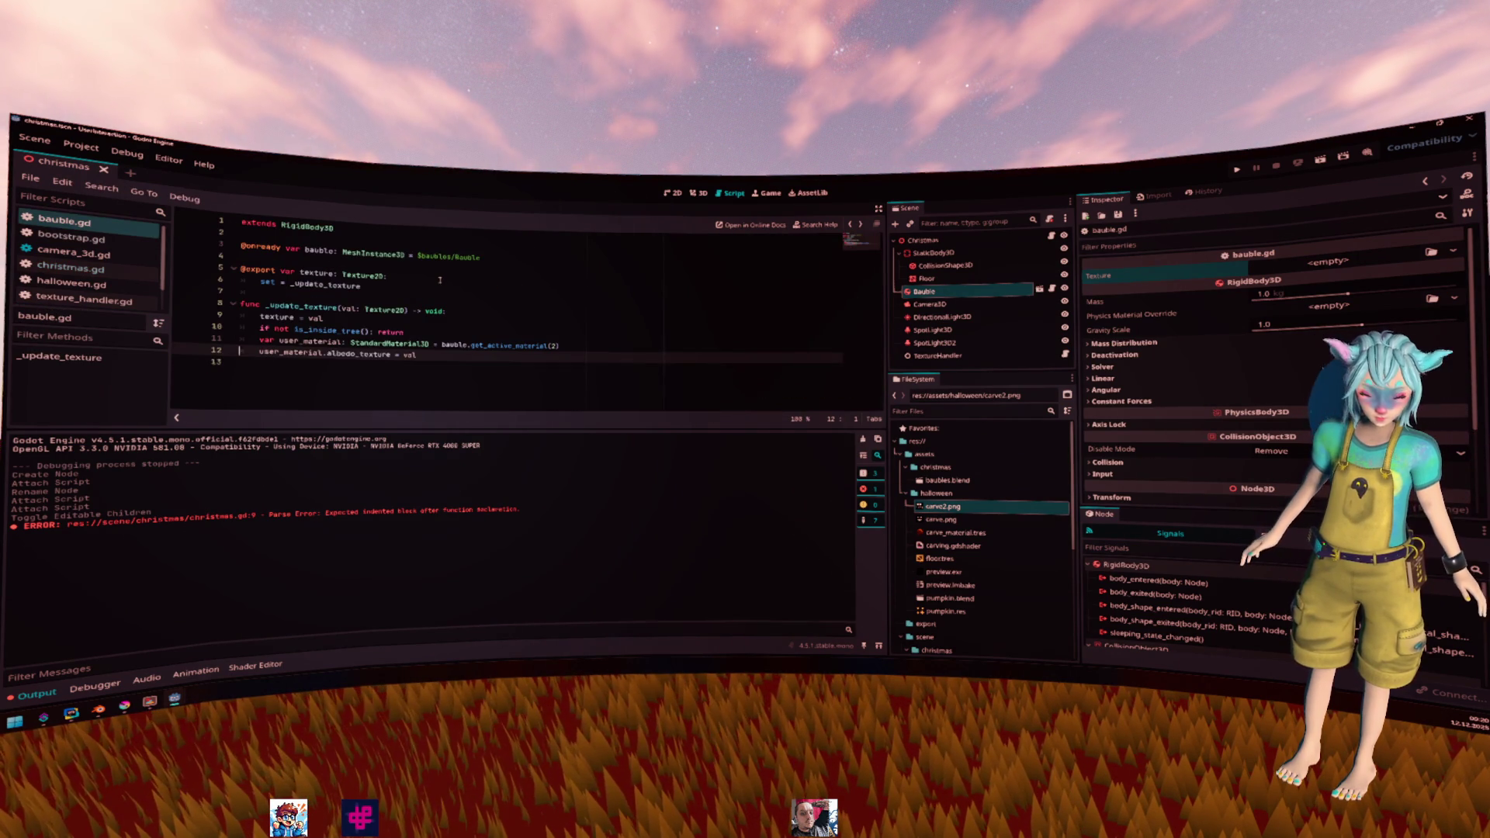
{"action": "left_click", "coordinate": [454, 294]}
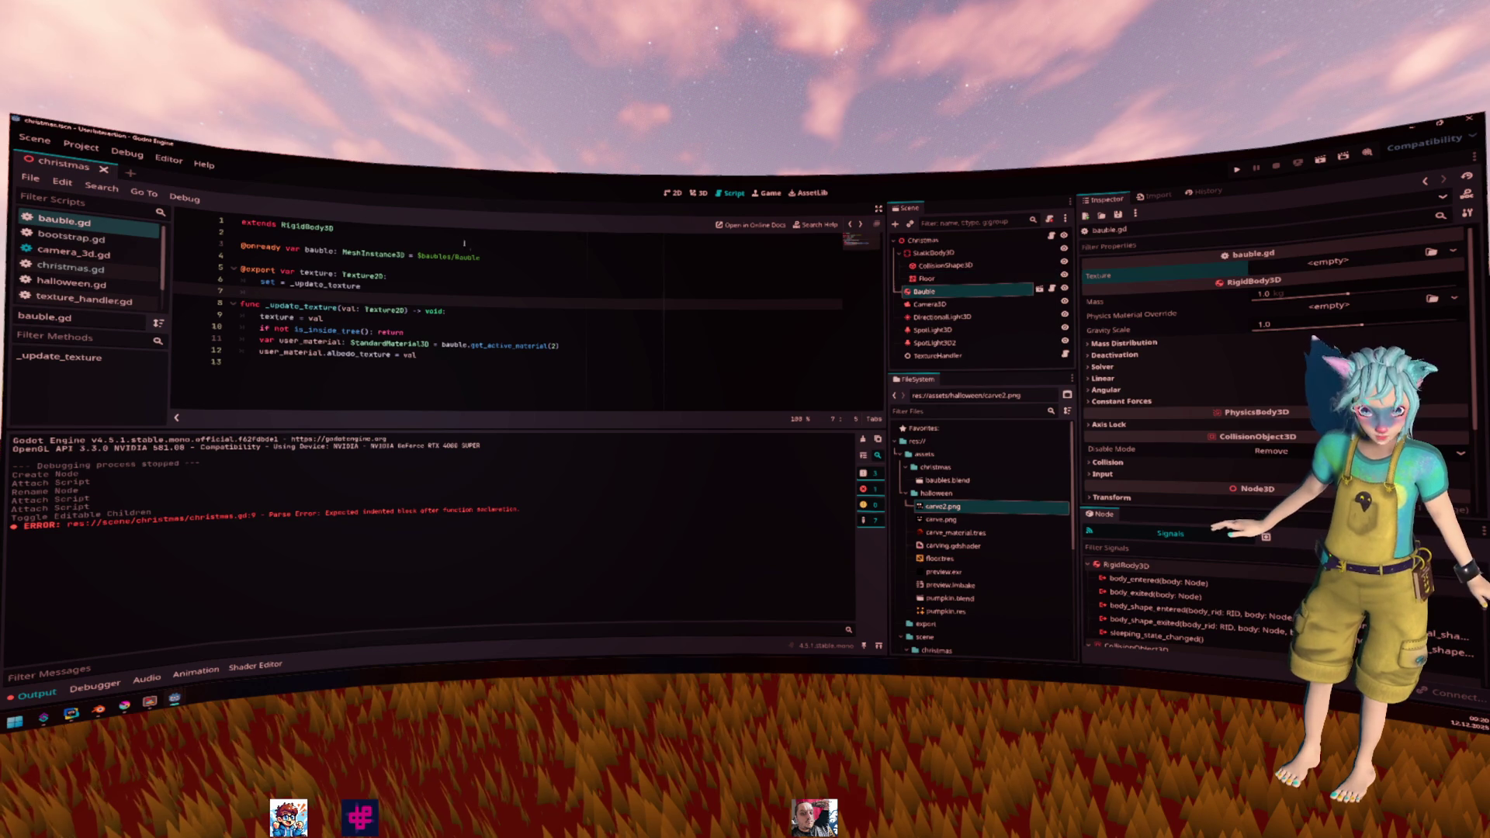
{"action": "left_click", "coordinate": [698, 192]}
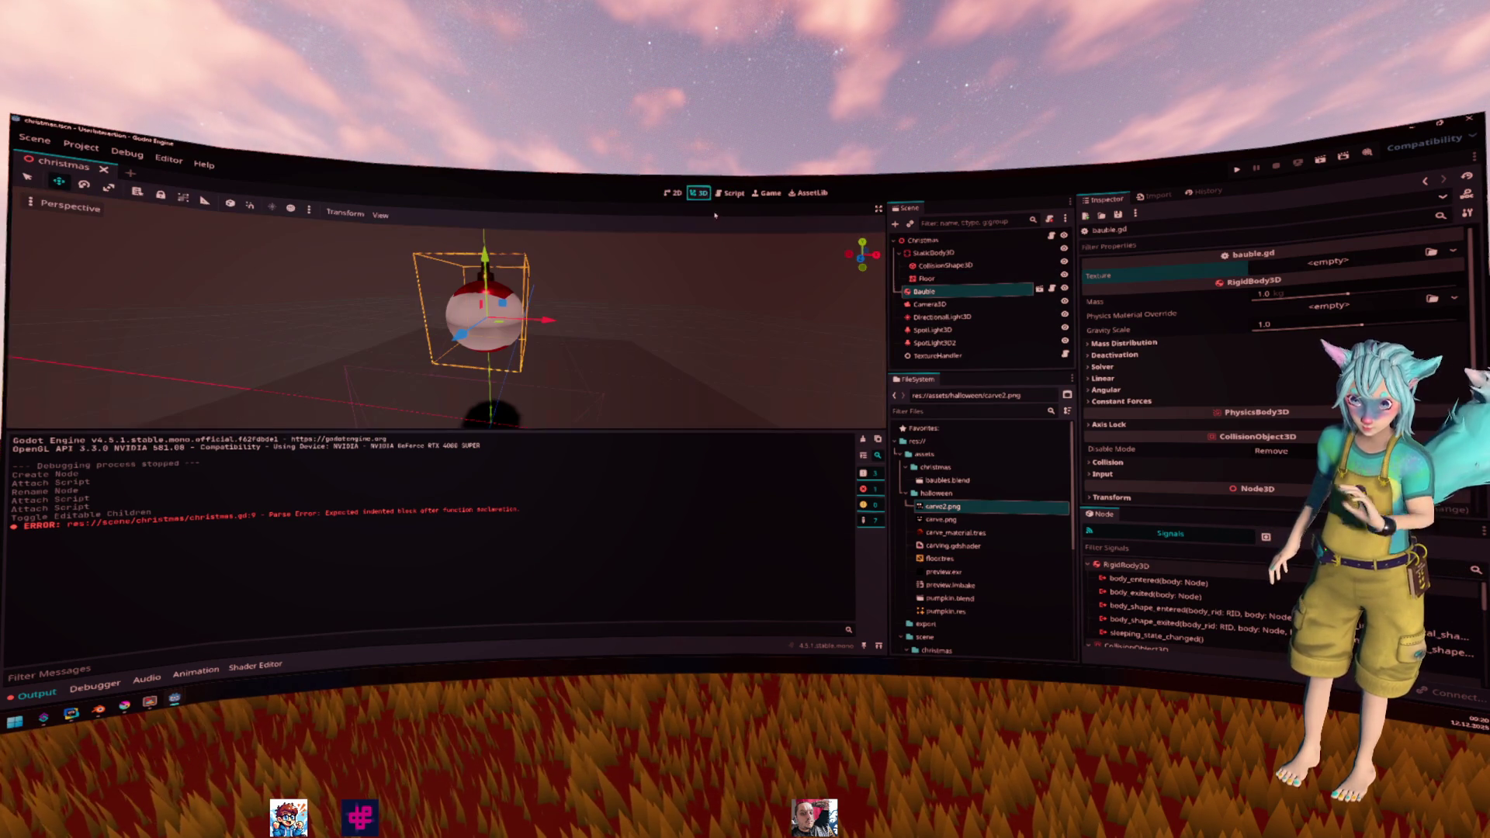
Quick Load carve.png into the Bauble's Texture and run the current scene with F6.
{"action": "left_click", "coordinate": [1329, 262]}
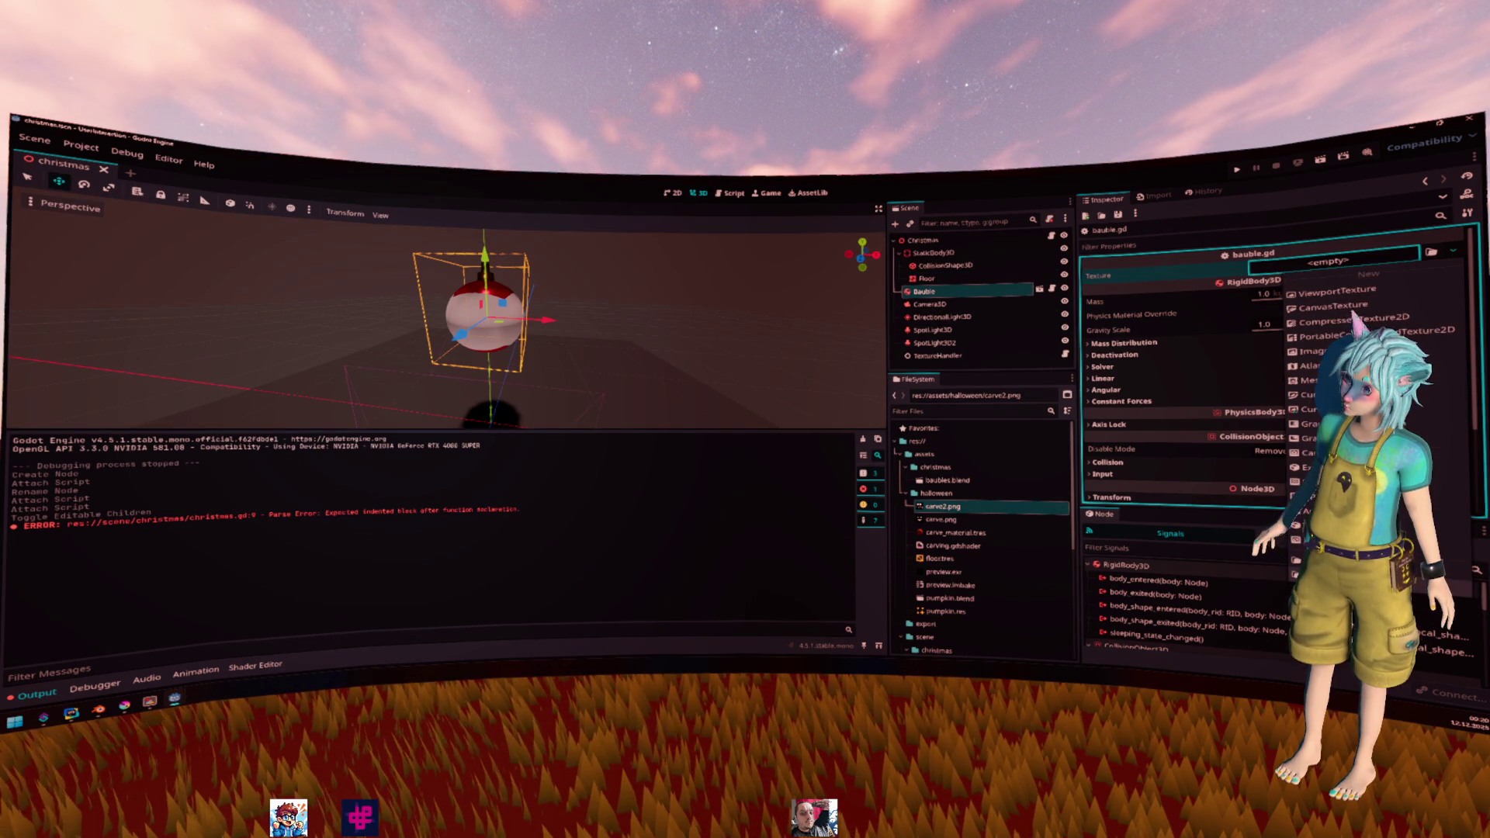
{"action": "left_click", "coordinate": [1320, 528]}
{"action": "left_click", "coordinate": [655, 321]}
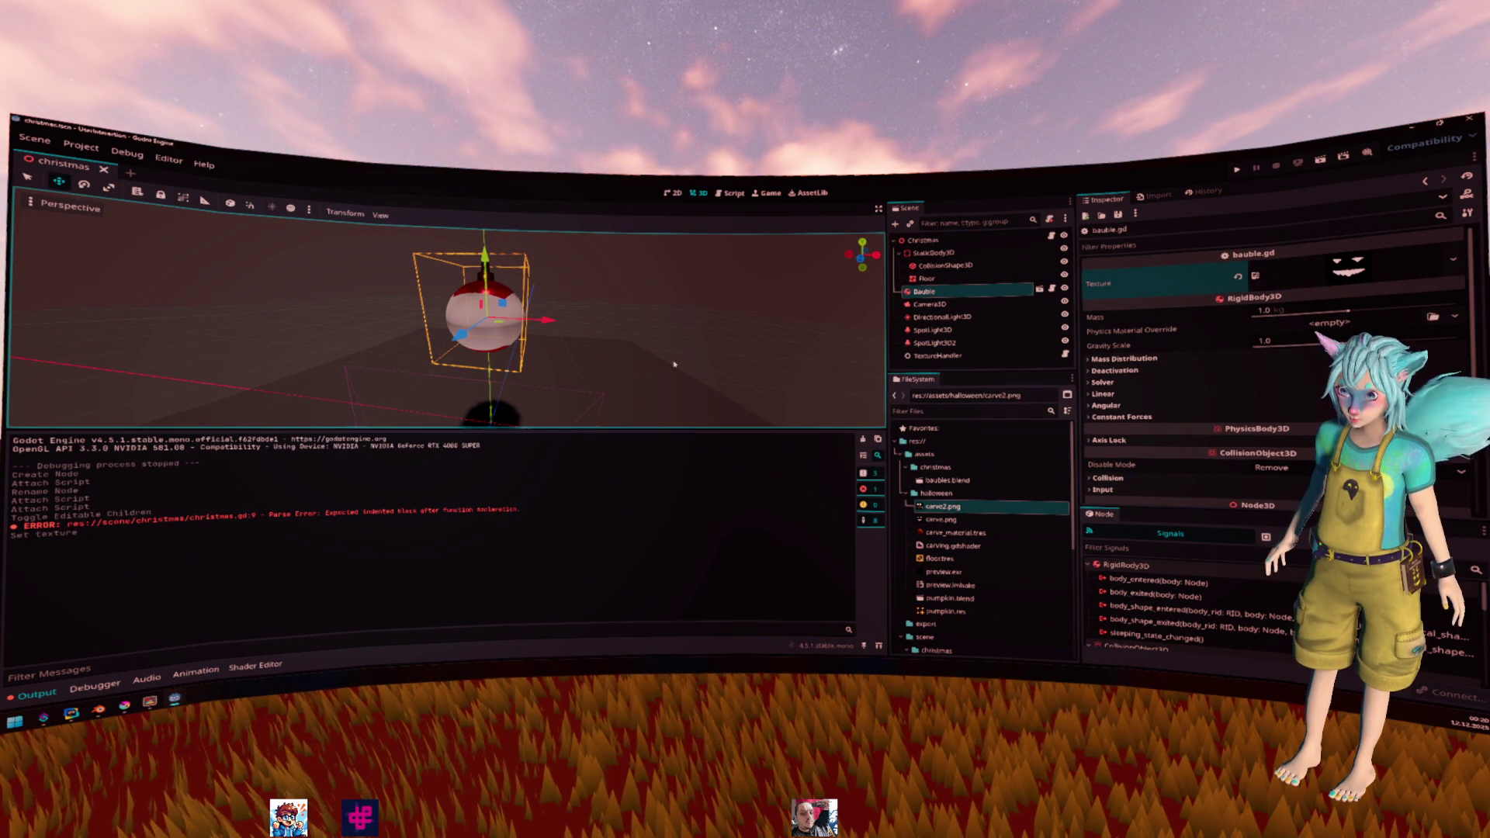
{"action": "key", "text": "F6"}
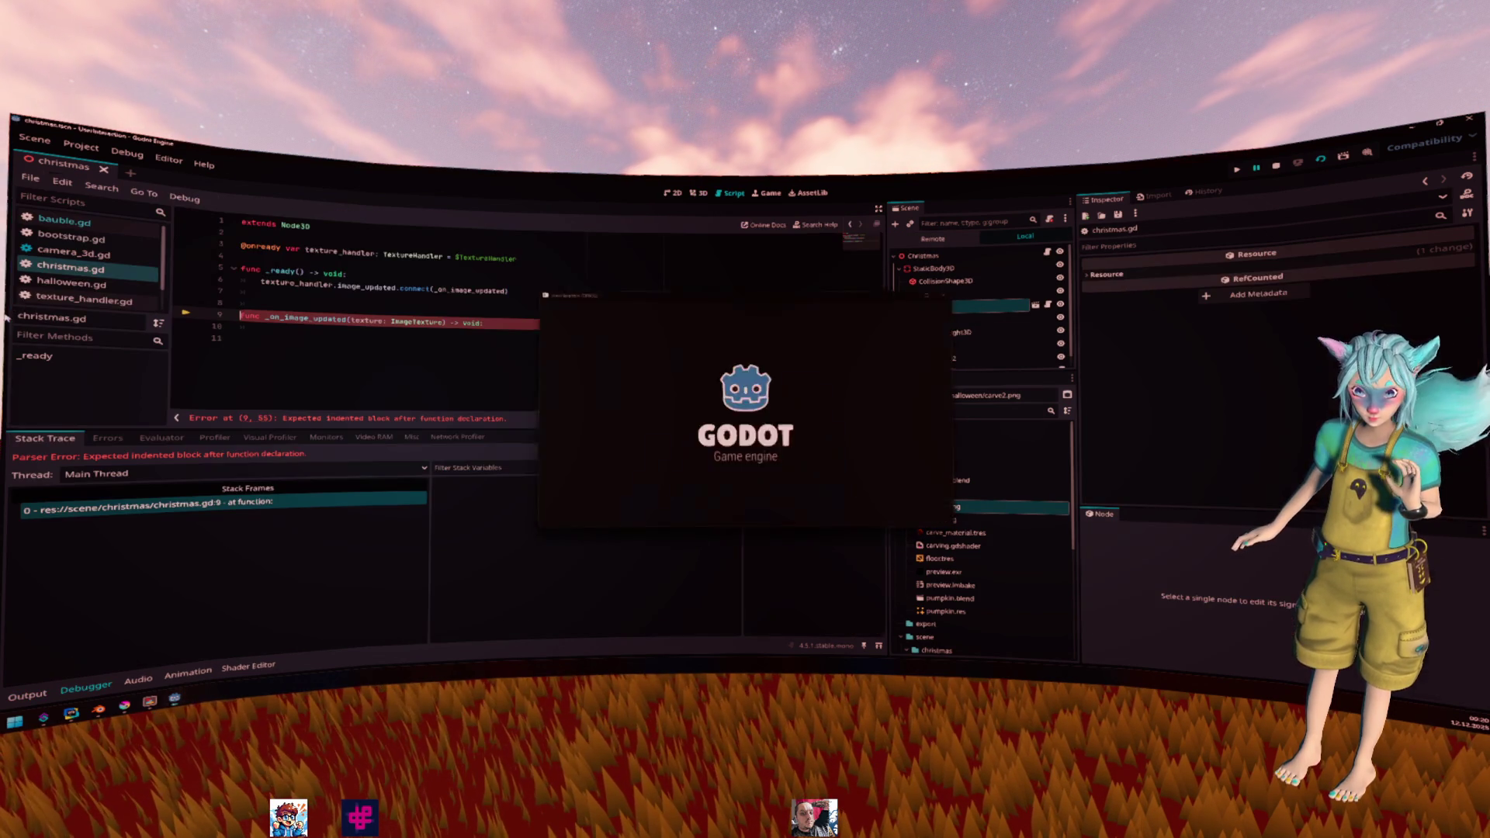
Look over christmas.gd and texture_handler.gd, then stop the running game.
{"action": "left_click", "coordinate": [352, 341]}
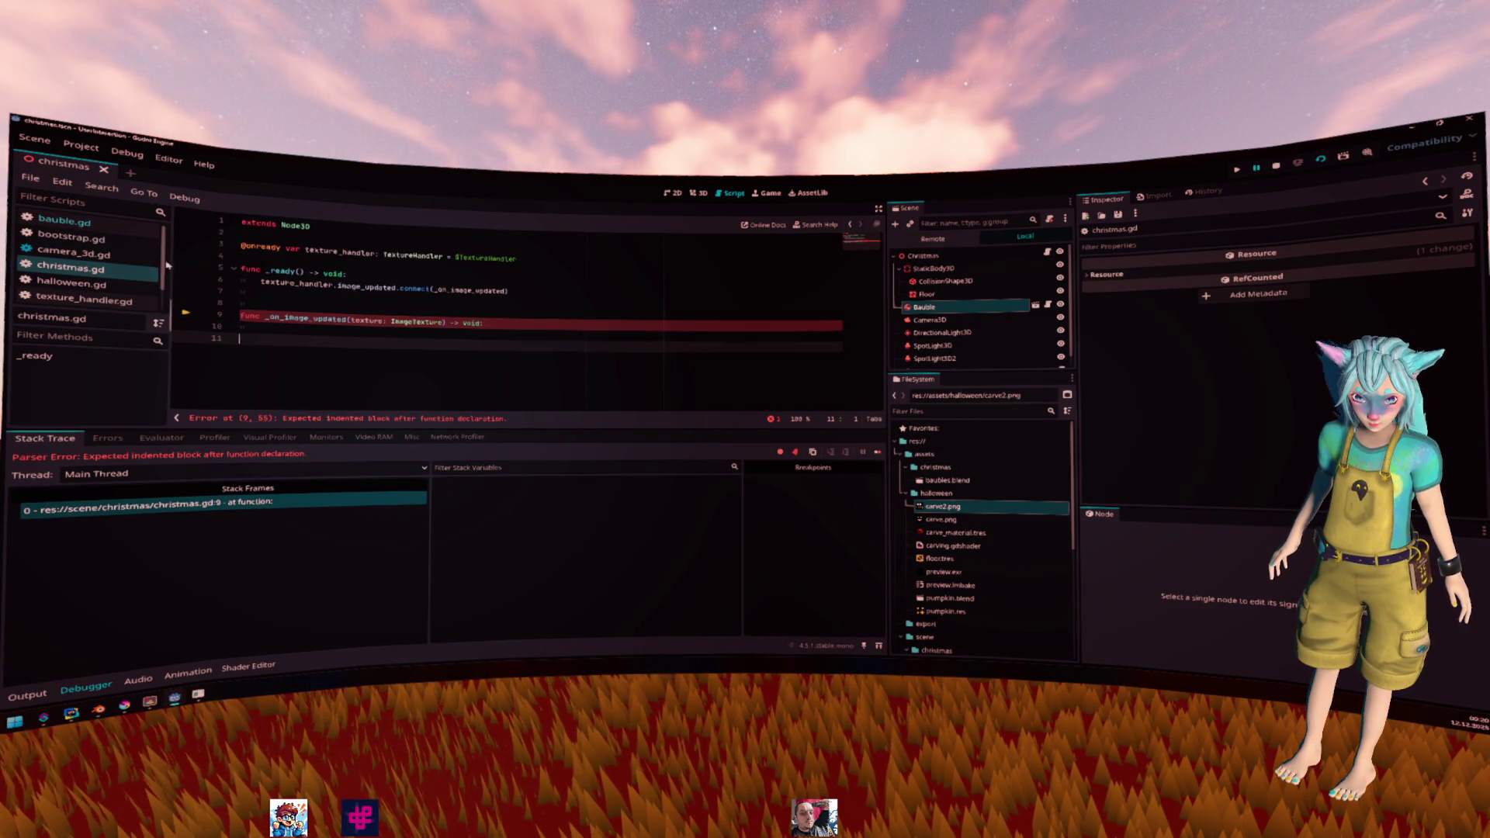
{"action": "scroll", "coordinate": [125, 272], "scroll_direction": "down", "scroll_amount": 1}
{"action": "left_click", "coordinate": [117, 277]}
{"action": "left_click", "coordinate": [116, 246]}
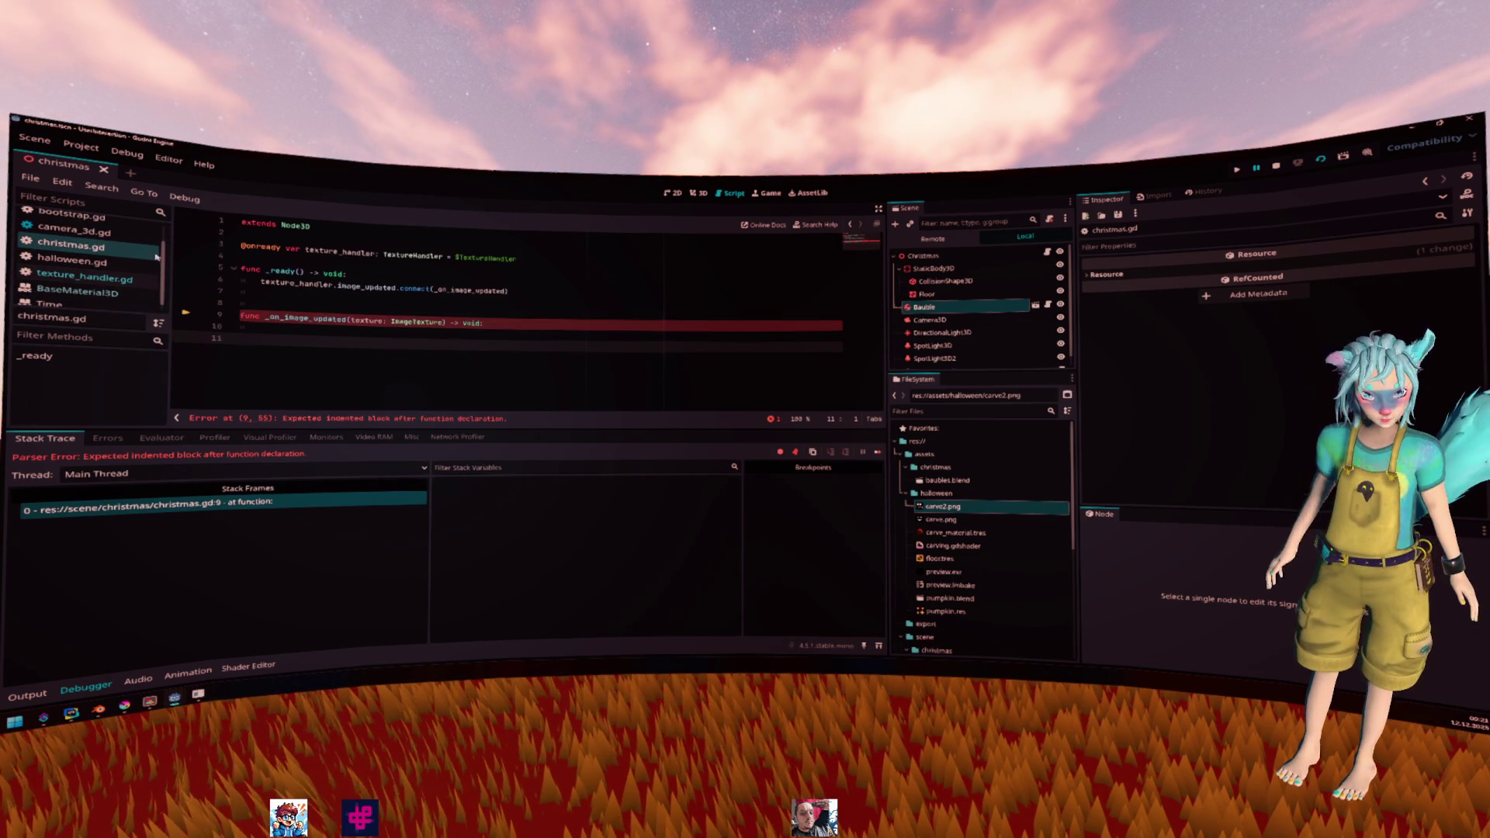
{"action": "left_click", "coordinate": [1278, 166]}
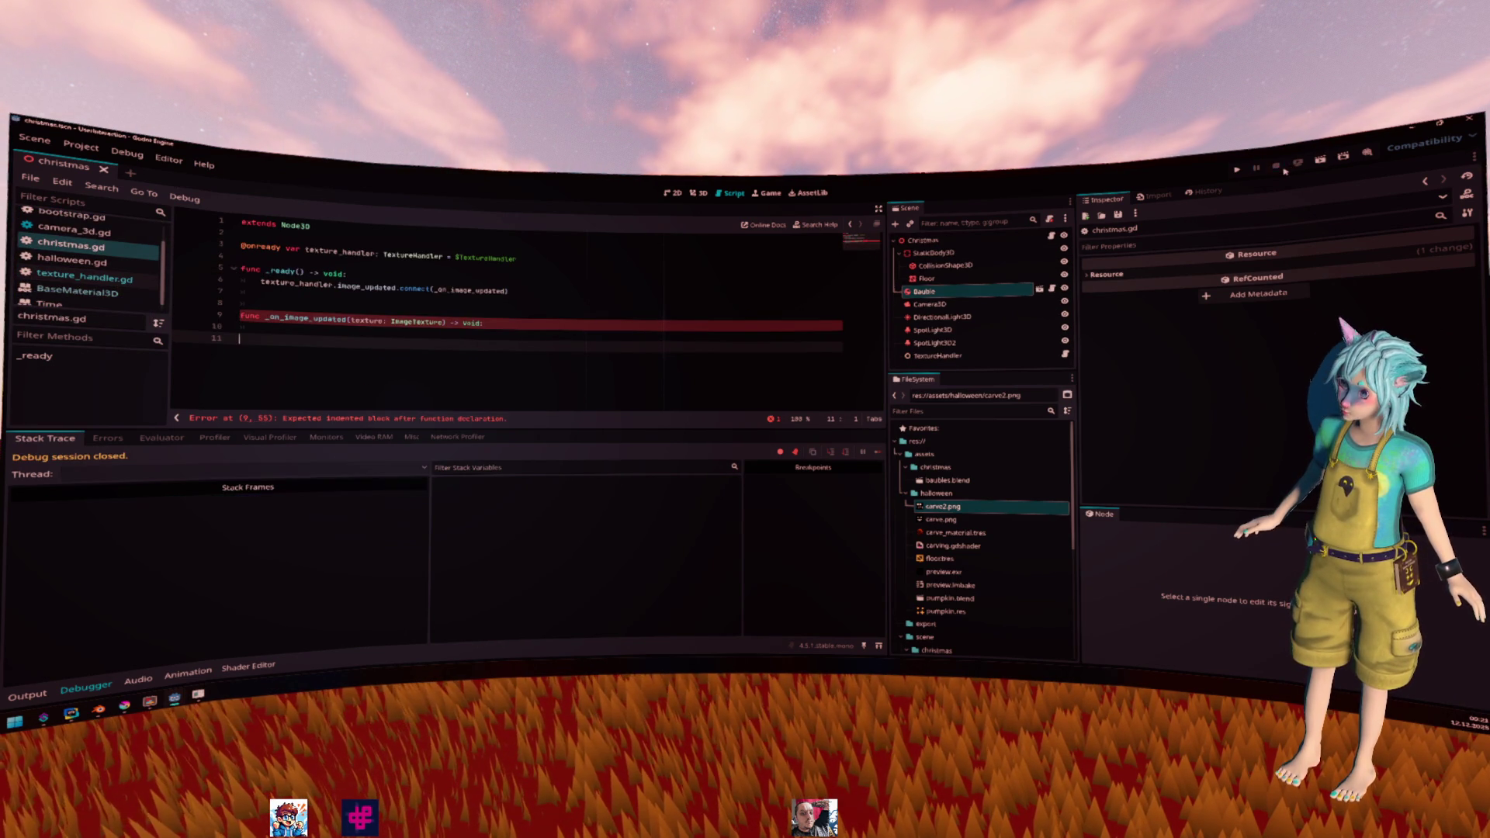
{"action": "right_click", "coordinate": [1013, 294]}
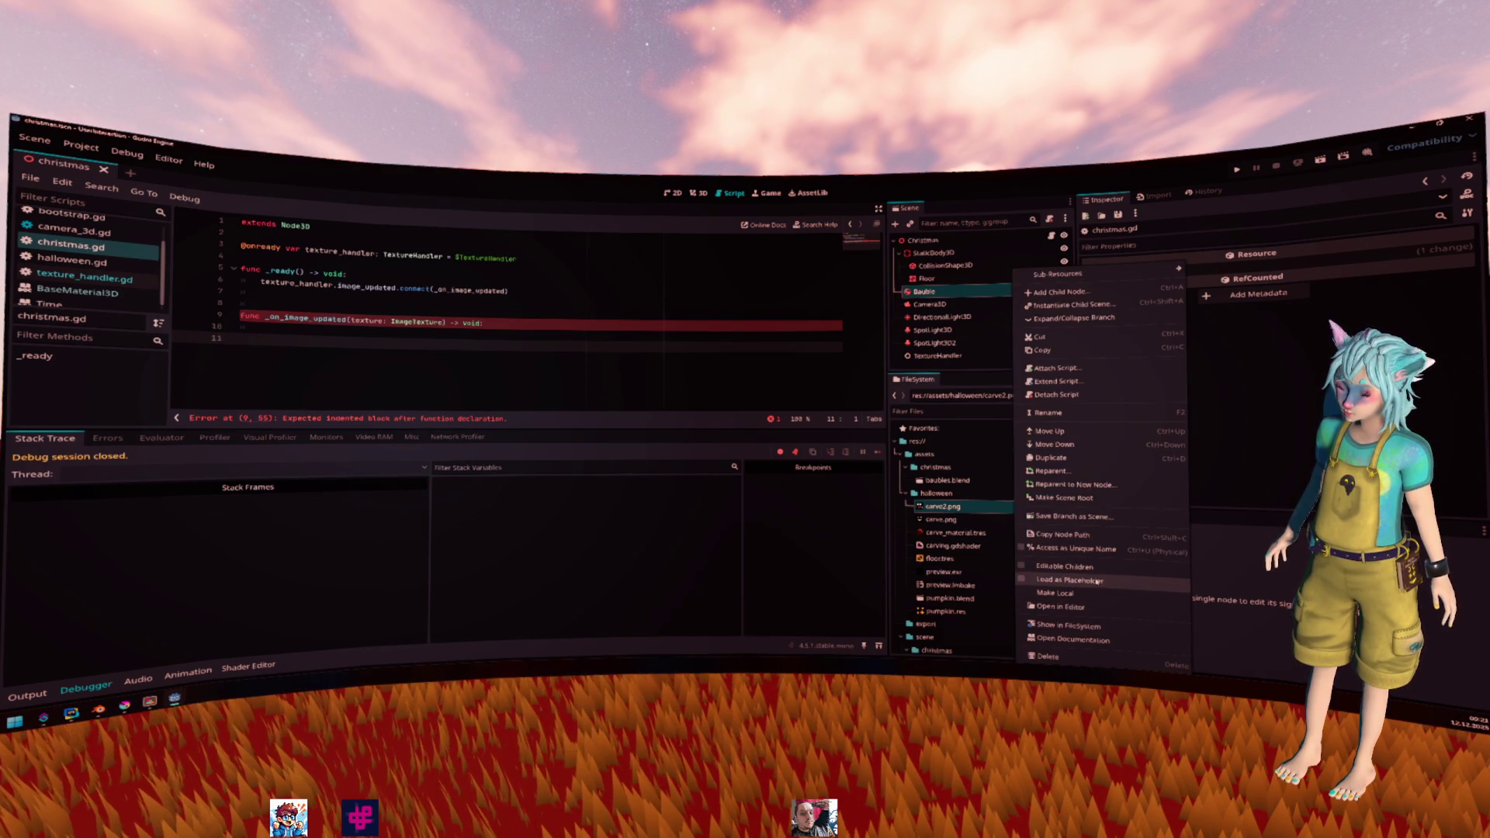
{"action": "key", "text": "Escape"}
{"action": "left_click_drag", "start_coordinate": [955, 291], "coordinate": [326, 260]}
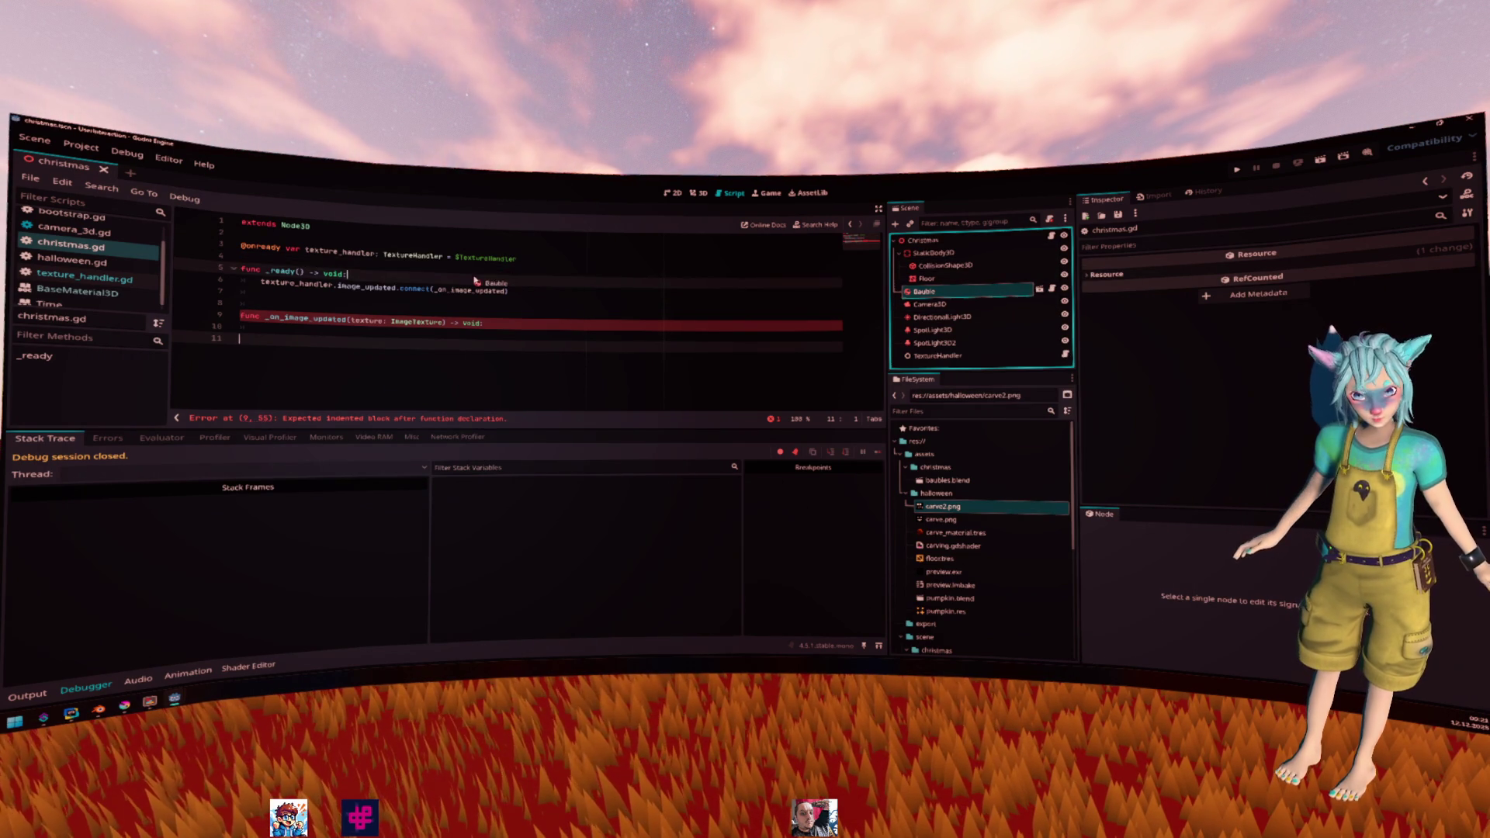
{"action": "double_click", "coordinate": [319, 262]}
Add bauble.texture = texture in the image-updated handler, then go to bauble.gd.
{"action": "left_click", "coordinate": [417, 333]}
{"action": "key", "text": "Return"}
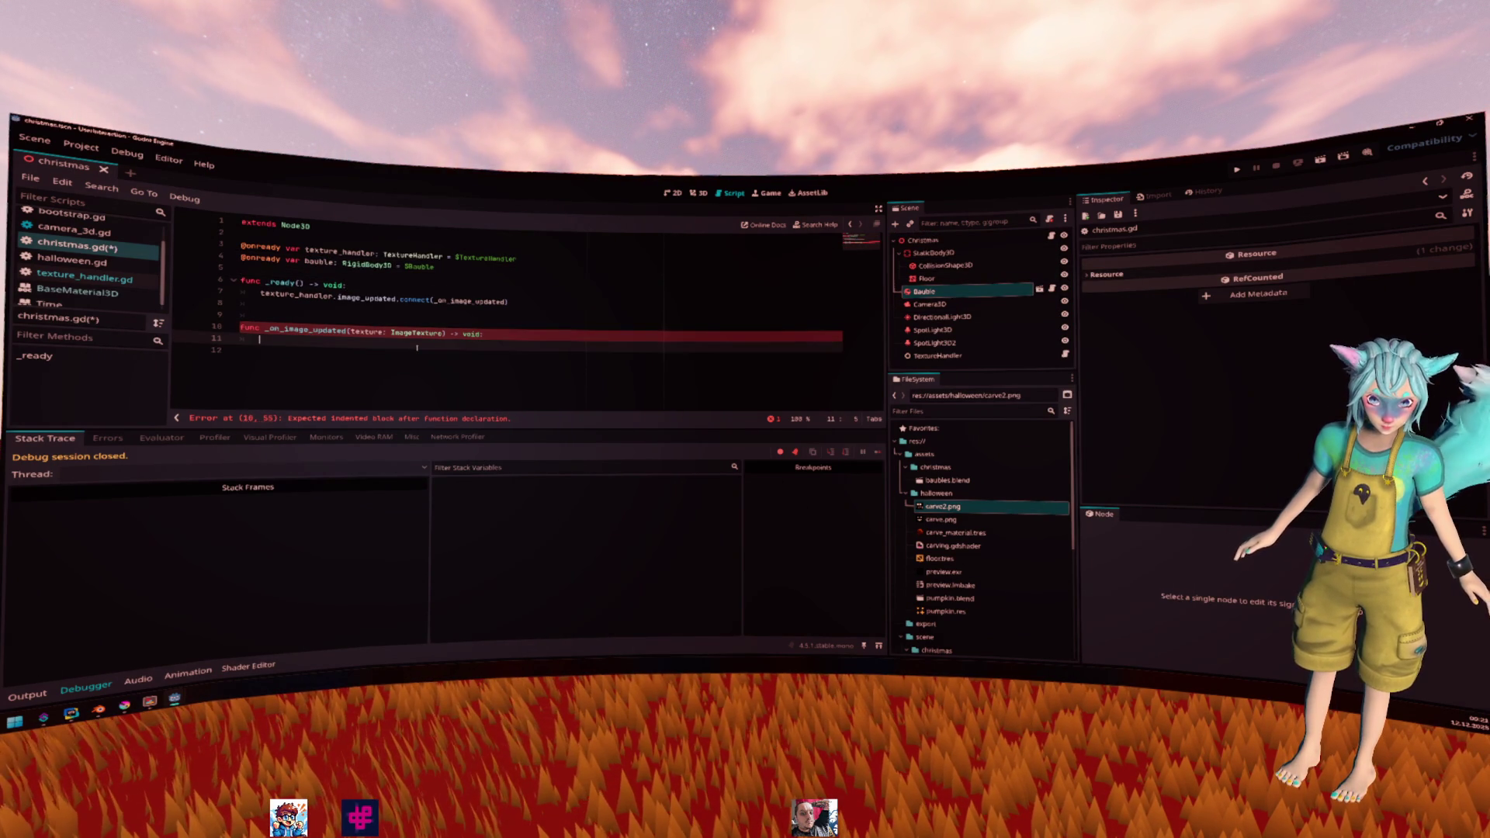
{"action": "type", "text": "bauble.texture = texture"}
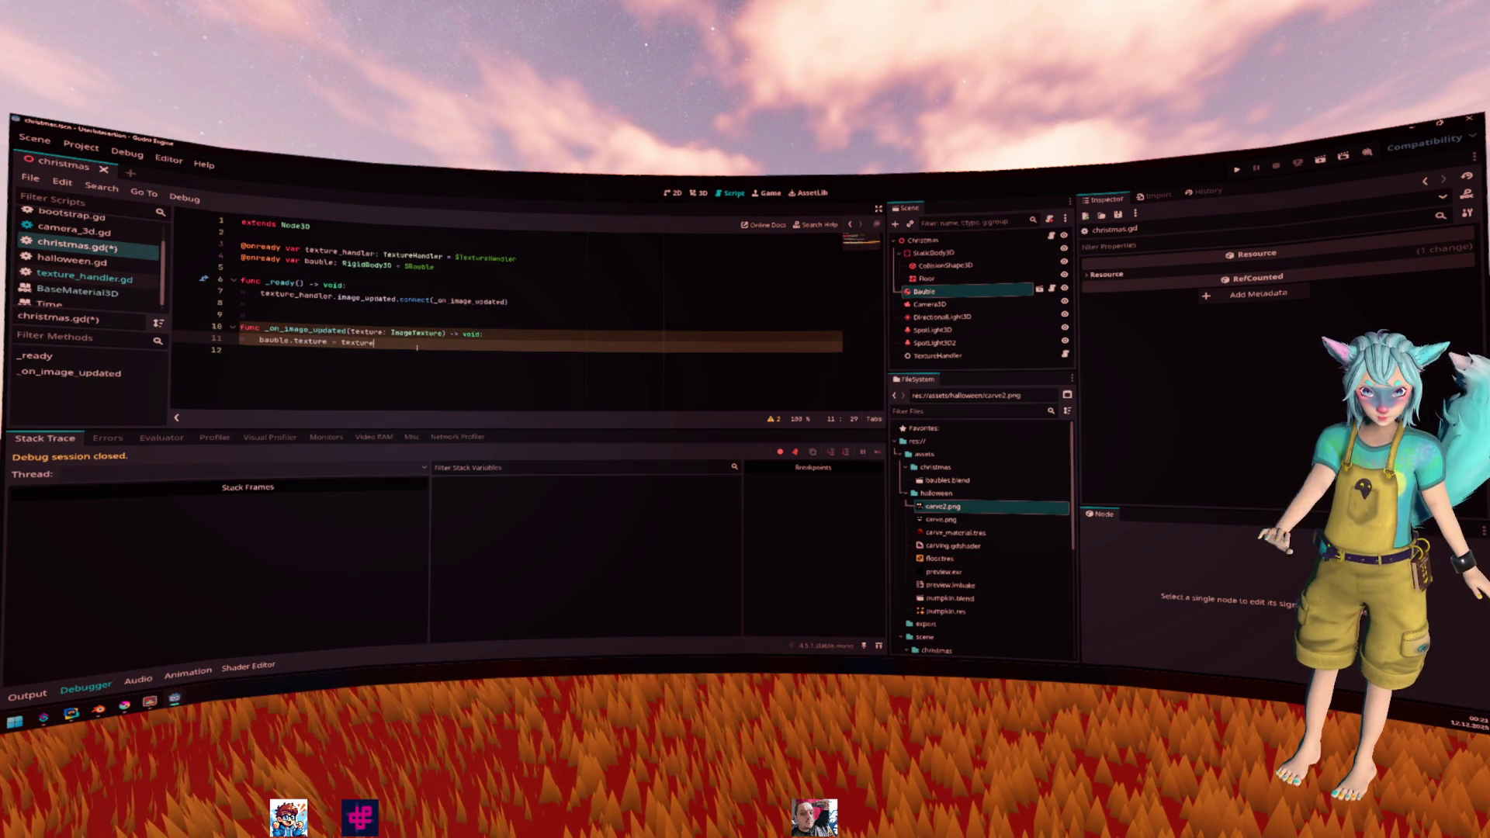
{"action": "left_click", "coordinate": [365, 284]}
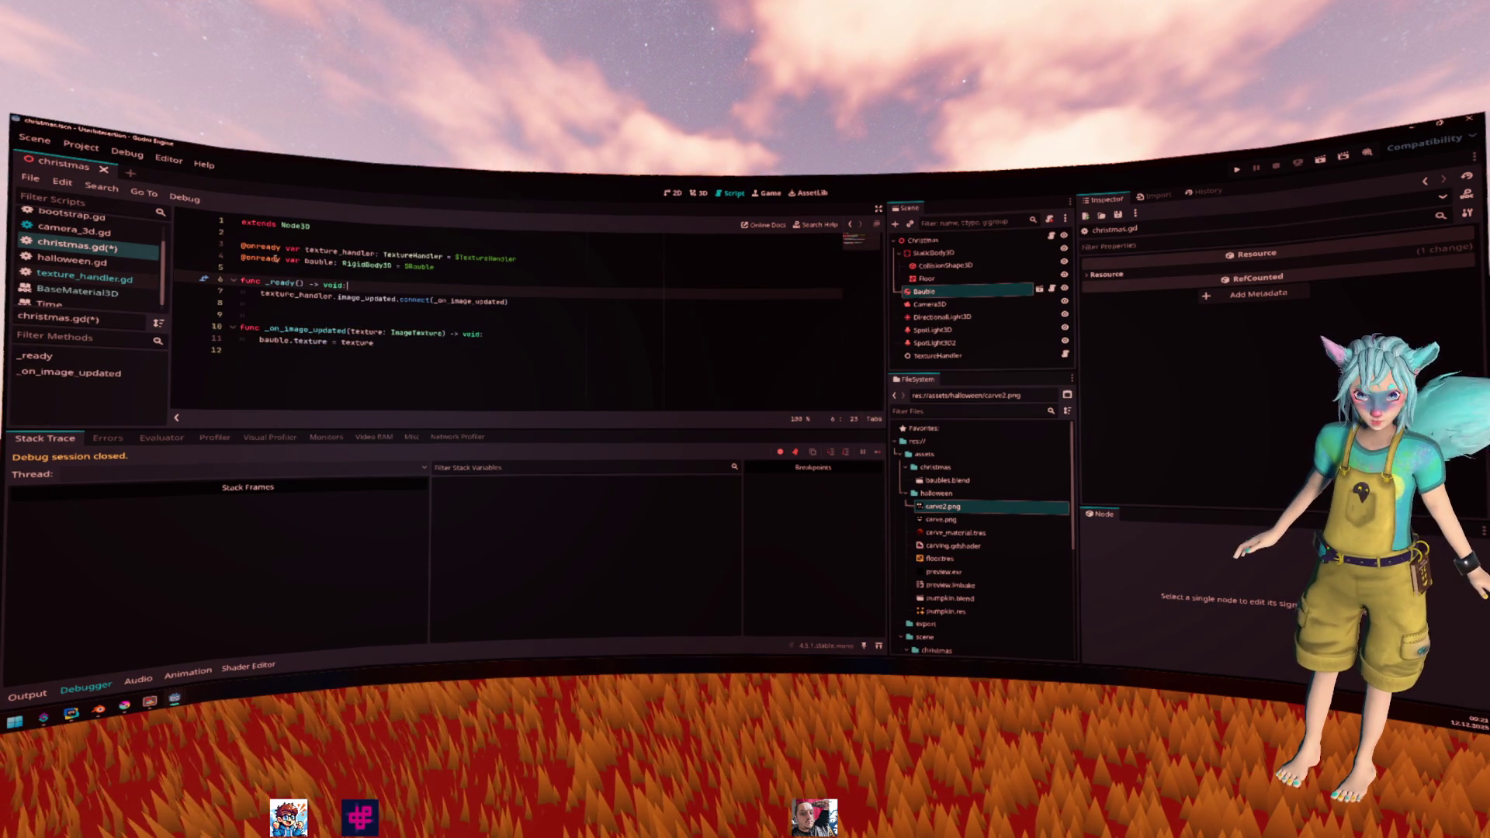
{"action": "scroll", "coordinate": [124, 273], "scroll_direction": "up", "scroll_amount": 1}
{"action": "left_click", "coordinate": [66, 222]}
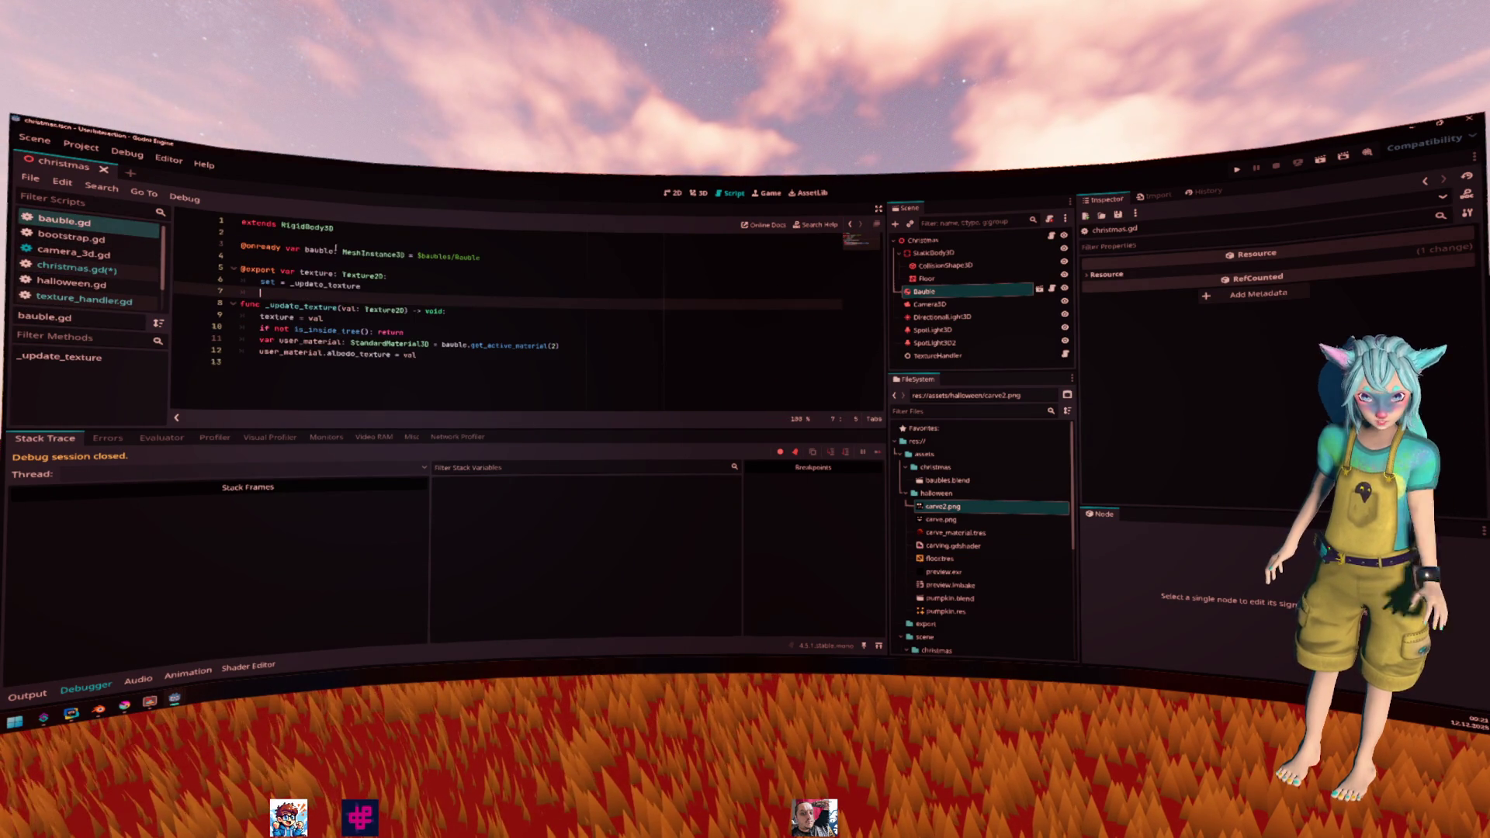
Add class_name Bauble, move it to line 1 above extends, and save.
{"action": "key", "text": "Return"}
{"action": "key", "text": "Return"}
{"action": "key", "text": "Up"}
{"action": "type", "text": "class"}
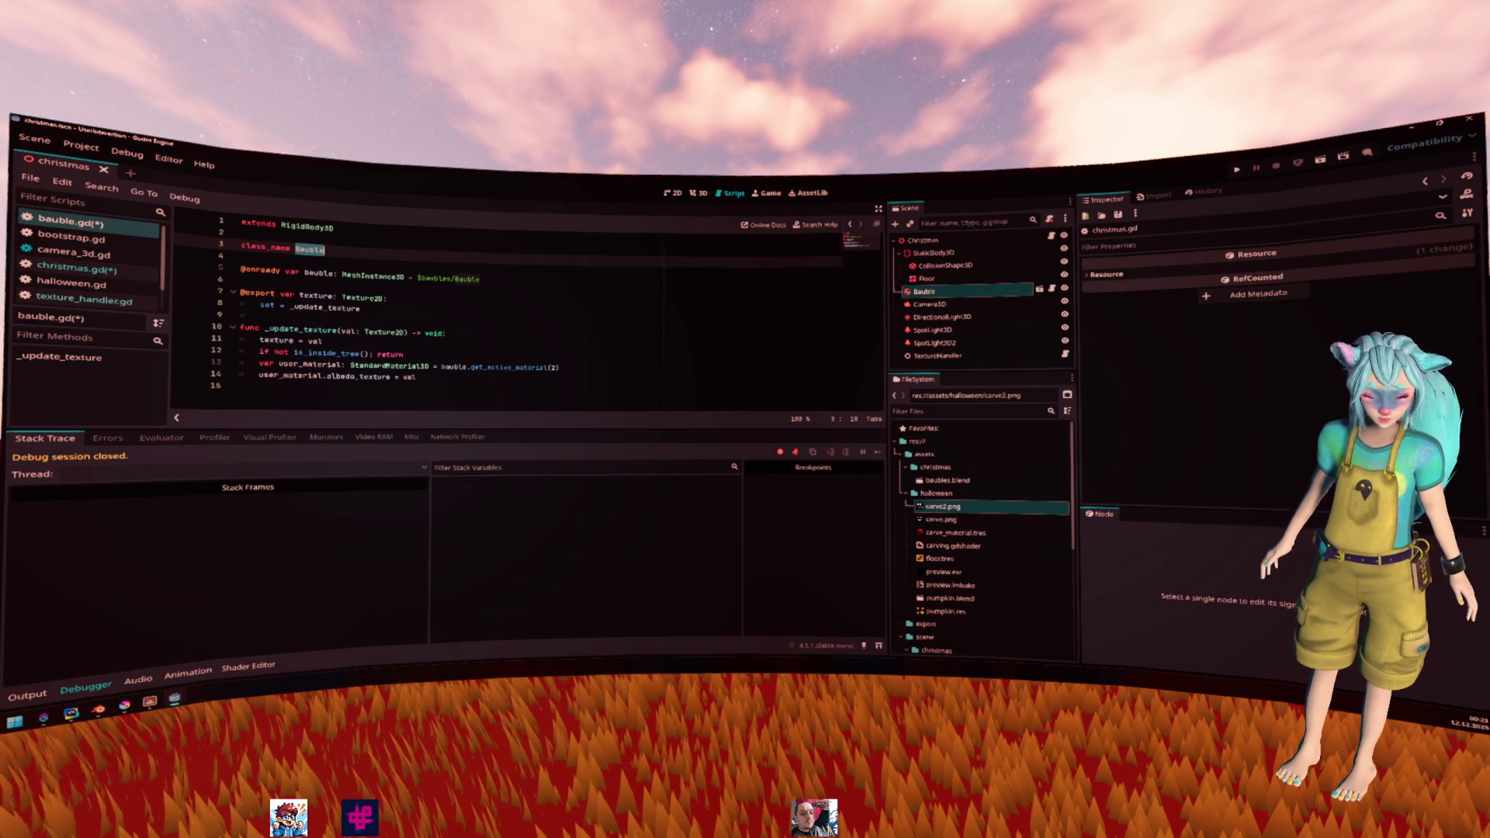
{"action": "key", "text": "ctrl+s"}
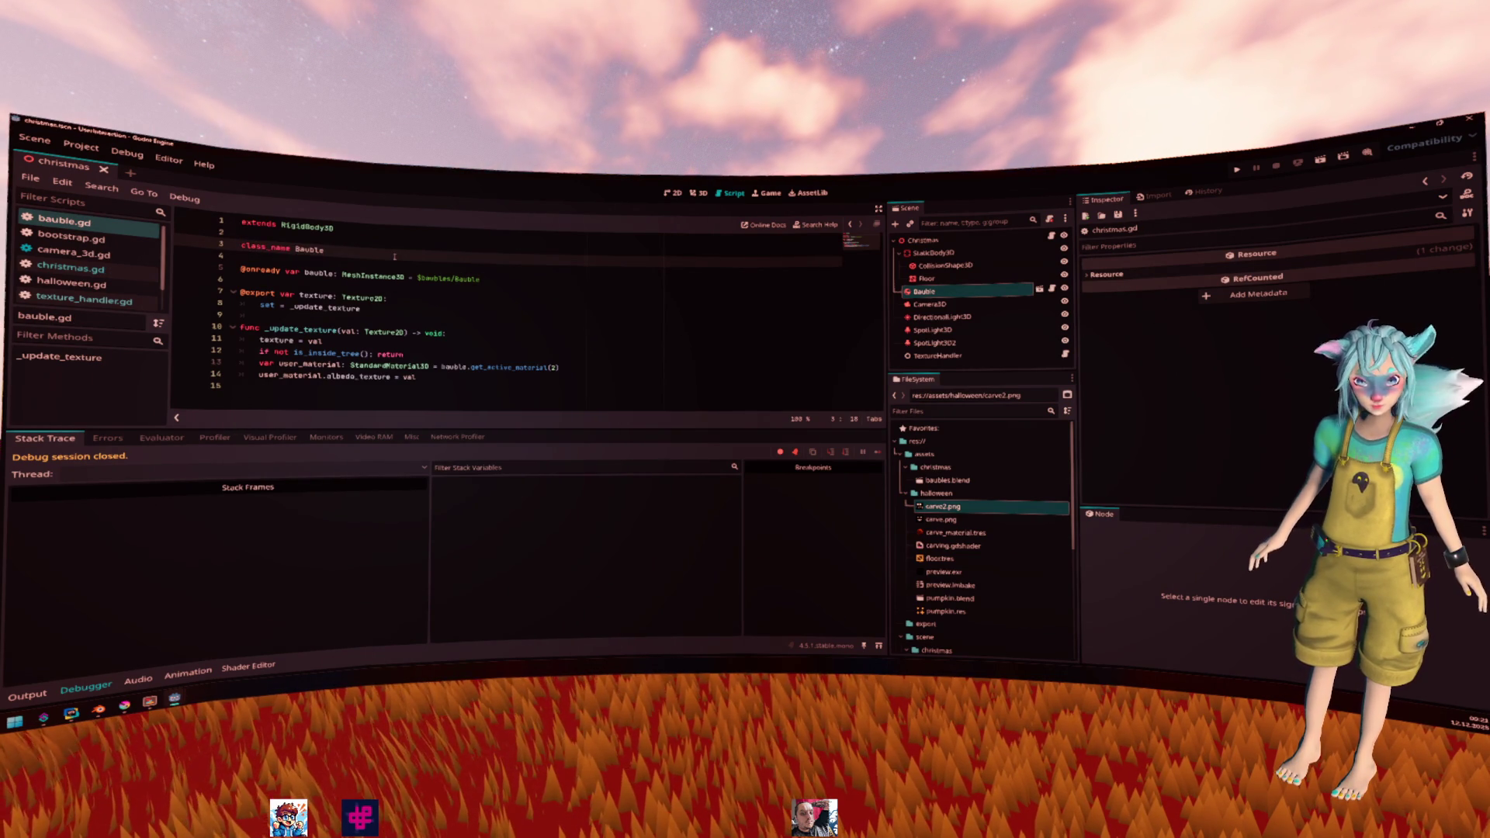
{"action": "key", "text": "alt+Up"}
{"action": "key", "text": "alt+Up"}
{"action": "key", "text": "Down"}
{"action": "key", "text": "Down"}
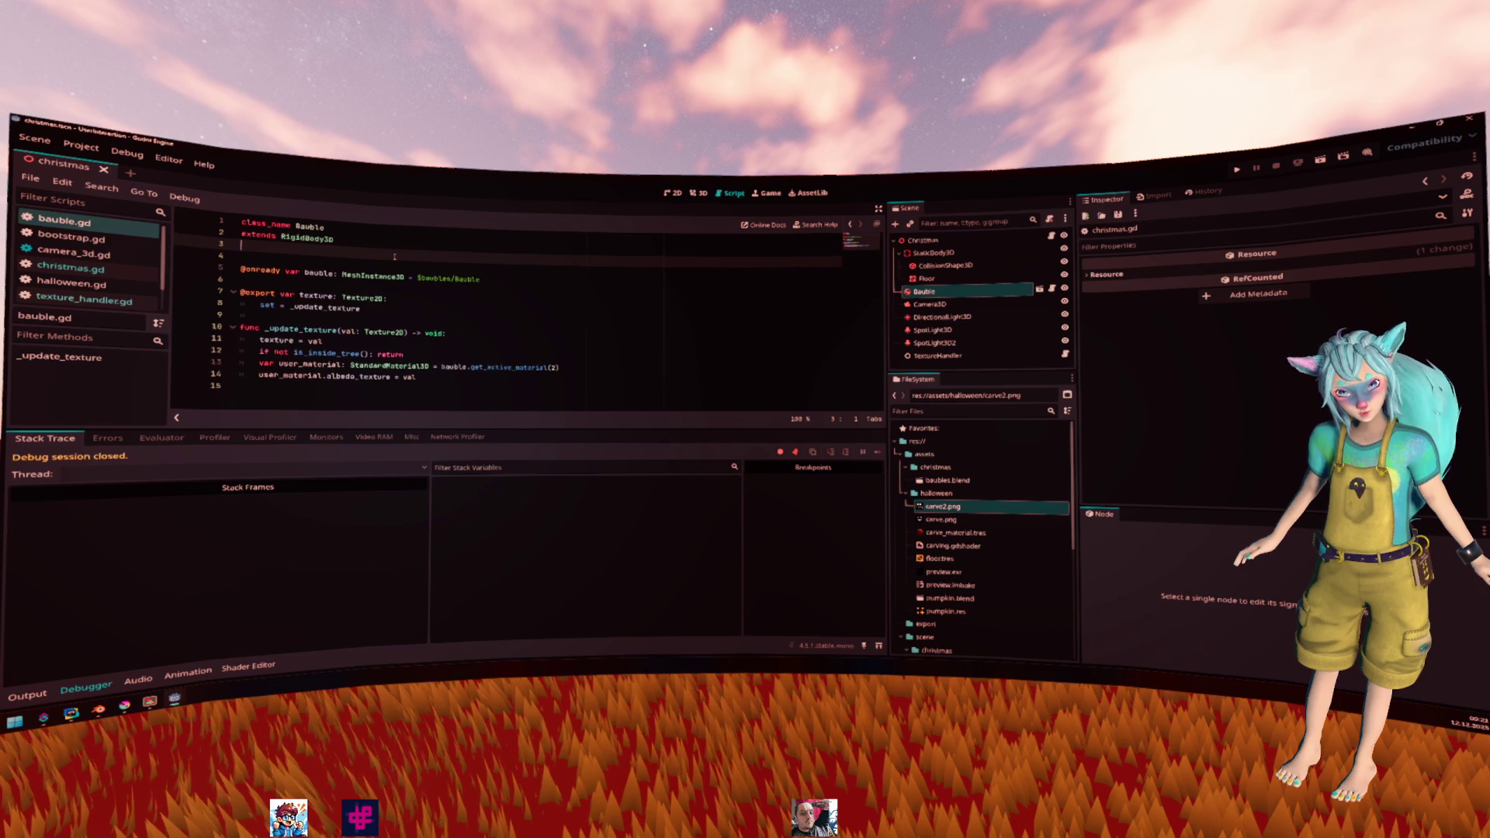
{"action": "key", "text": "Delete"}
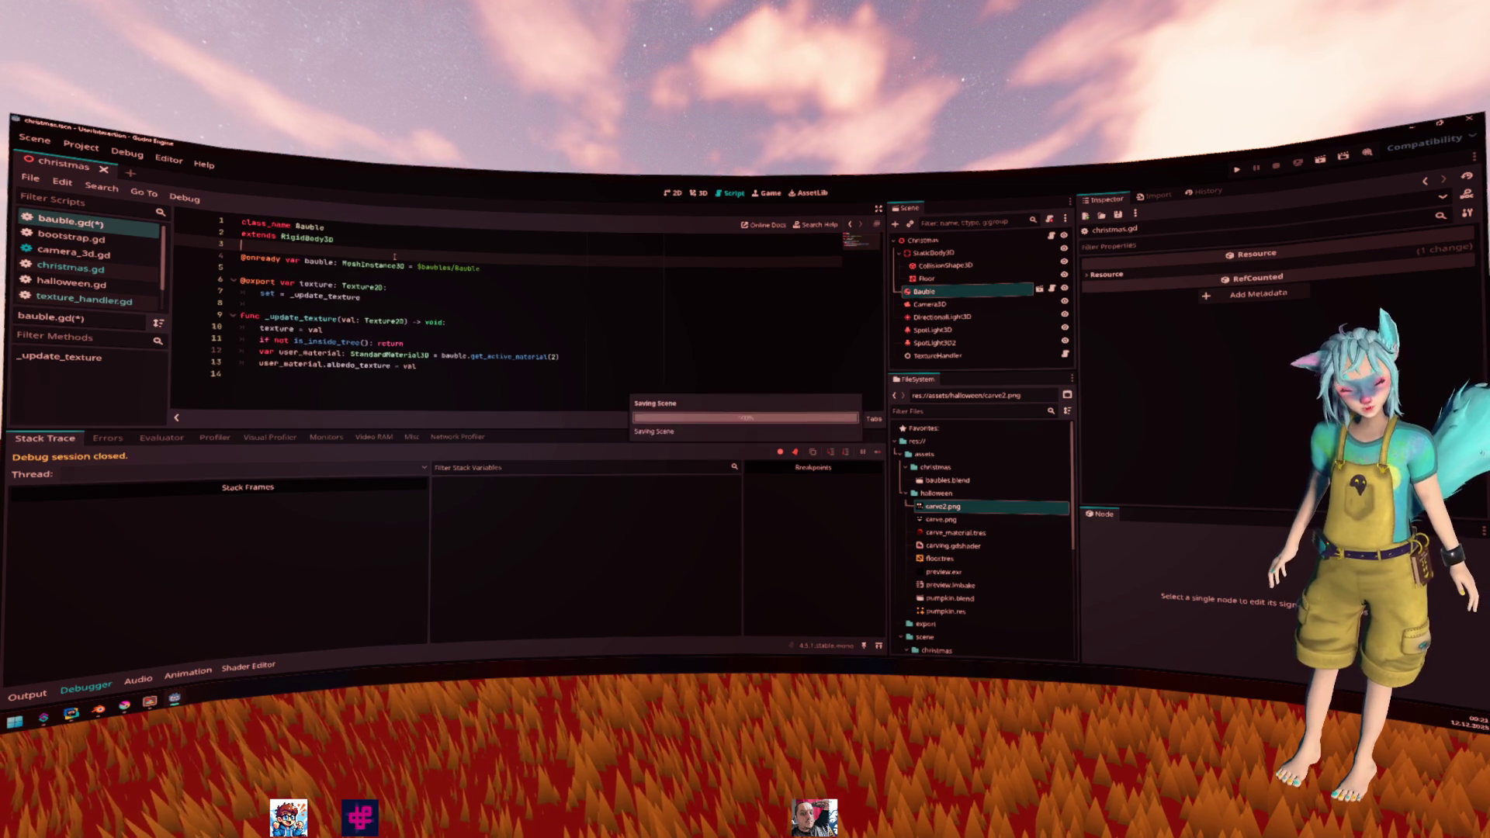
{"action": "key", "text": "ctrl+s"}
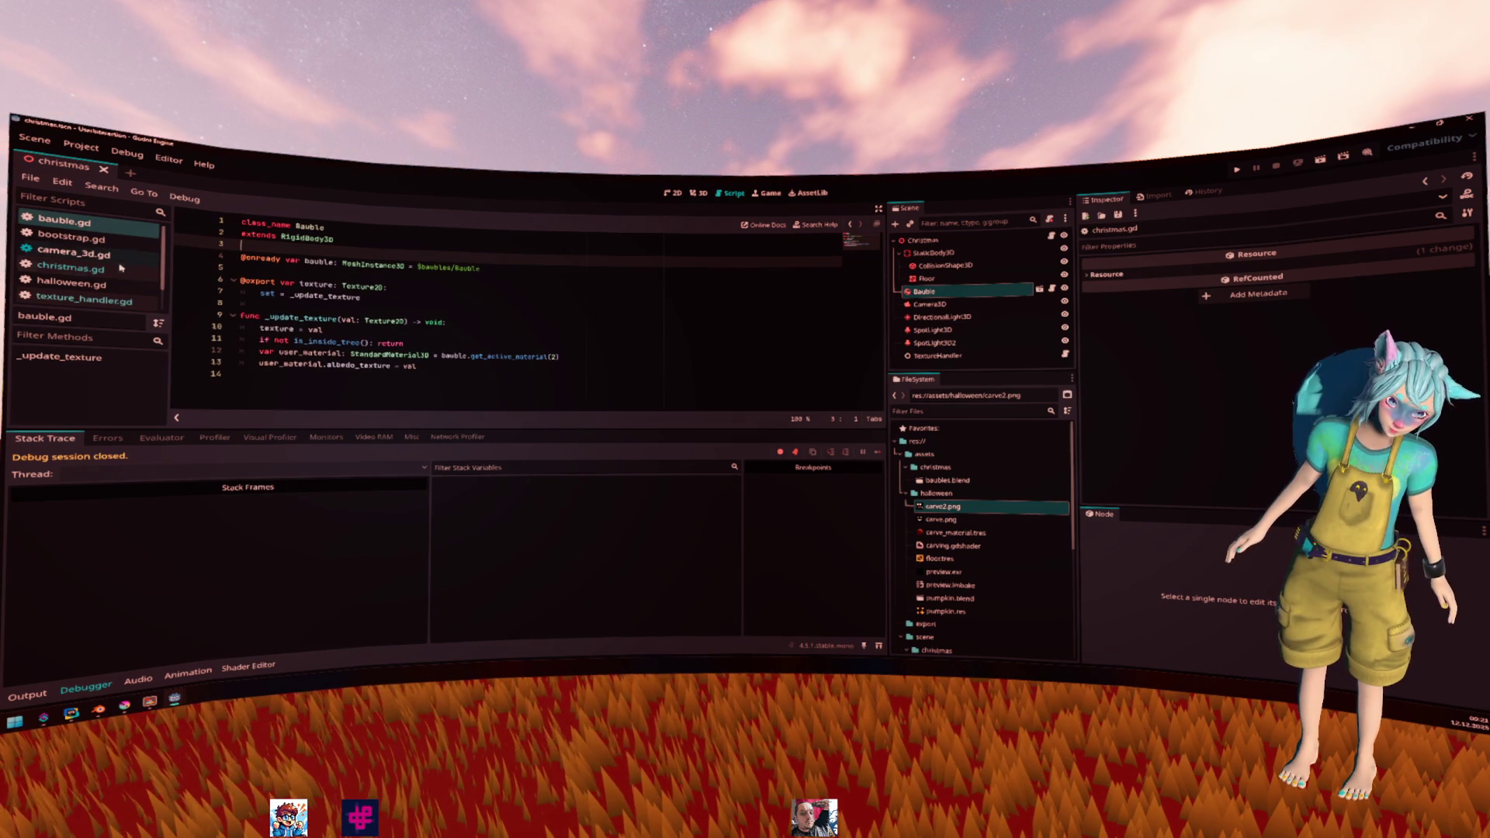
Review christmas.gd, halloween.gd and texture_handler.gd, keeping class_name TextureHandler intact.
{"action": "left_click", "coordinate": [114, 268]}
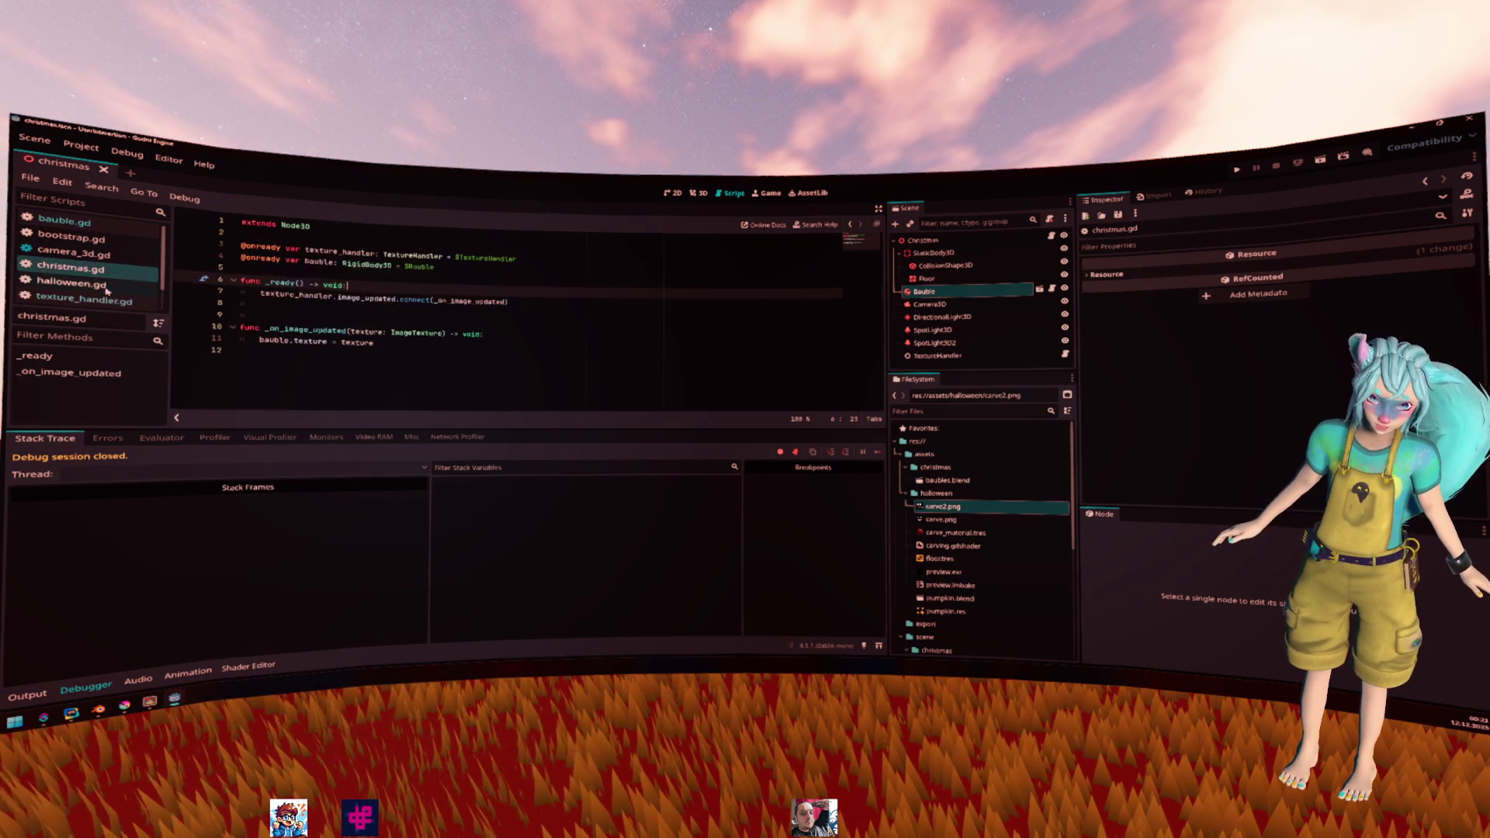
{"action": "left_click", "coordinate": [78, 283]}
{"action": "key", "text": "ctrl+a"}
{"action": "left_click", "coordinate": [117, 300]}
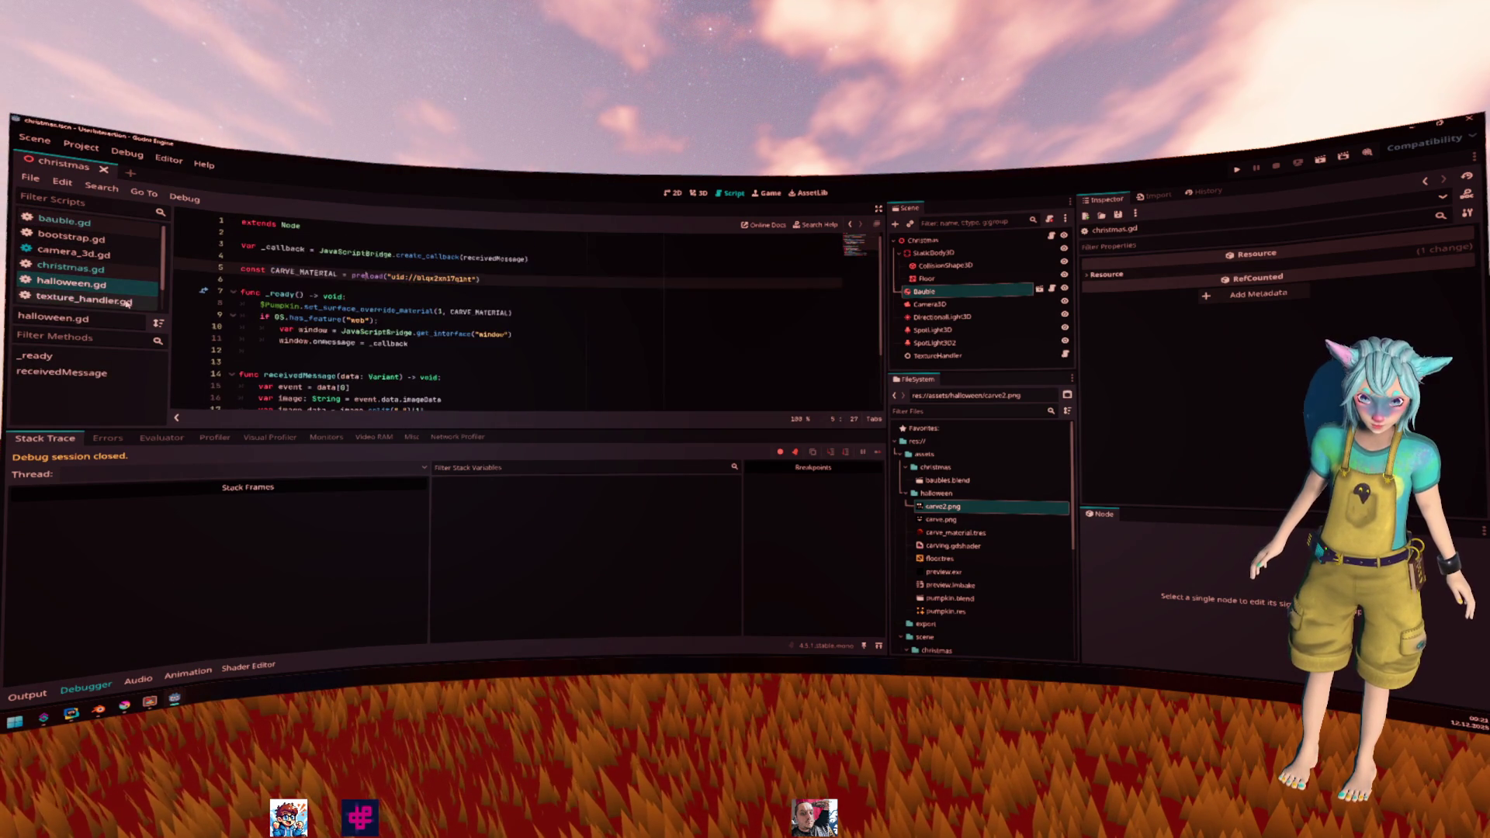
{"action": "left_click", "coordinate": [392, 253]}
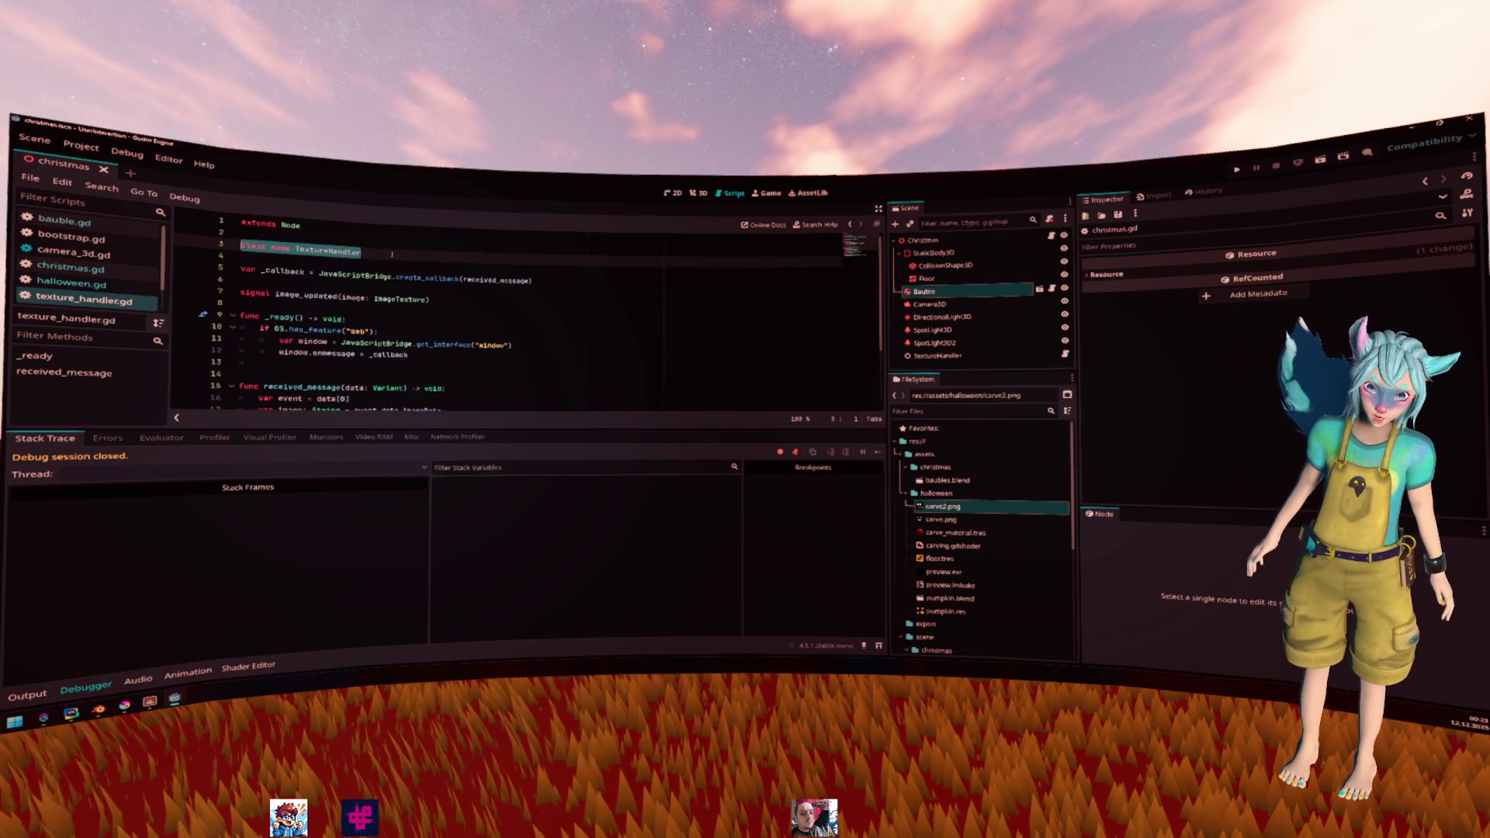
{"action": "key", "text": "shift+Up"}
{"action": "key", "text": "shift+Up"}
{"action": "key", "text": "BackSpace"}
{"action": "key", "text": "ctrl+z"}
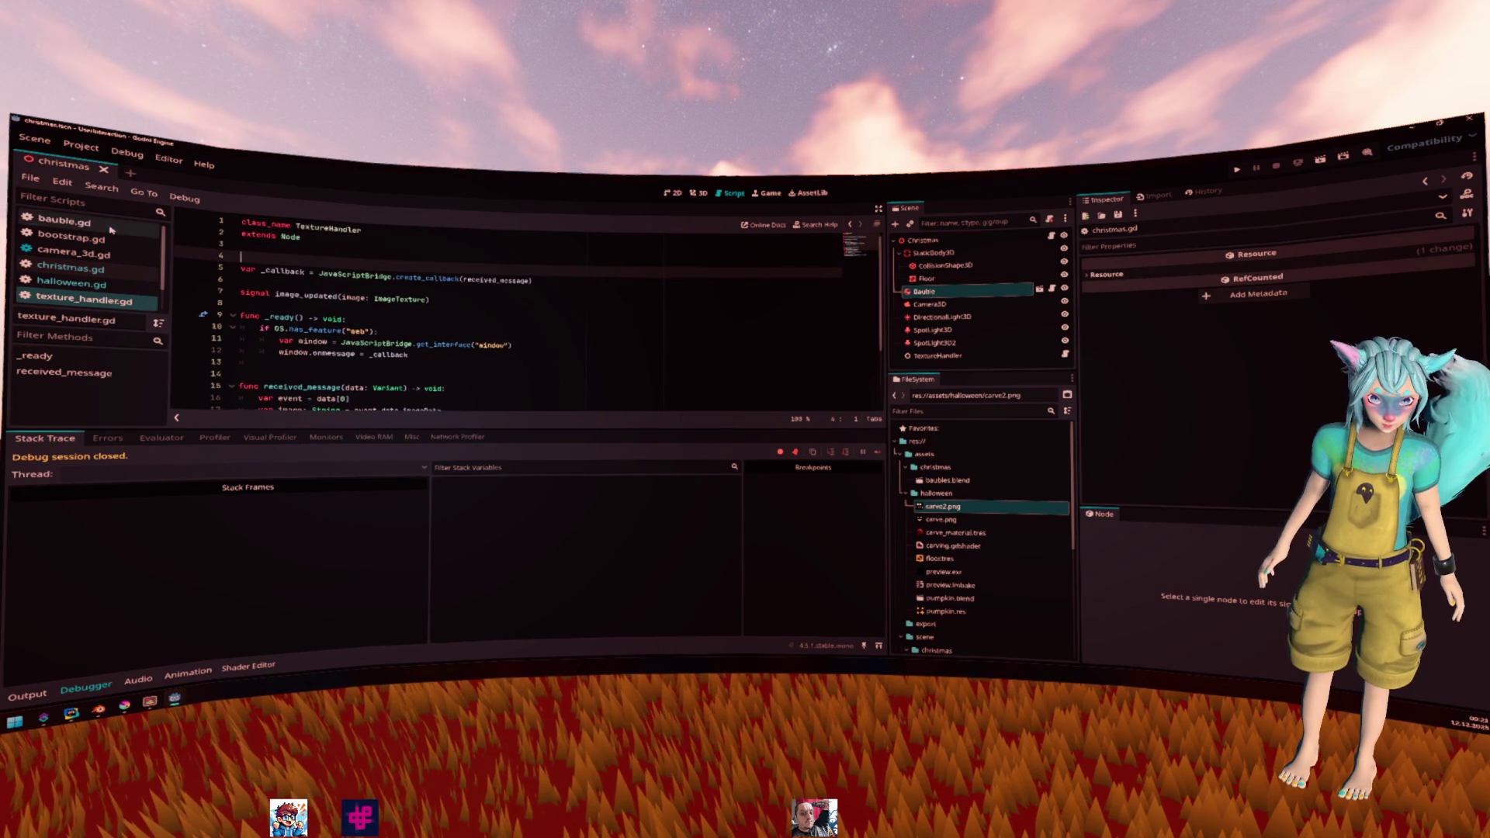
{"action": "left_click", "coordinate": [64, 221]}
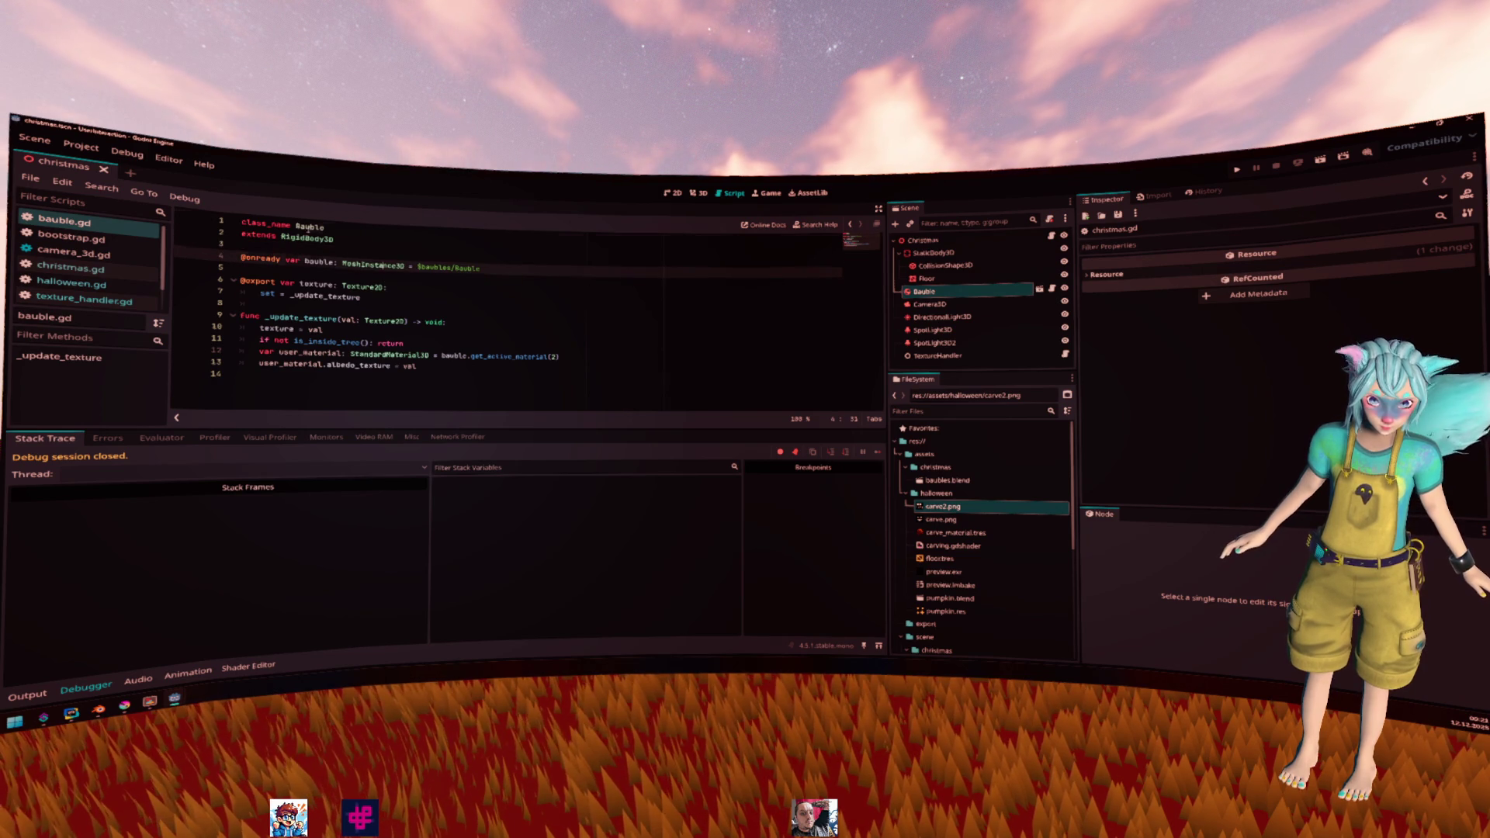
{"action": "double_click", "coordinate": [309, 226]}
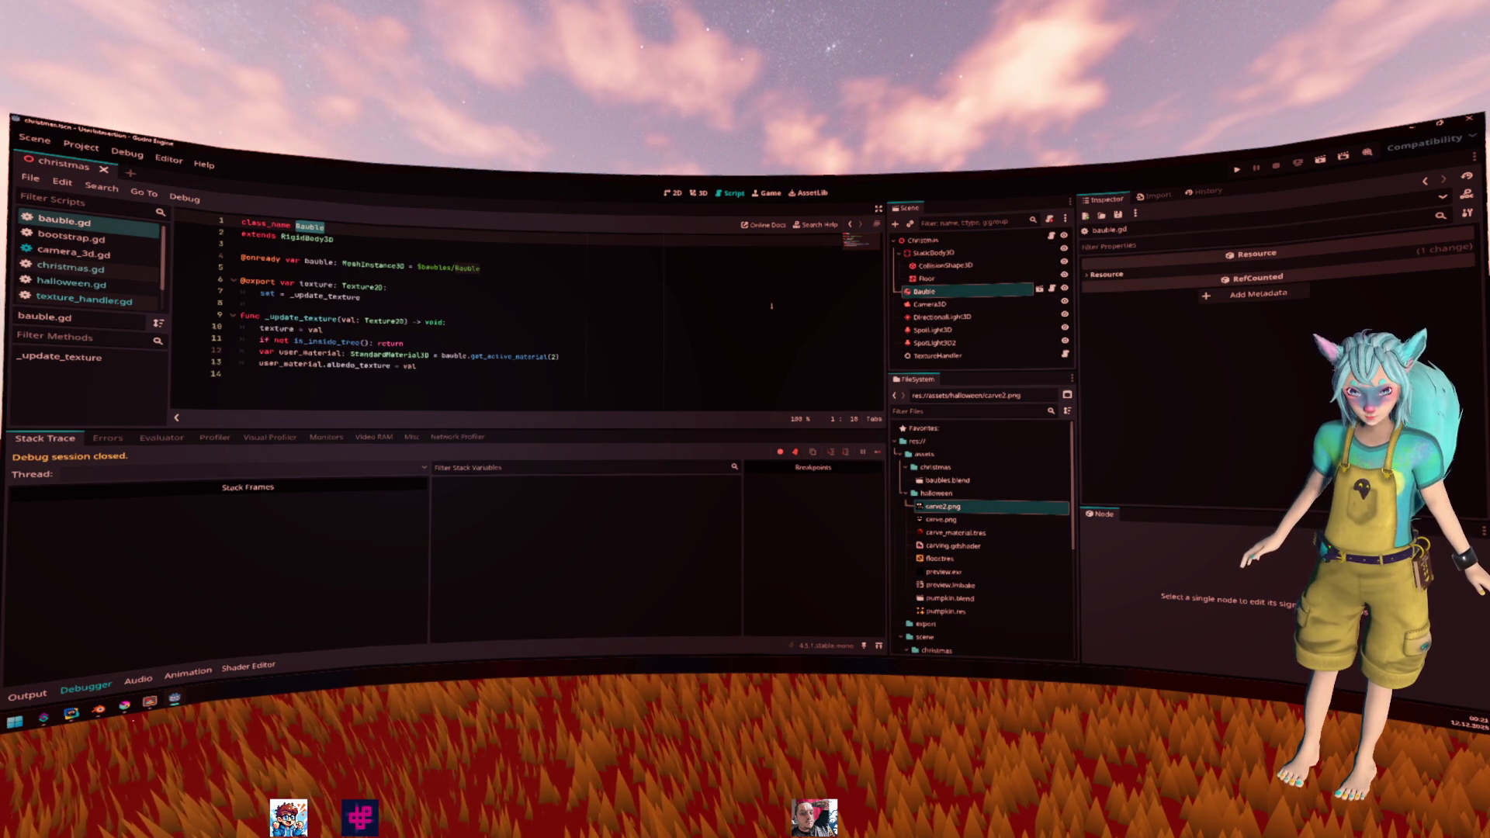
{"action": "key", "text": "ctrl+shift+Return"}
{"action": "type", "text": "@tool"}
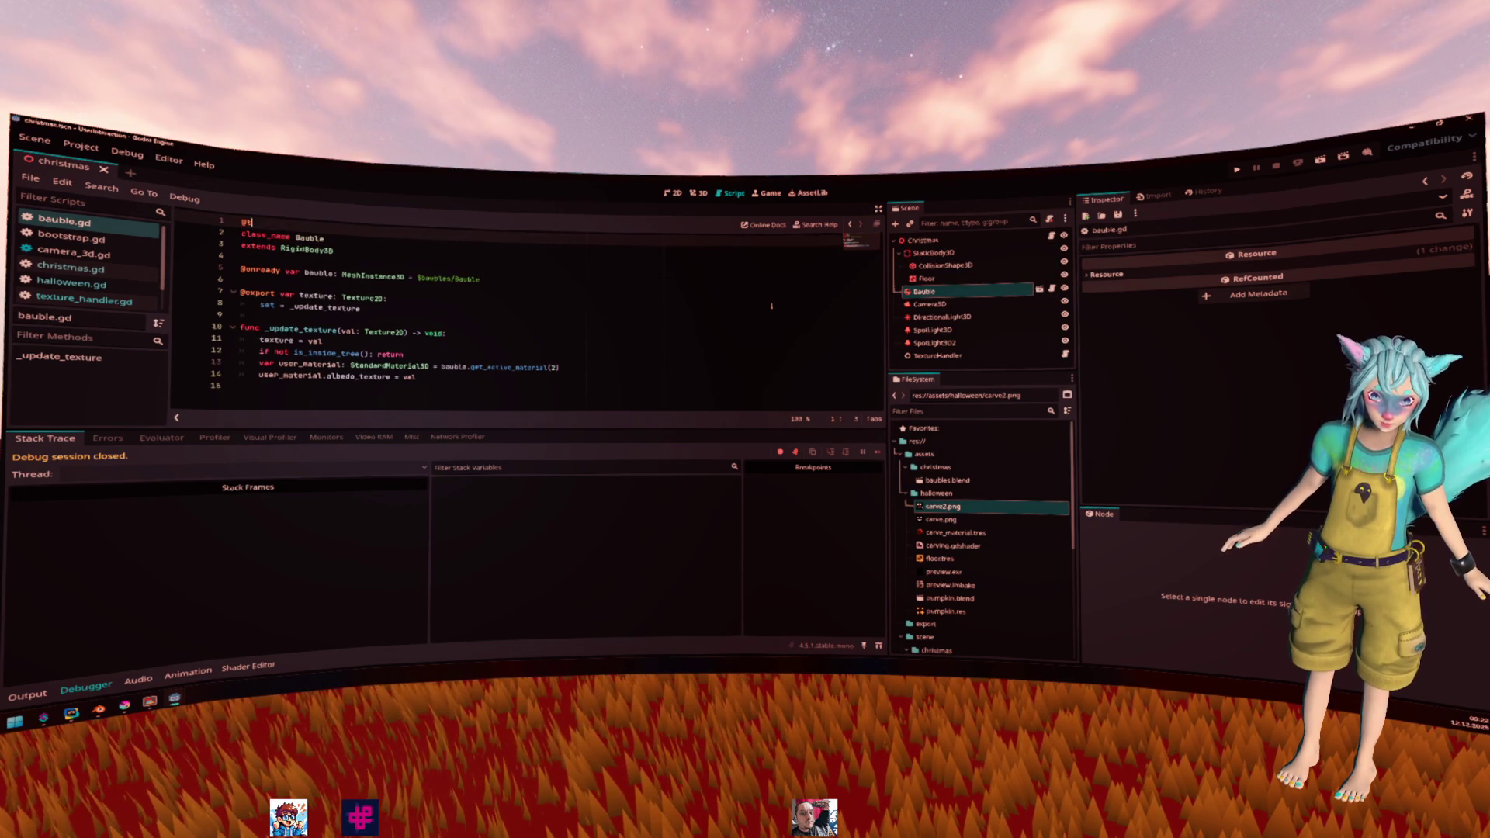
{"action": "left_click", "coordinate": [654, 346]}
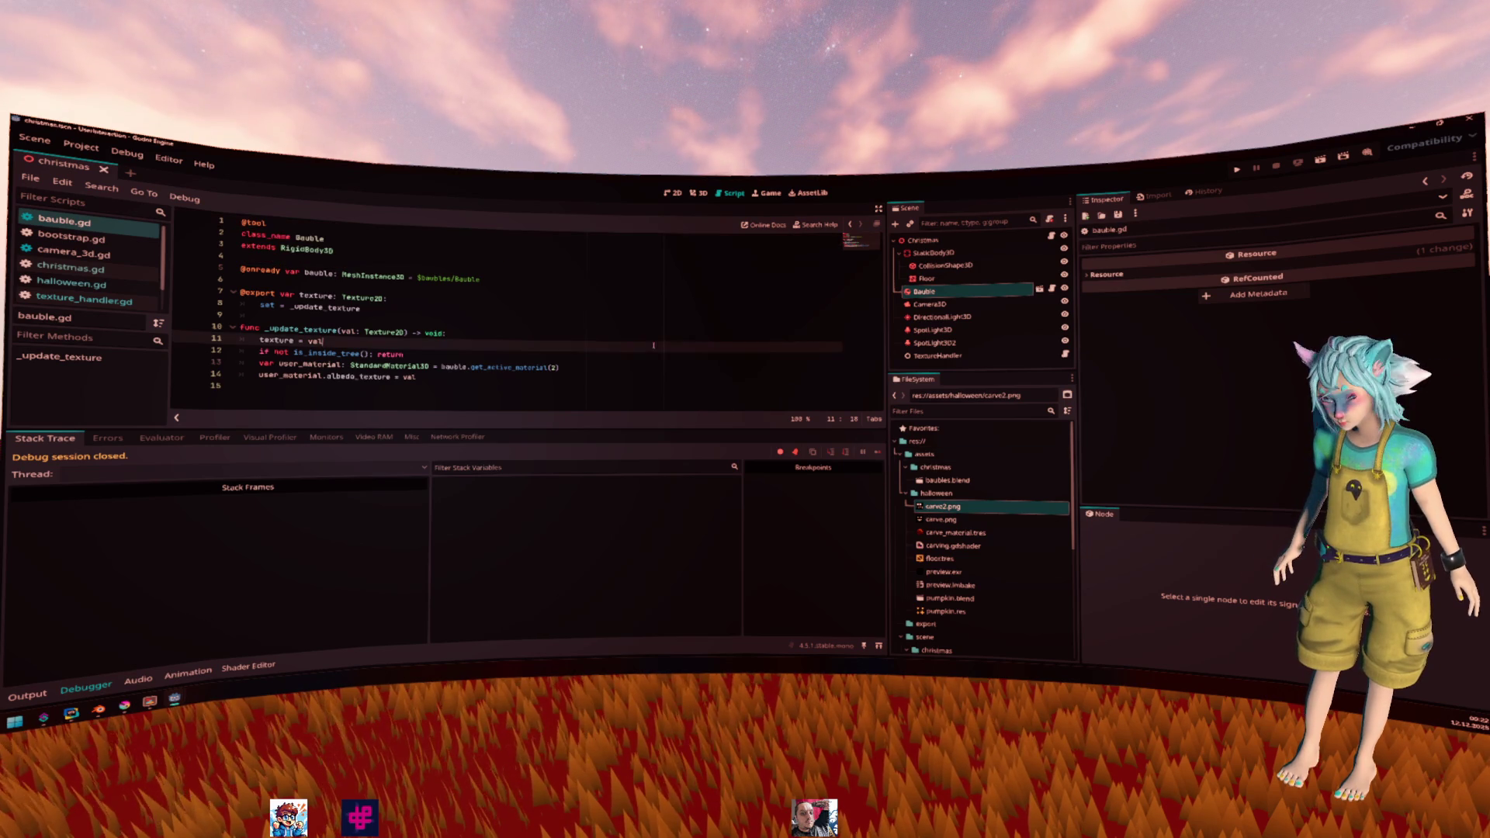
{"action": "left_click", "coordinate": [70, 267]}
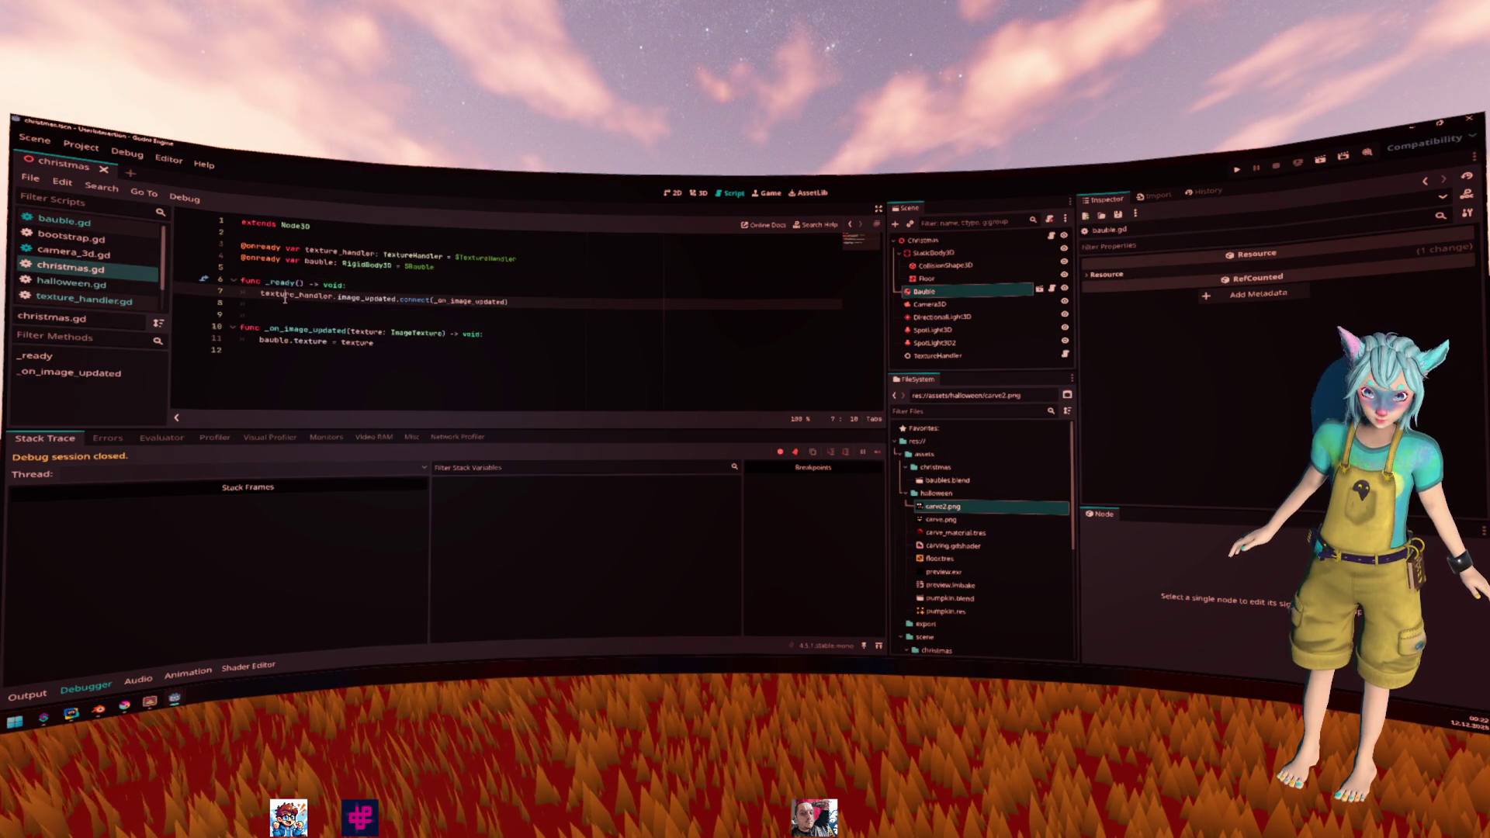
Close christmas.tscn, reopen it from the FileSystem dock, and view it in 3D.
{"action": "left_click", "coordinate": [356, 317]}
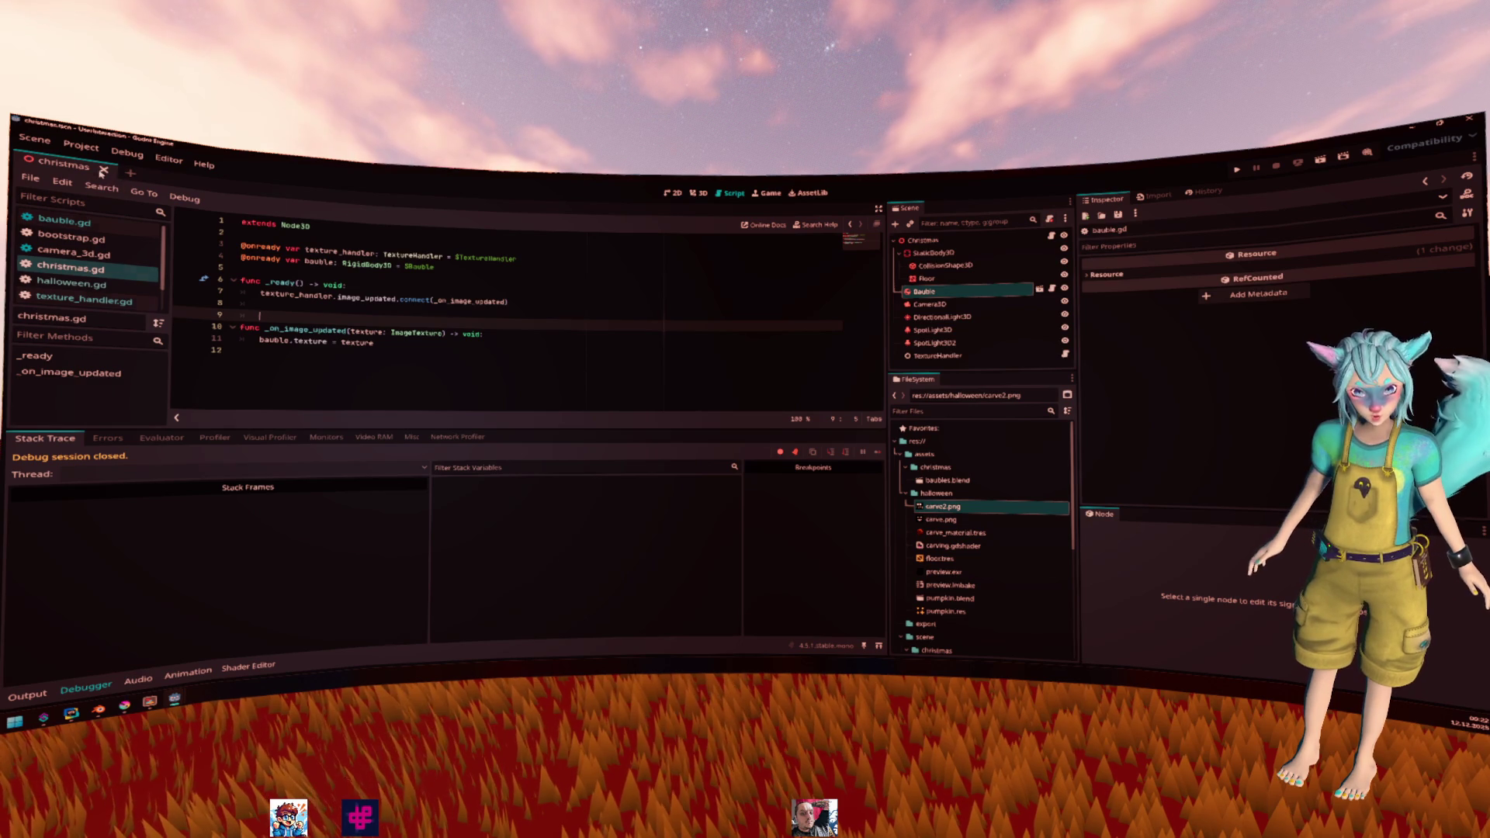
{"action": "left_click", "coordinate": [103, 172]}
{"action": "double_click", "coordinate": [937, 493]}
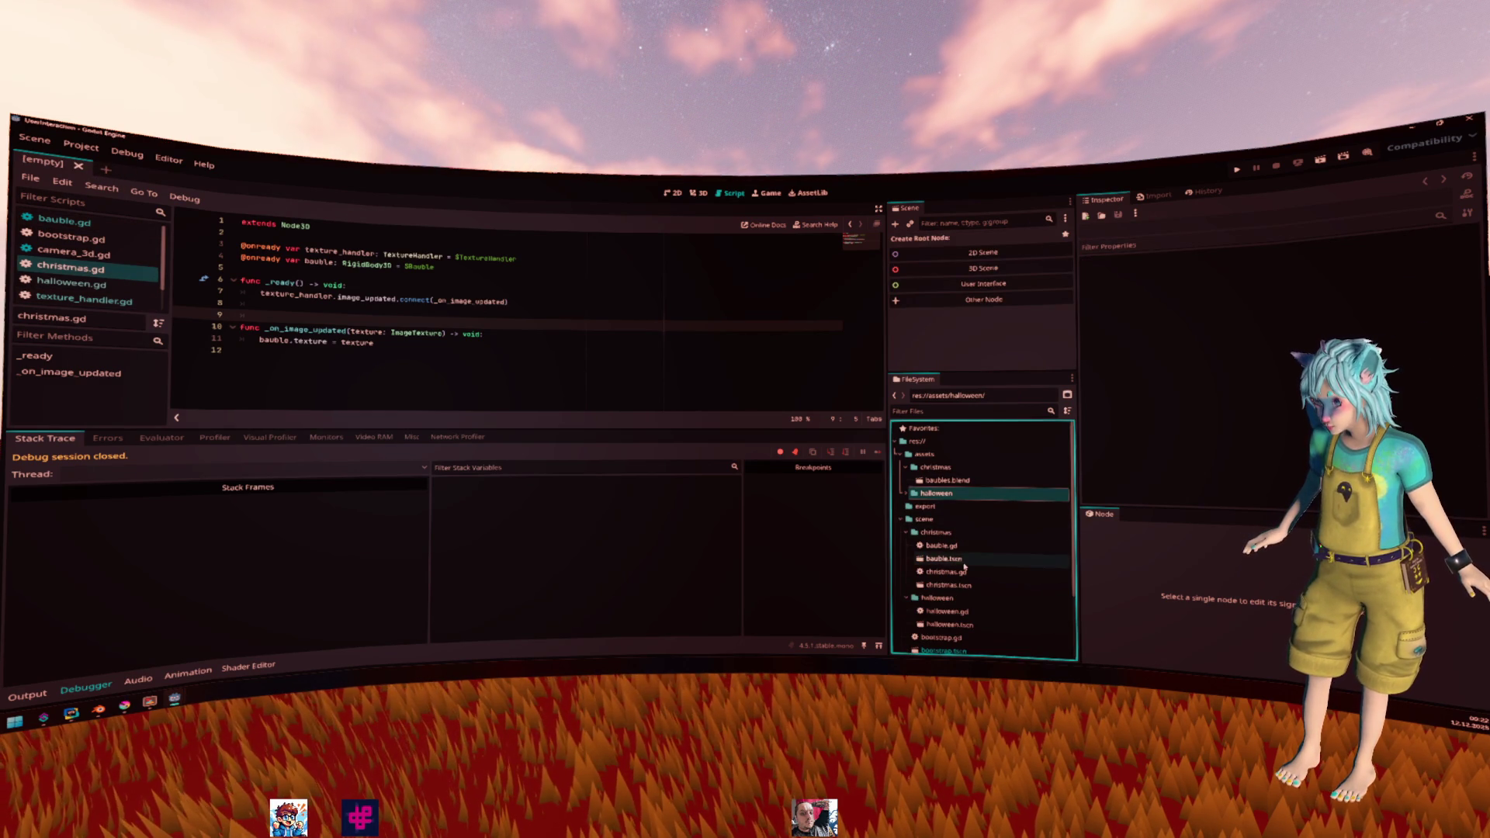
{"action": "double_click", "coordinate": [949, 586]}
{"action": "left_click", "coordinate": [994, 290]}
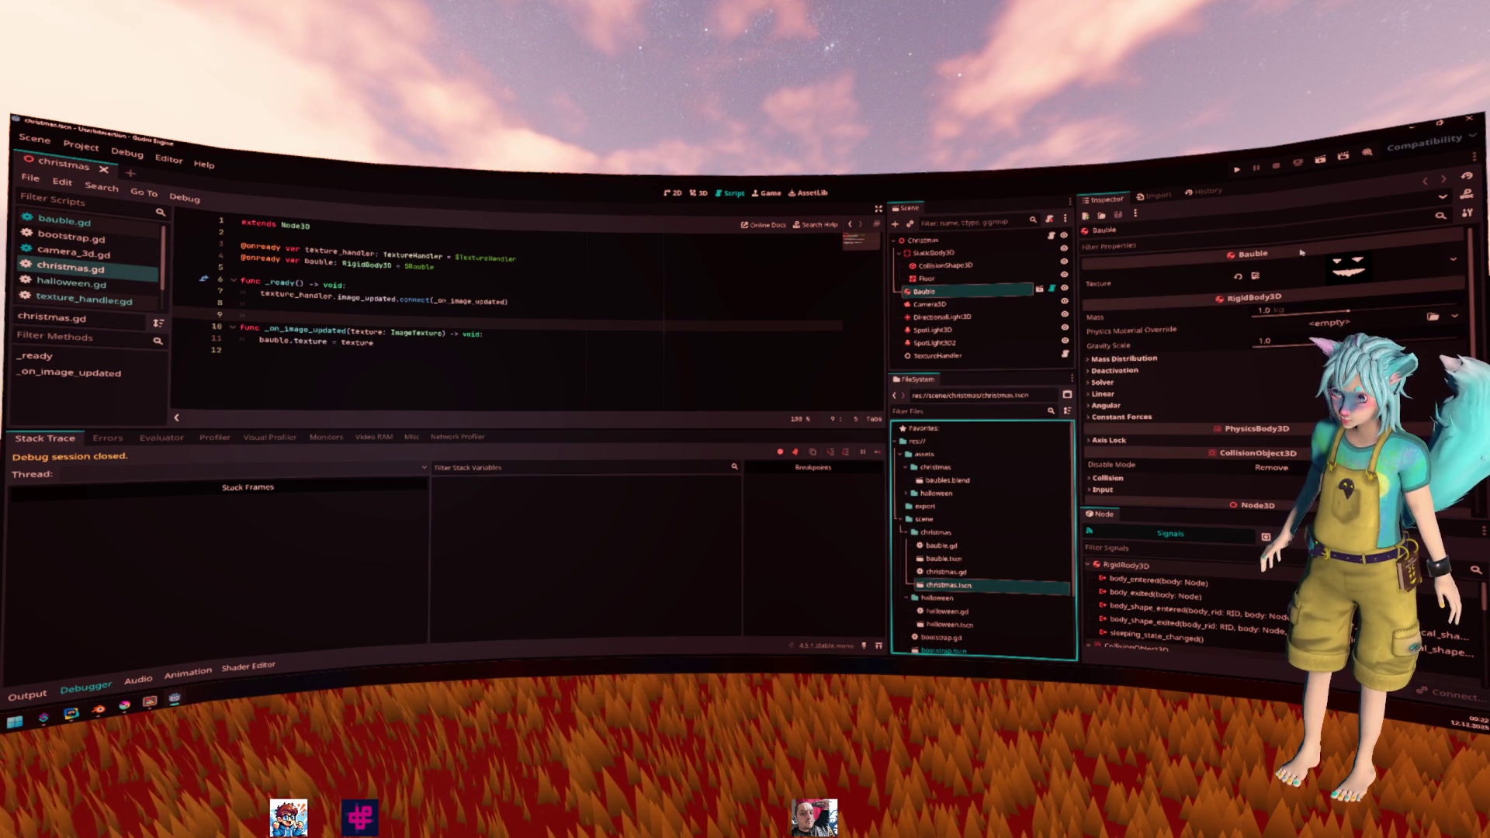
{"action": "left_click", "coordinate": [698, 193]}
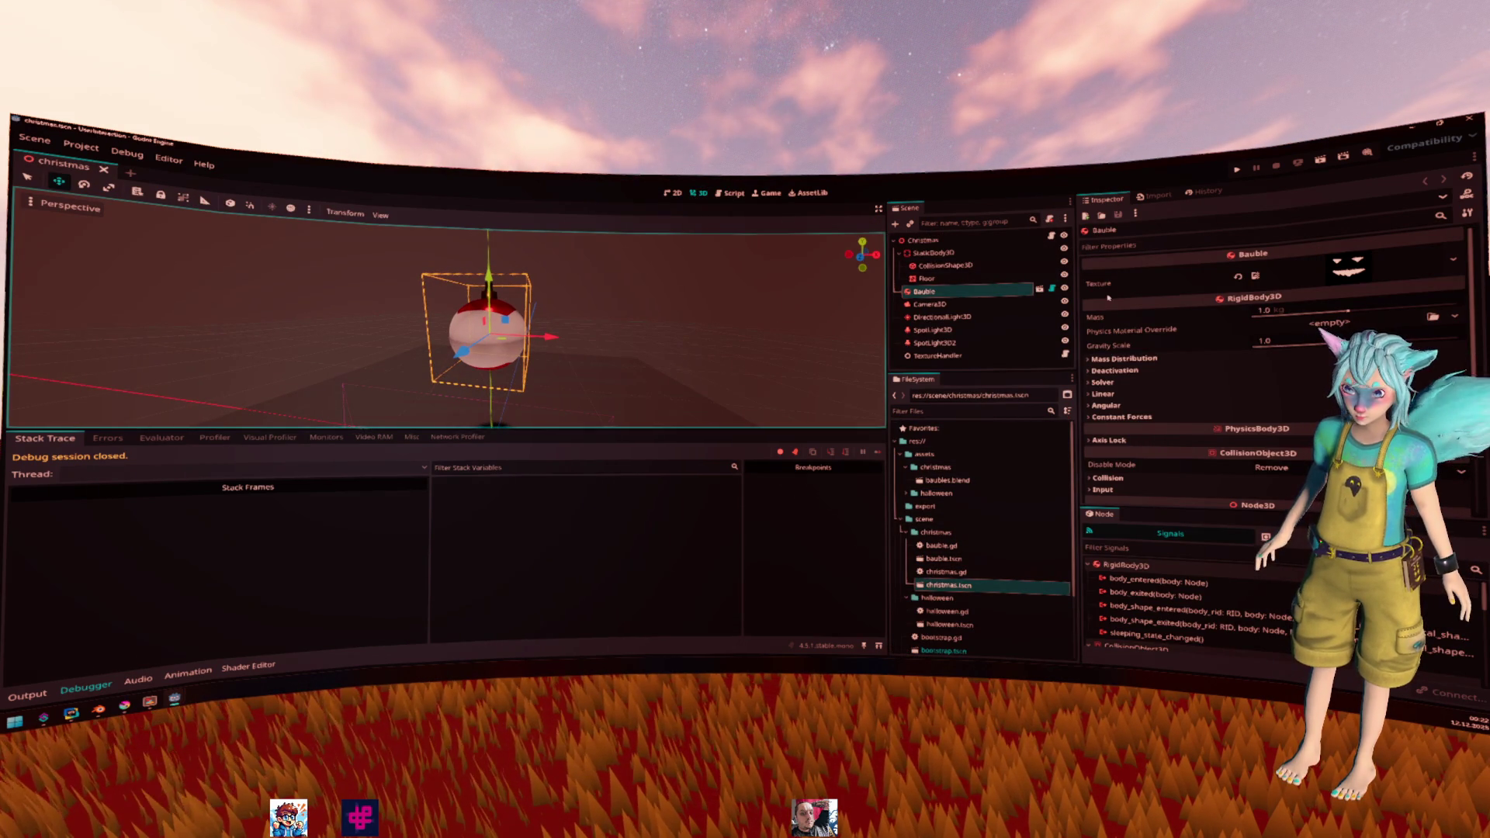
Zoom in and frame the bauble, then open the Bauble node's bauble.gd script.
{"action": "scroll", "coordinate": [732, 355], "scroll_direction": "up", "scroll_amount": 5}
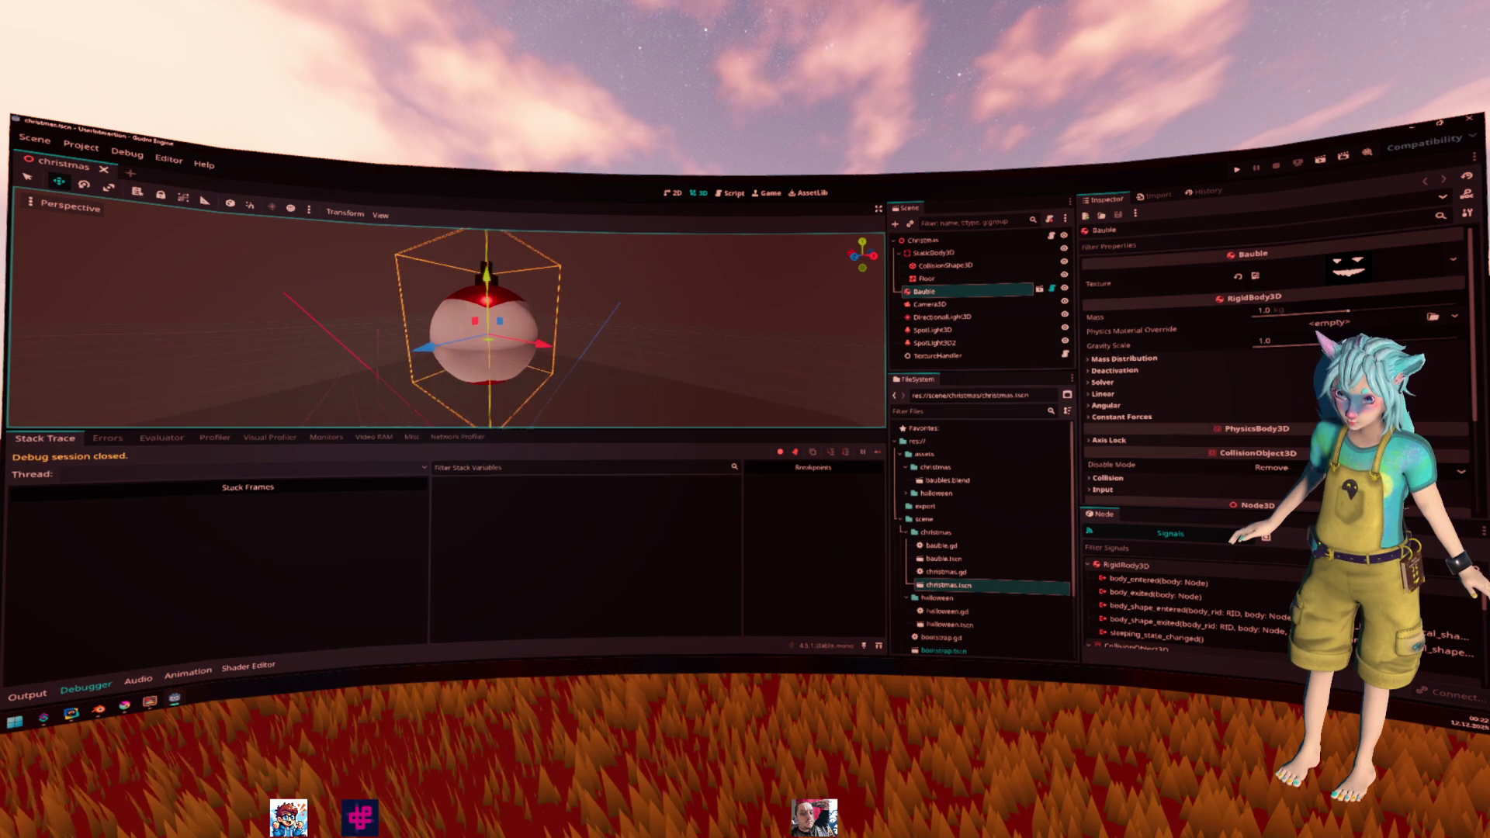
{"action": "key", "text": "f"}
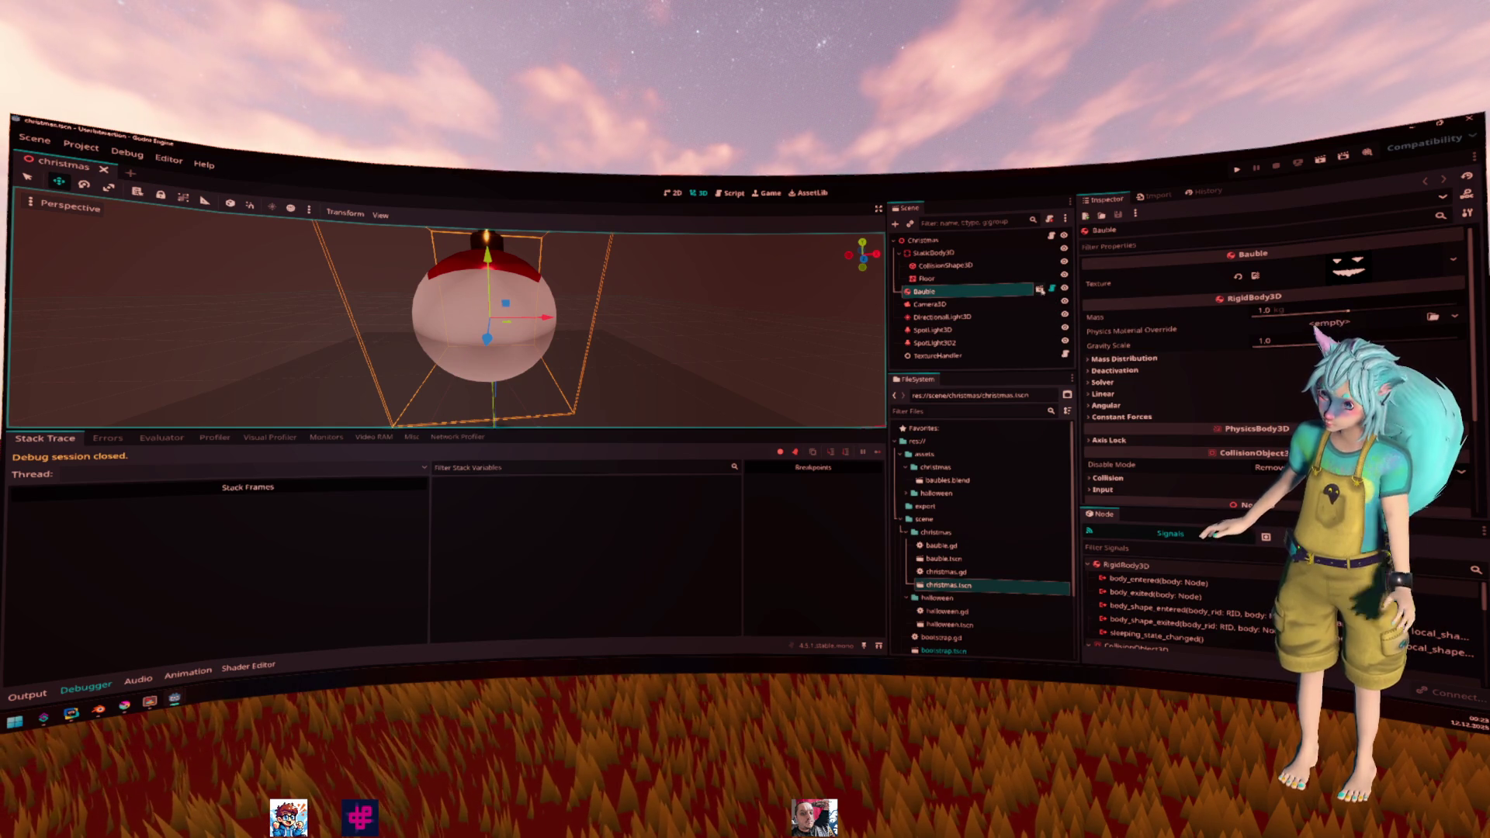
{"action": "left_click", "coordinate": [1040, 288]}
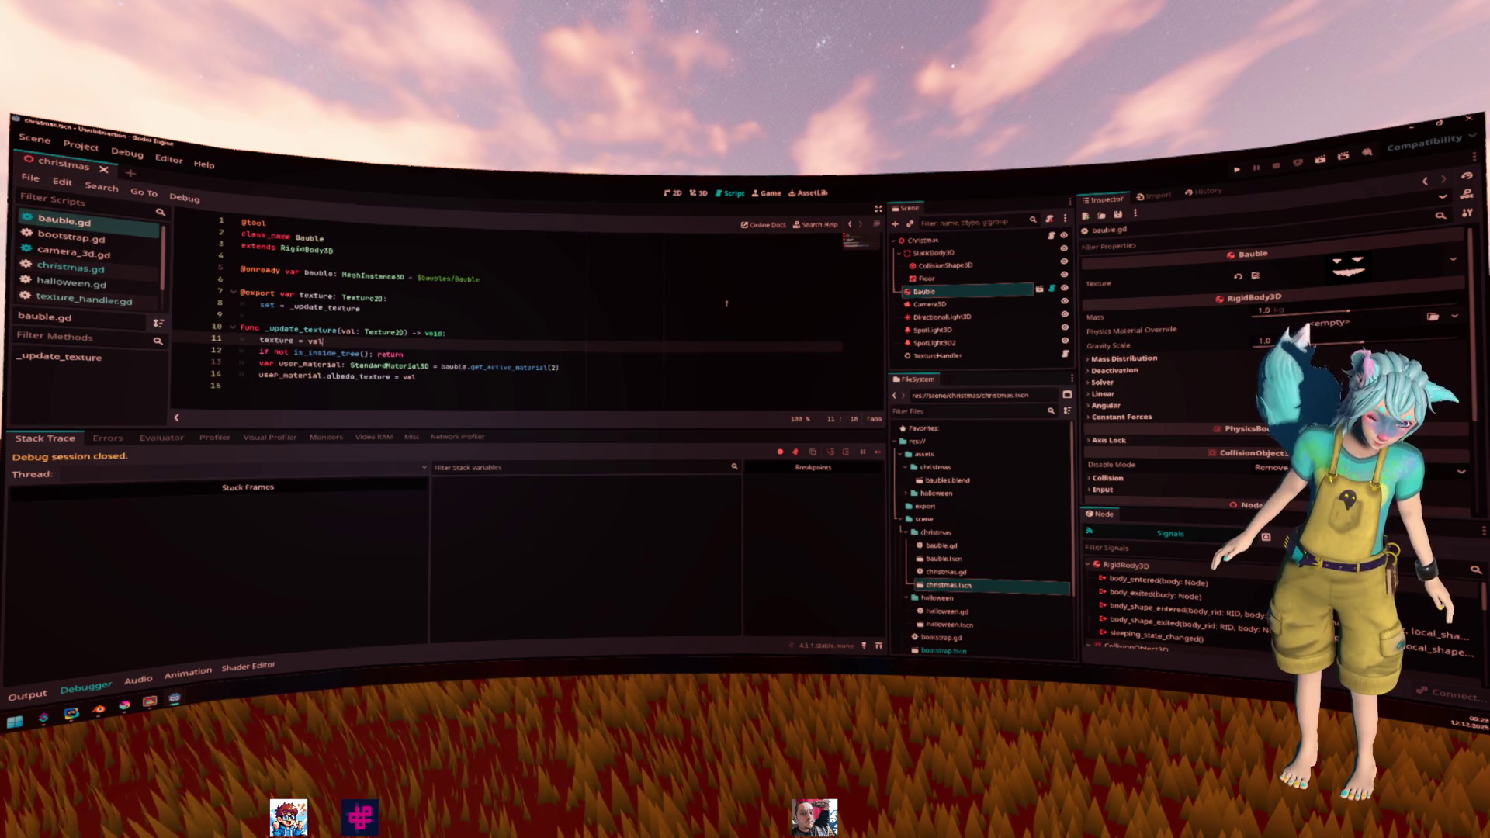
Add print(user_material) above the albedo_texture line, show the Output panel, and view the scene in 3D.
{"action": "left_click", "coordinate": [468, 366]}
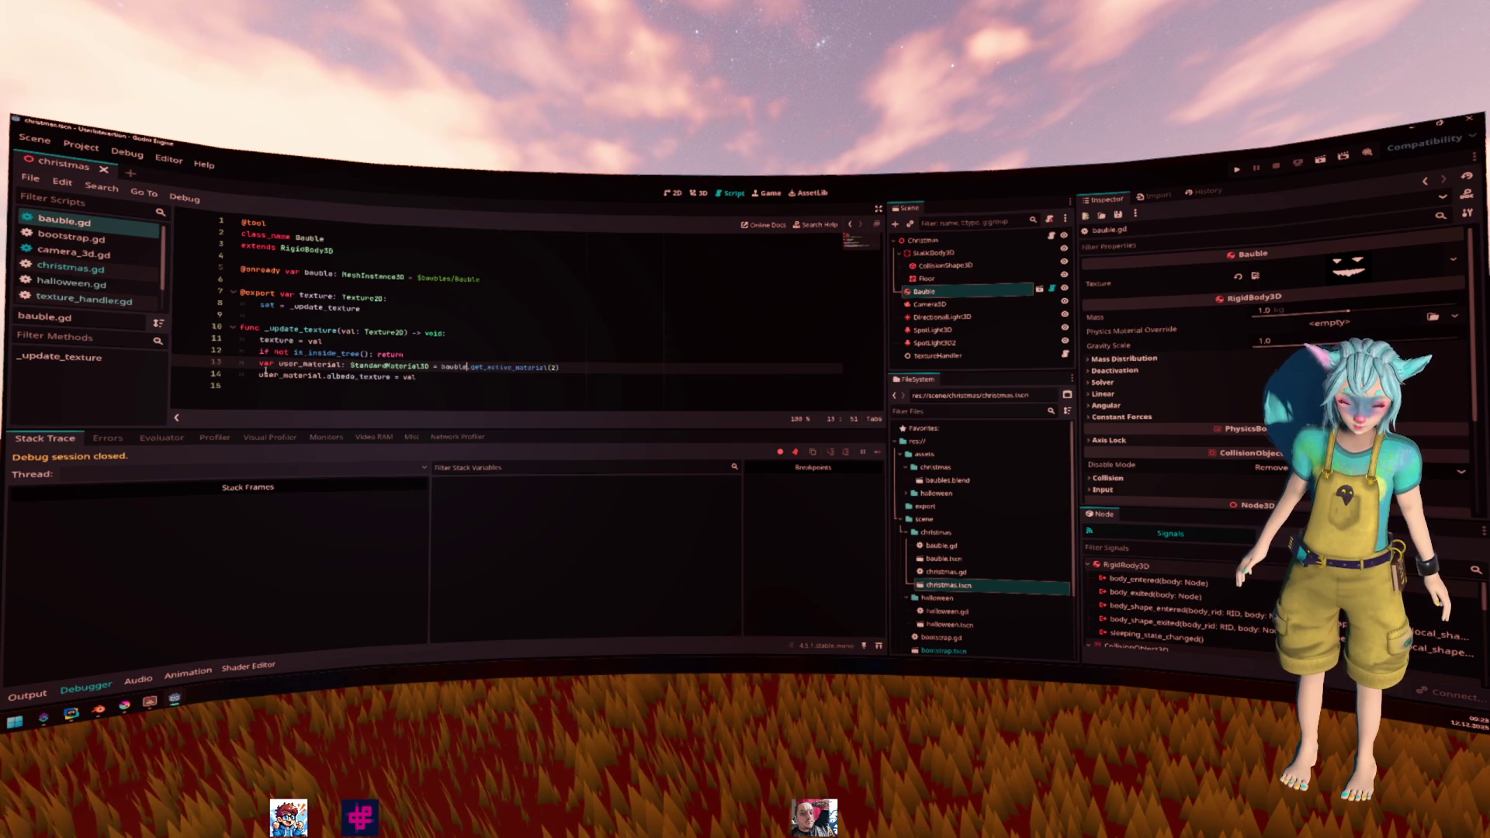
{"action": "left_click", "coordinate": [393, 377]}
{"action": "key", "text": "ctrl+shift+Return"}
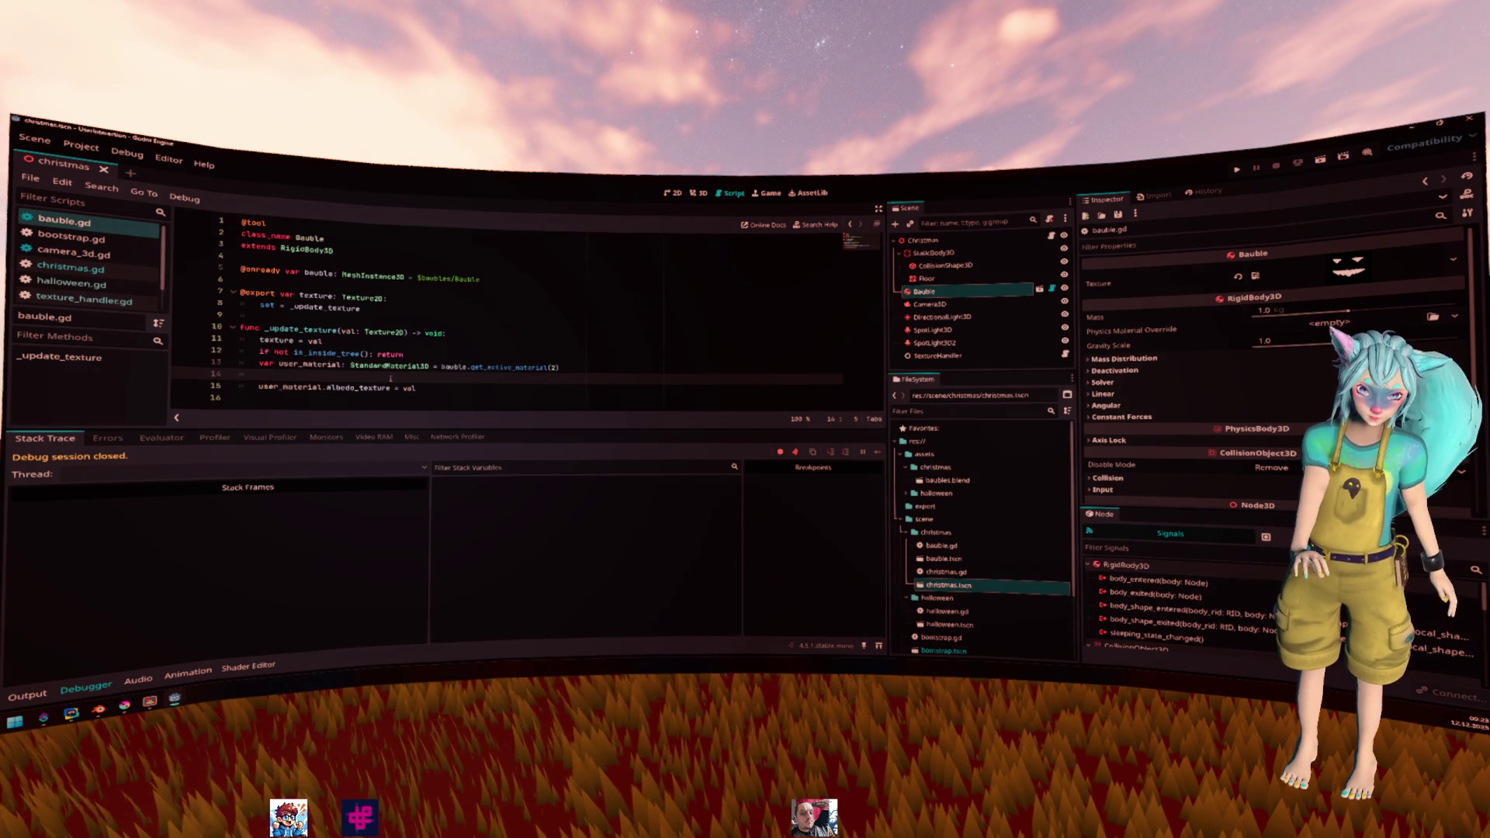
{"action": "type", "text": "print(user_material)"}
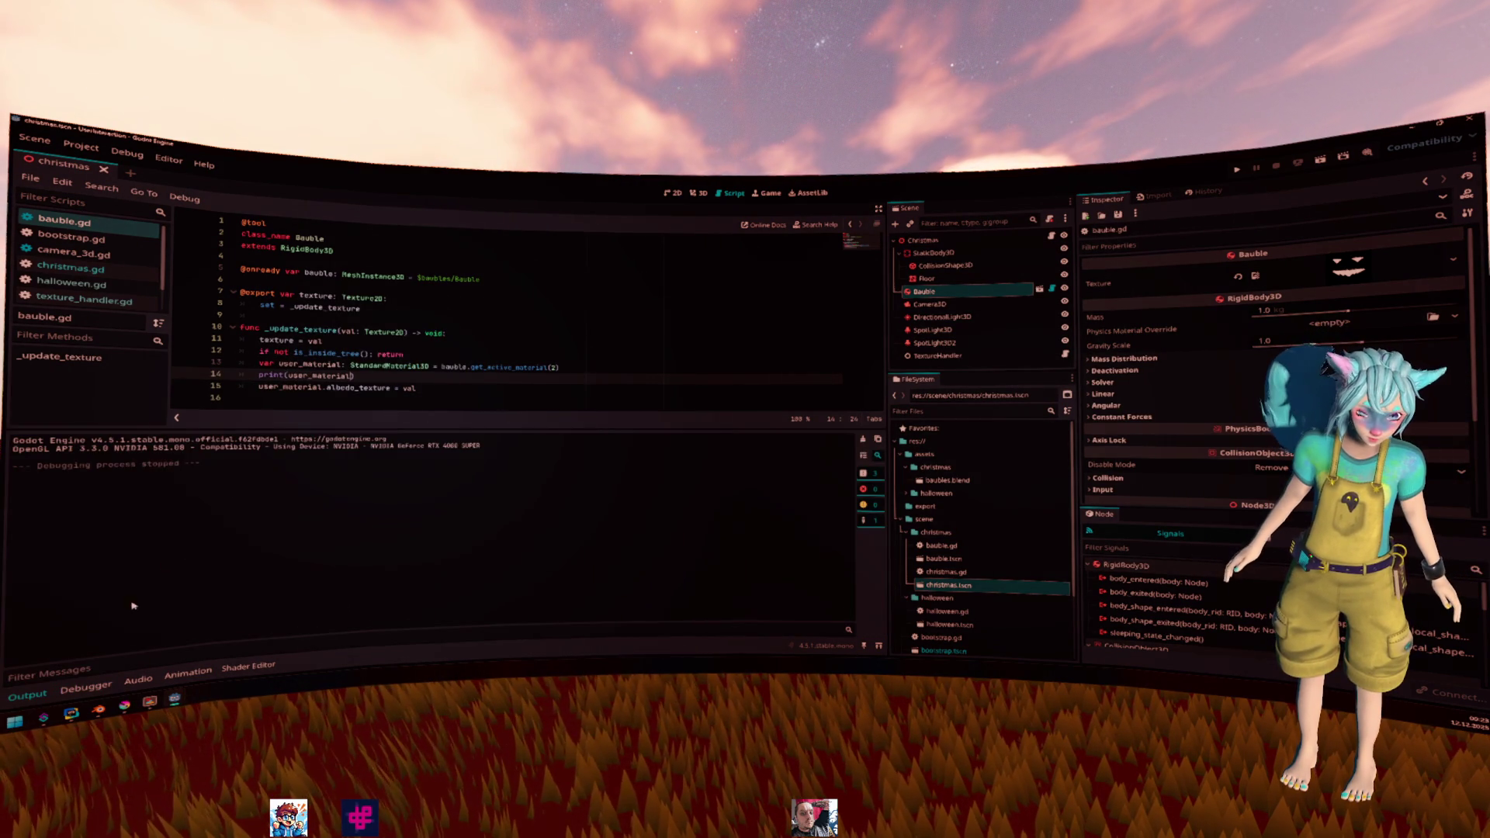
{"action": "key", "text": "alt+o"}
{"action": "left_click", "coordinate": [931, 586]}
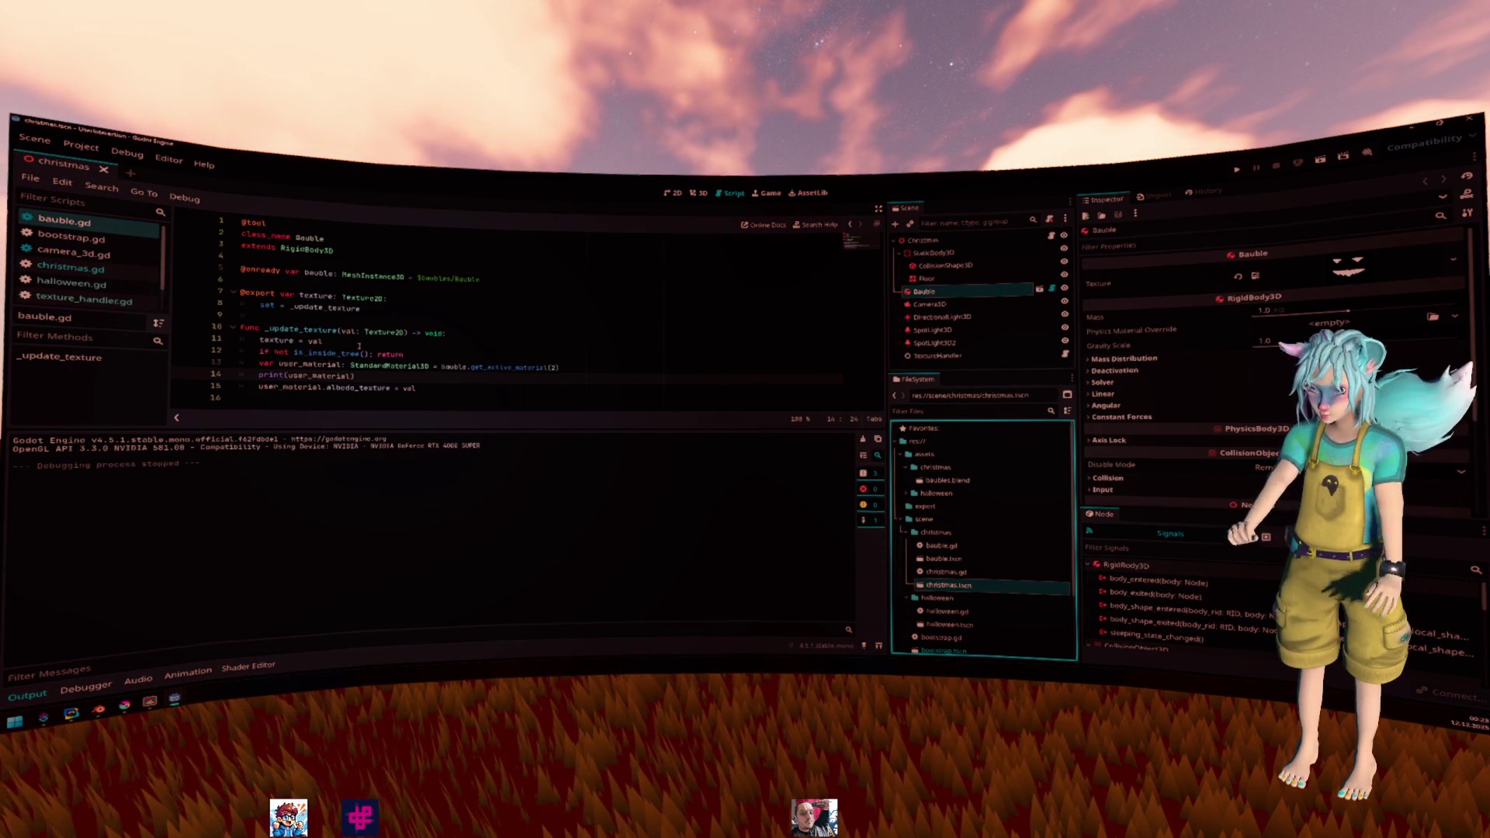
{"action": "left_click", "coordinate": [697, 194]}
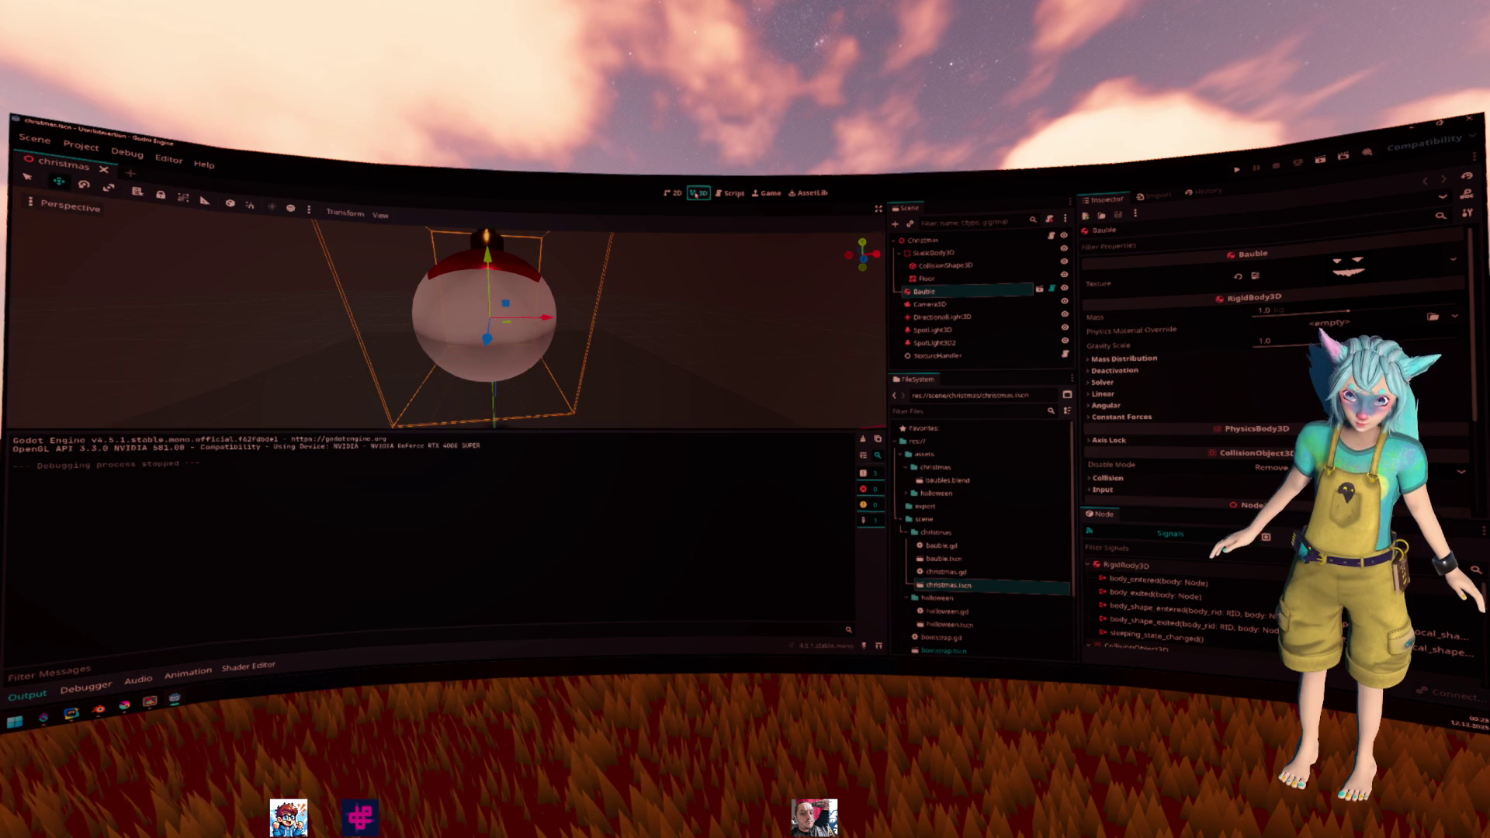
{"action": "left_click", "coordinate": [730, 194]}
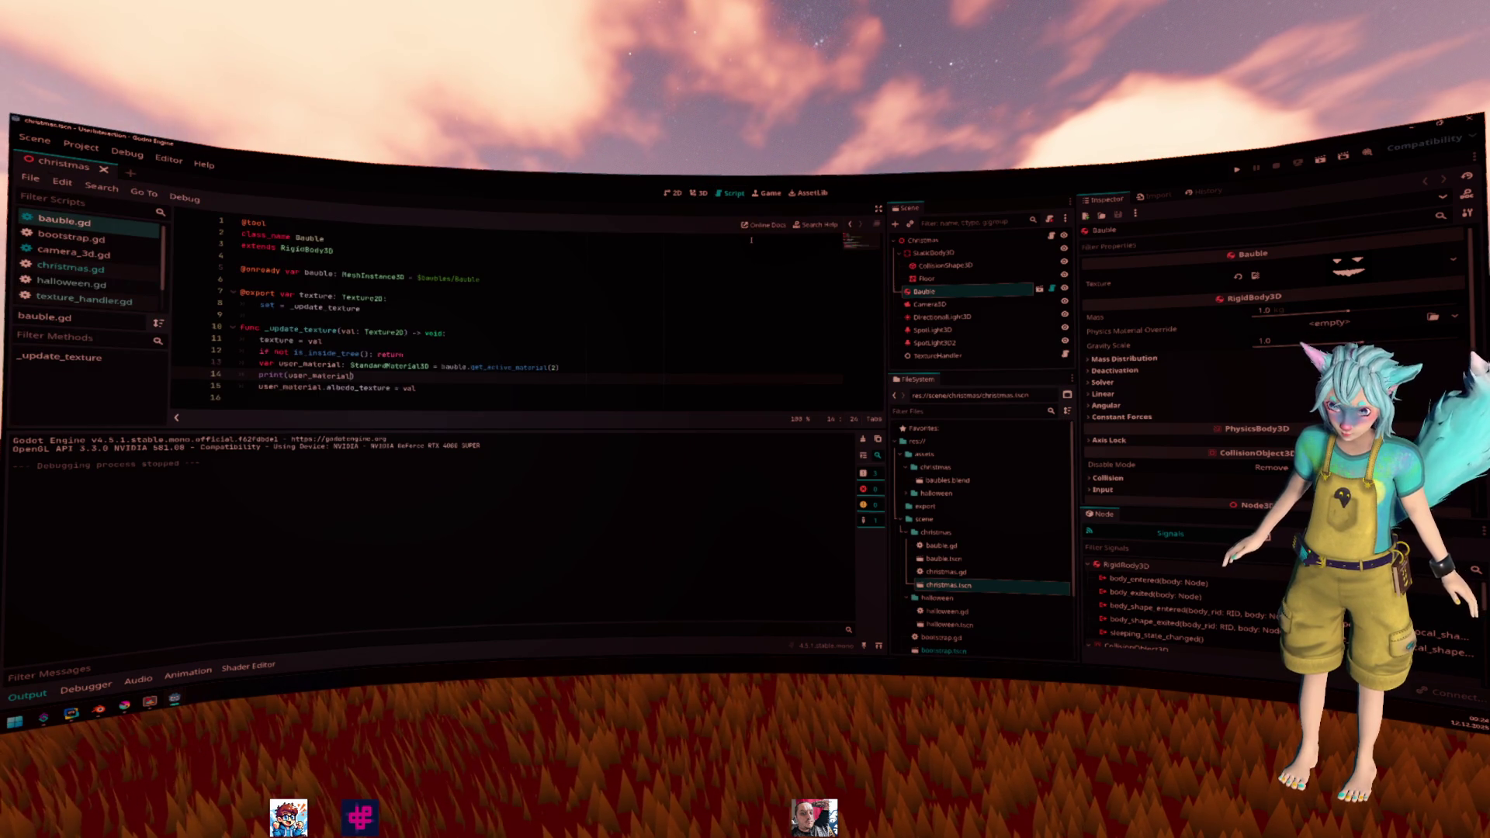
{"action": "left_click", "coordinate": [1041, 290]}
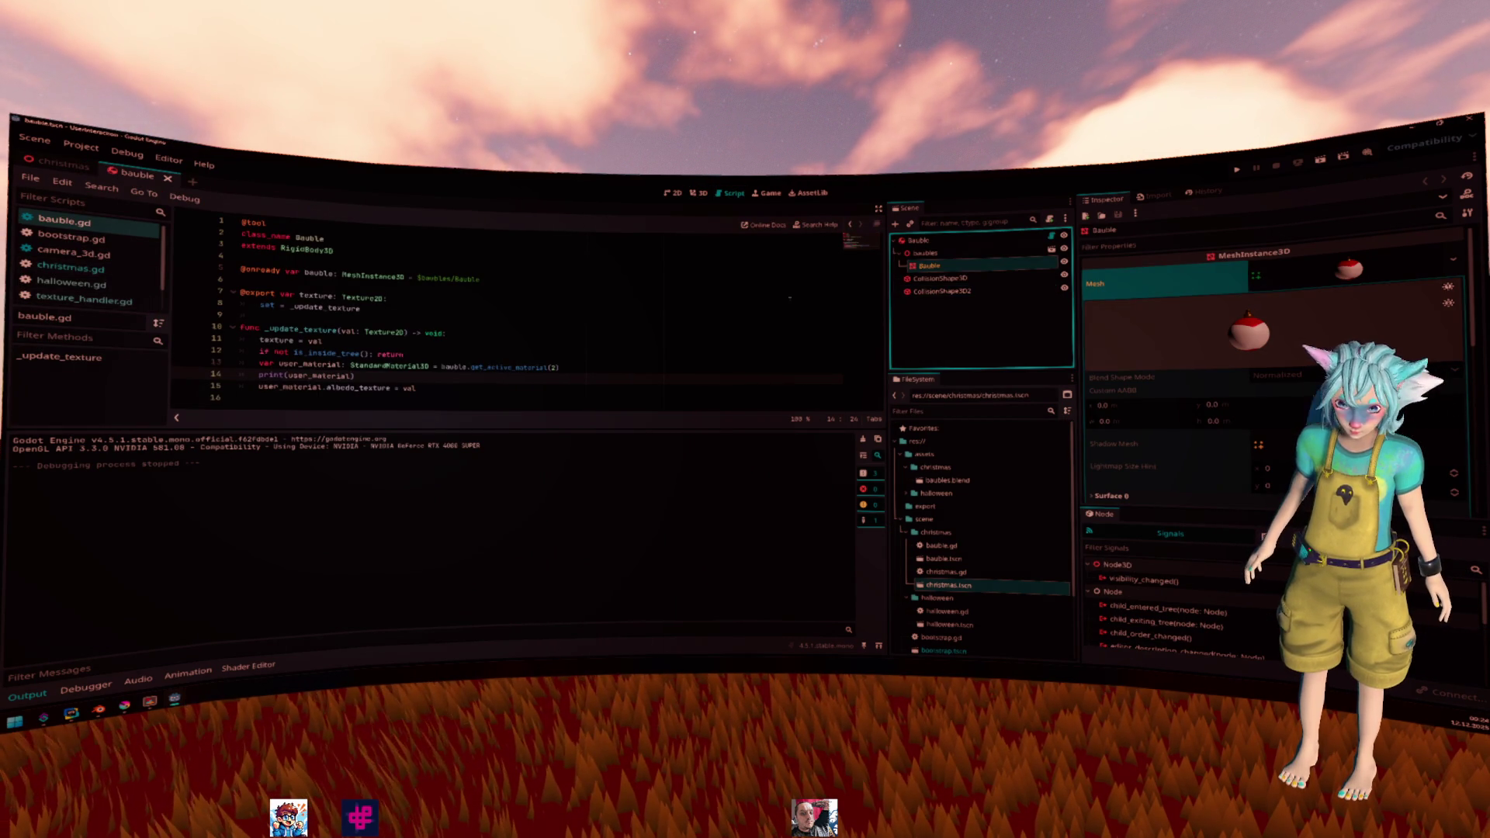
{"action": "left_click", "coordinate": [349, 227]}
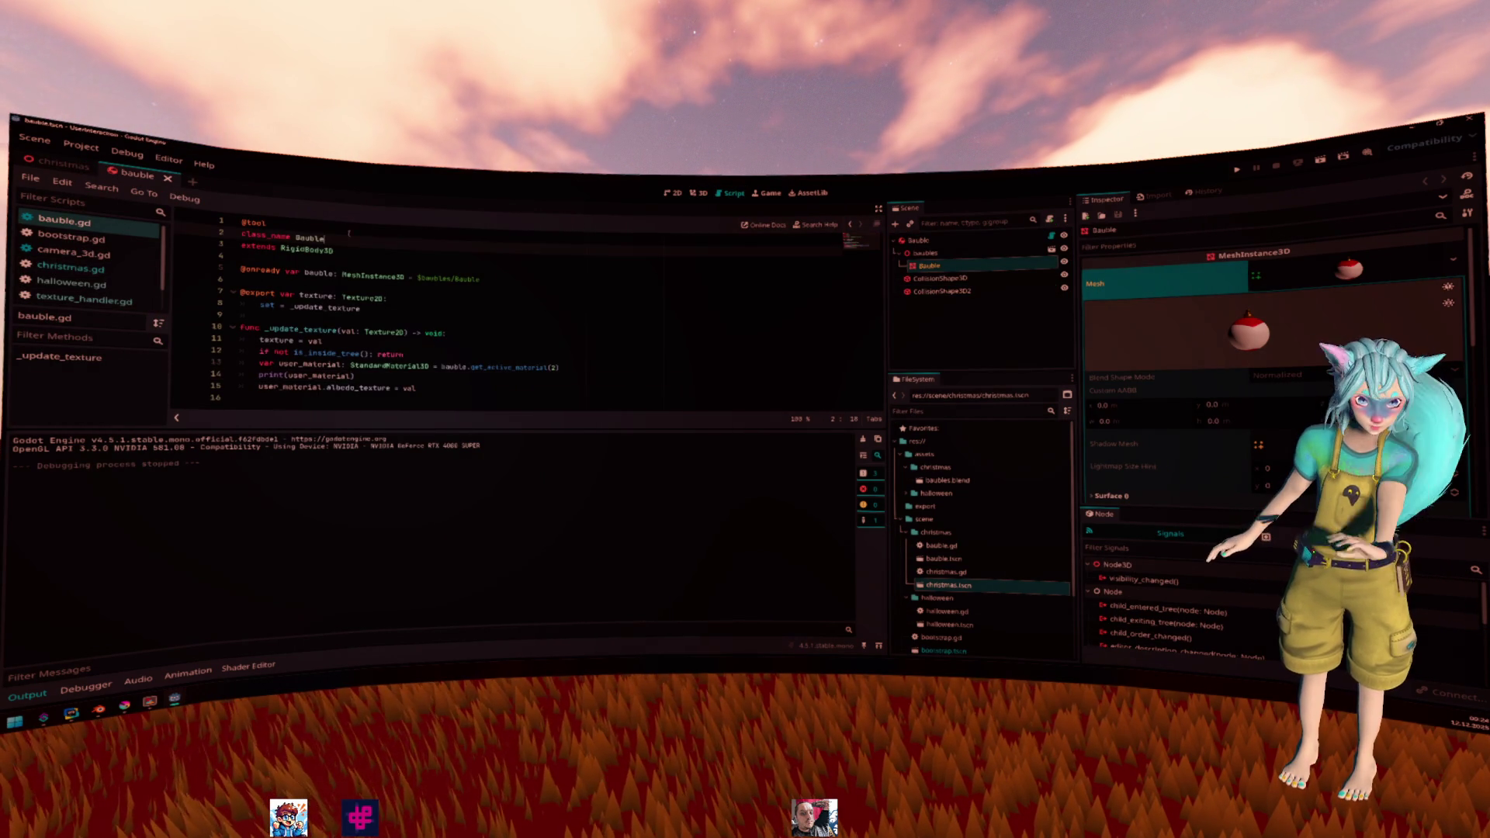
{"action": "key", "text": "ctrl+shift+k"}
{"action": "left_click", "coordinate": [412, 298]}
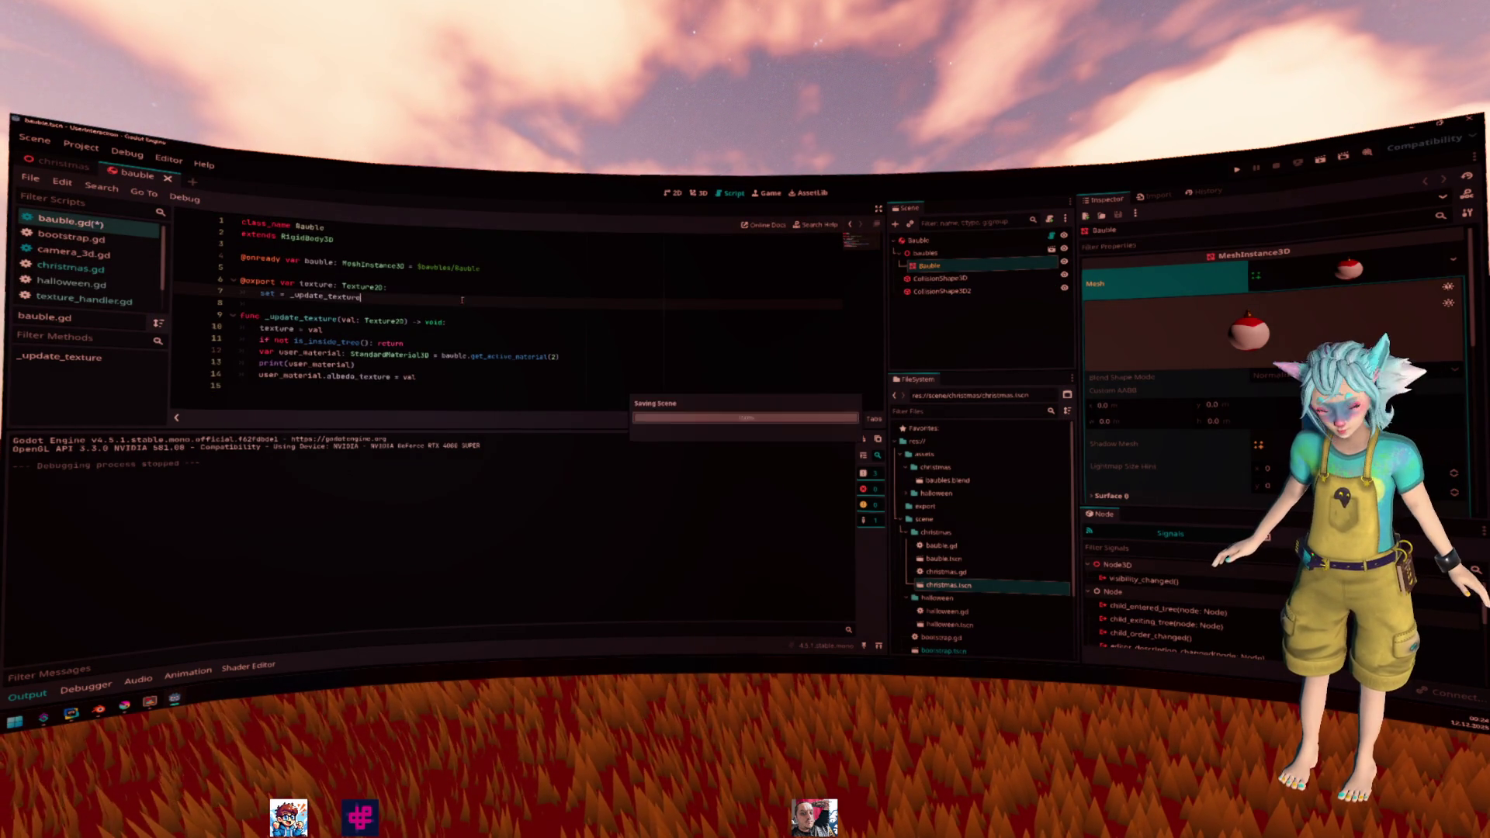
Test-run the bauble scene, stop it, and return to the christmas scene.
{"action": "left_click", "coordinate": [1321, 166]}
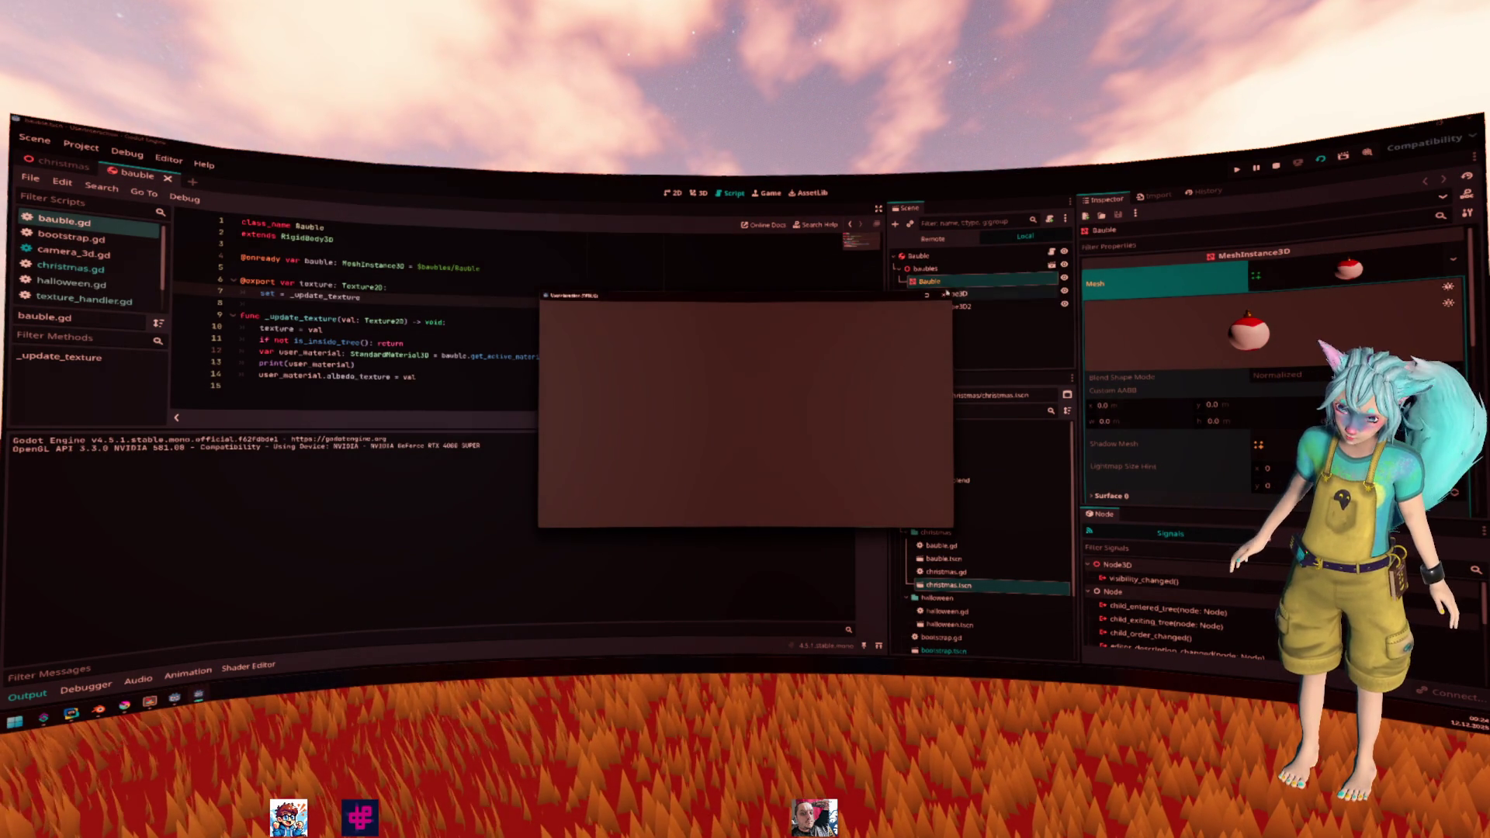
{"action": "key", "text": "F8"}
{"action": "left_click", "coordinate": [62, 161]}
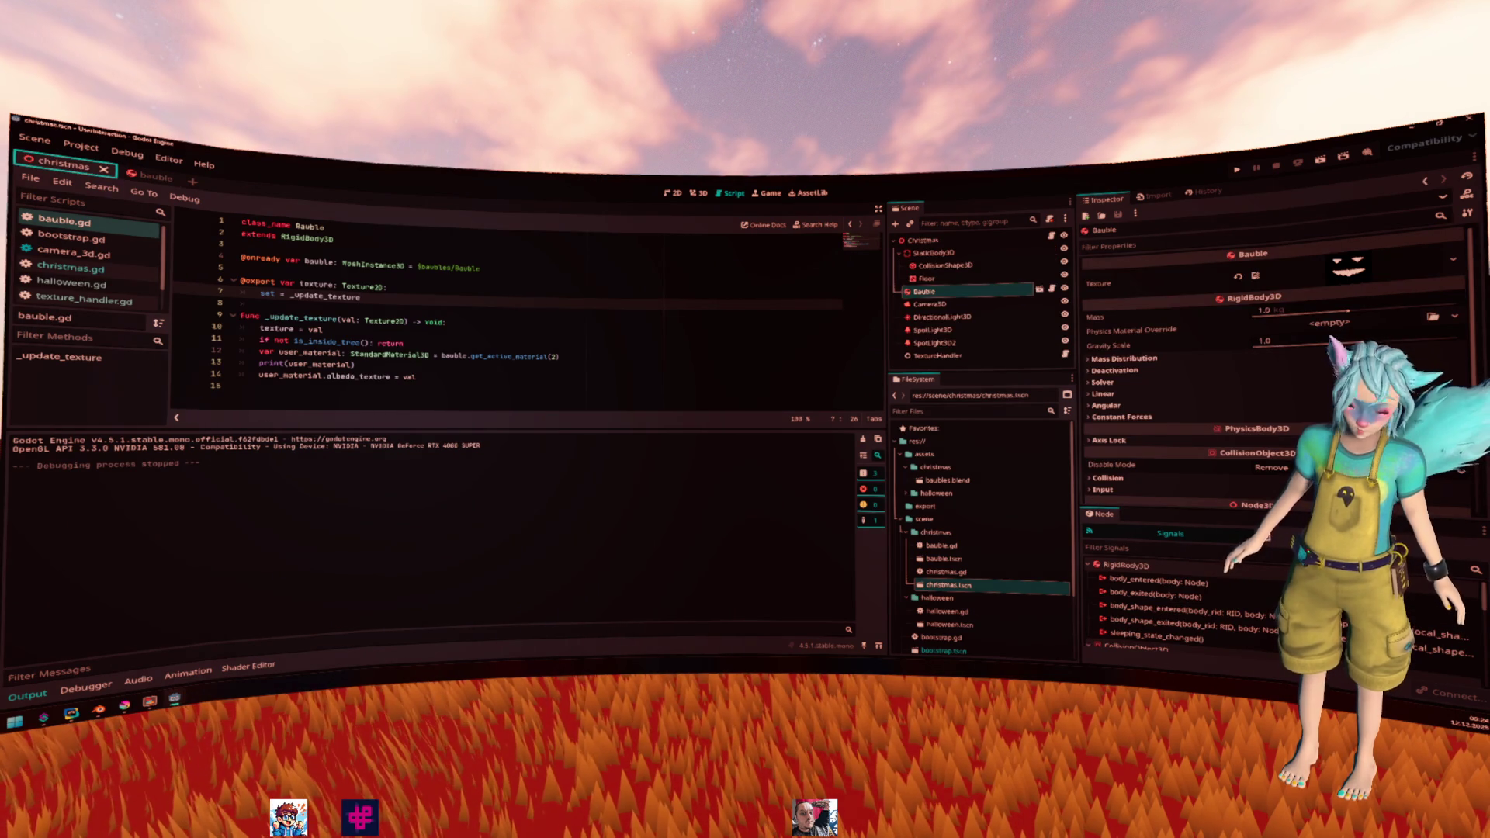
Run the christmas scene, inspect the InstancePlaceholder error at the bauble.texture line, then stop and select Bauble.
{"action": "left_click", "coordinate": [1320, 159]}
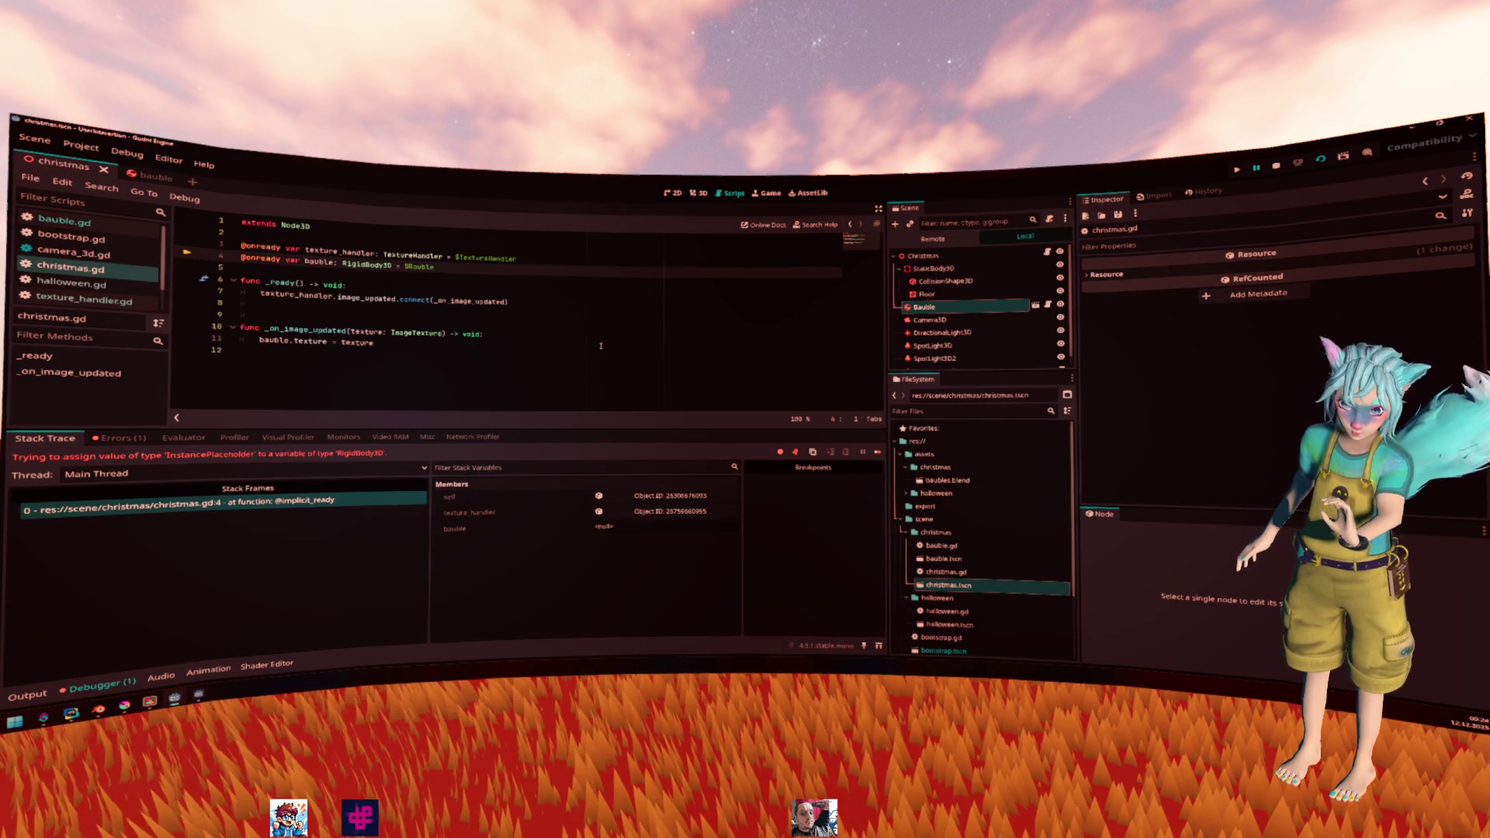
{"action": "left_click", "coordinate": [528, 333]}
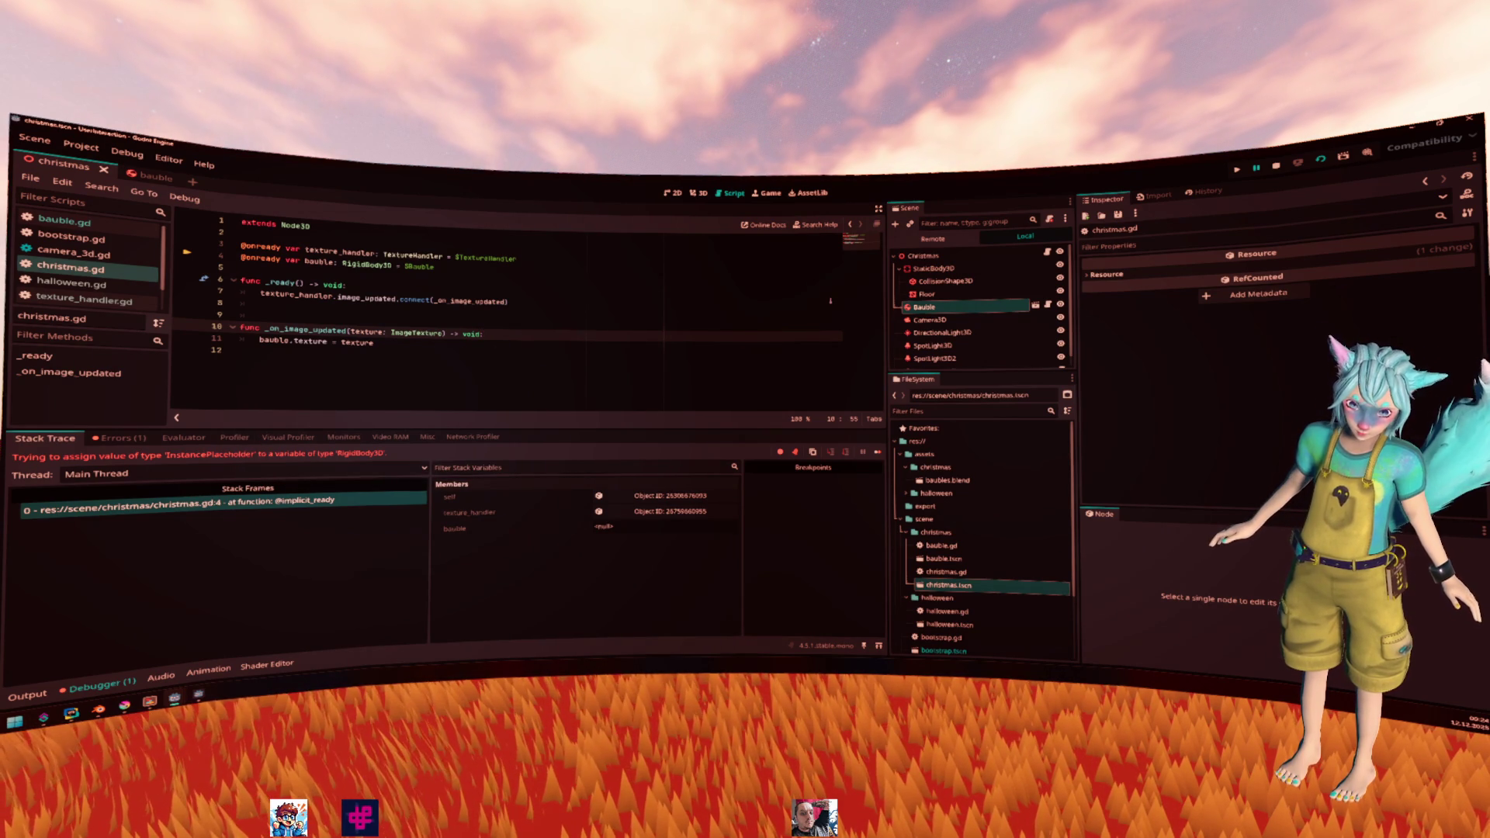
{"action": "key", "text": "F8"}
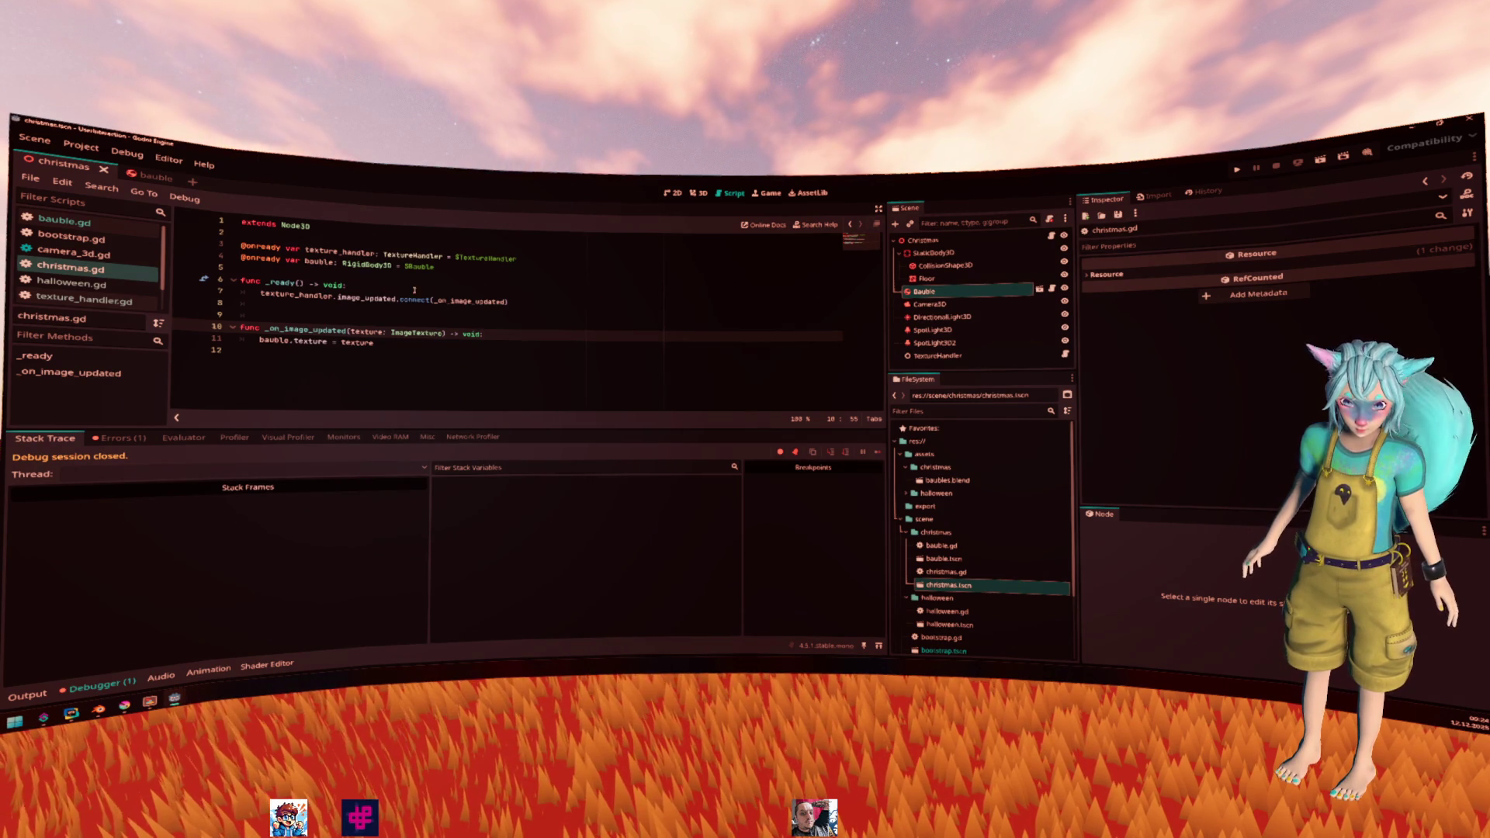
{"action": "left_click", "coordinate": [955, 292]}
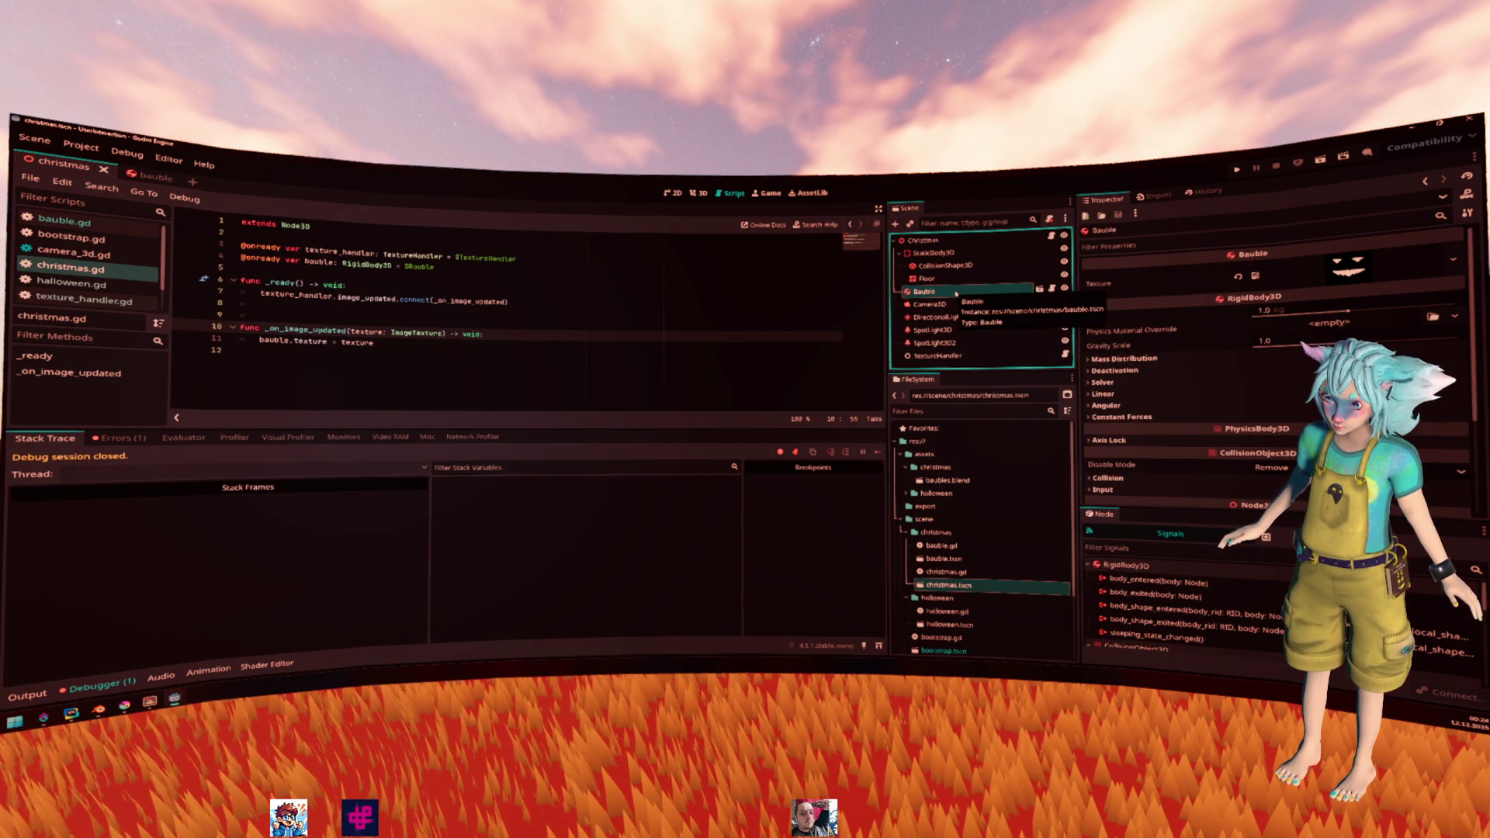
Uncheck Load as Placeholder on the Bauble instance and enable Access as Unique Name.
{"action": "right_click", "coordinate": [956, 294]}
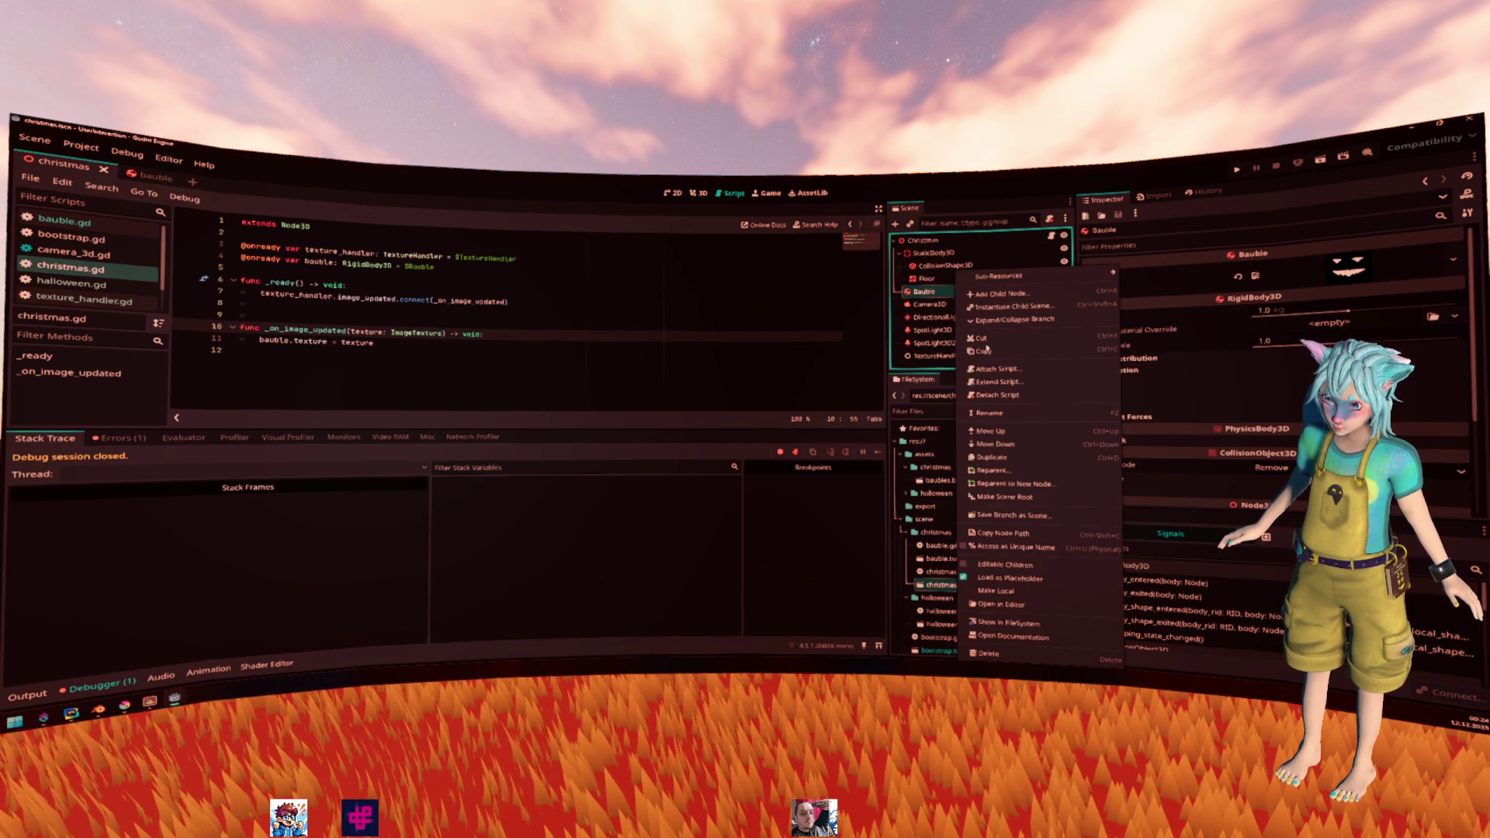
{"action": "left_click", "coordinate": [1026, 580]}
{"action": "right_click", "coordinate": [953, 298]}
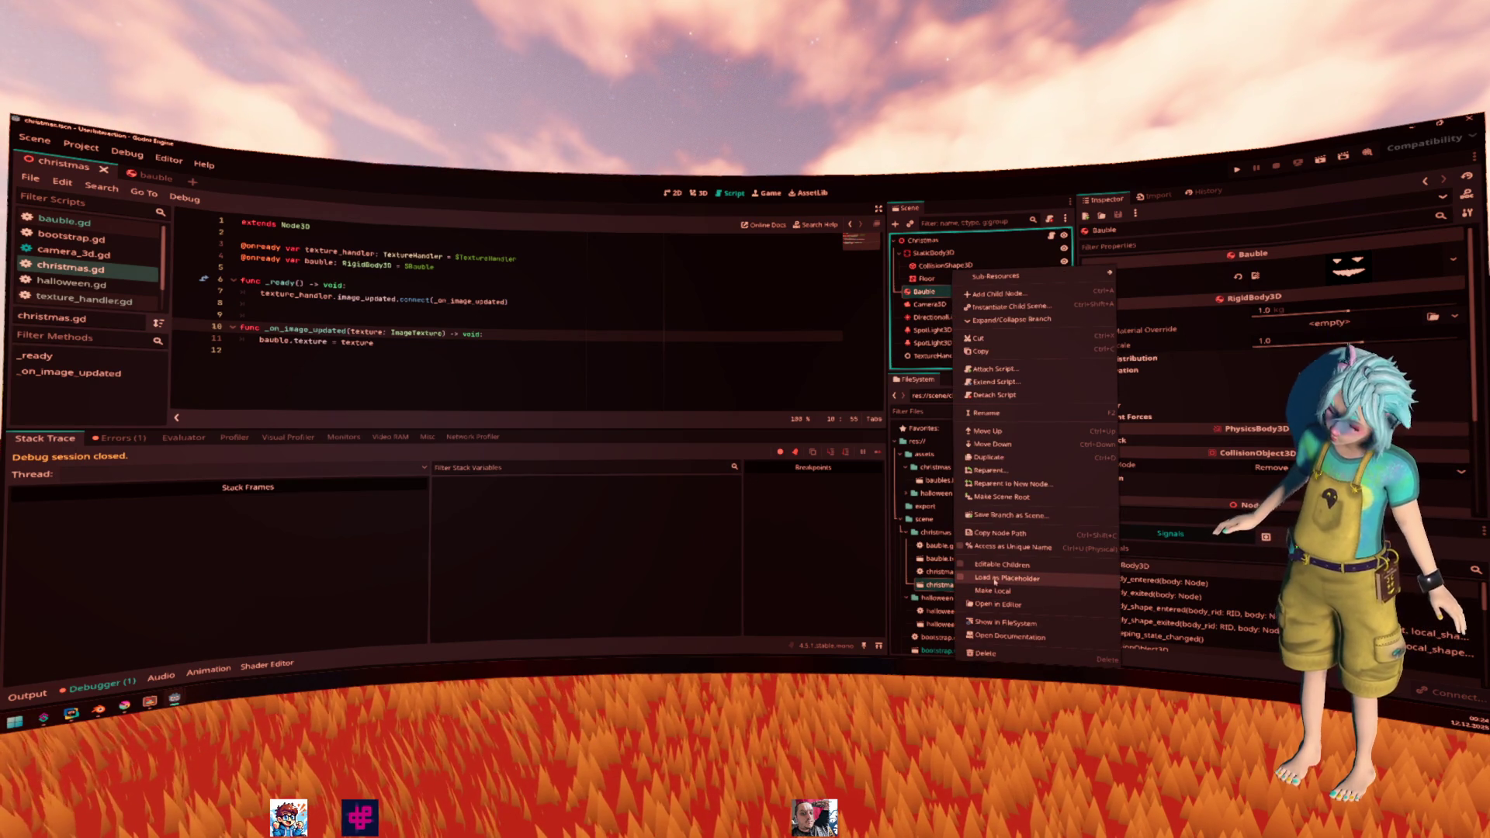
{"action": "left_click", "coordinate": [1007, 548]}
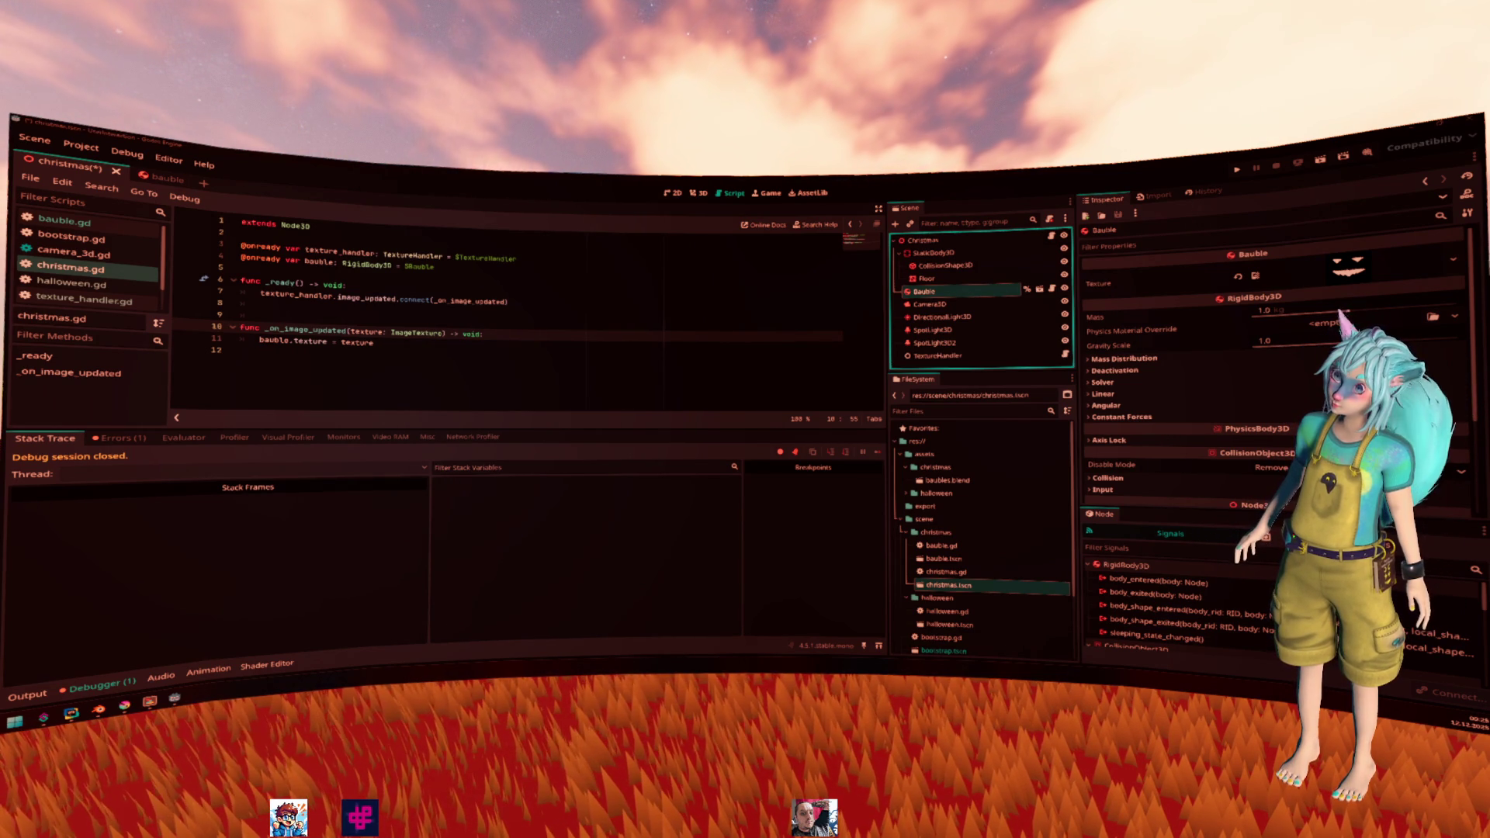
{"action": "left_click_drag", "start_coordinate": [1250, 175], "coordinate": [628, 226]}
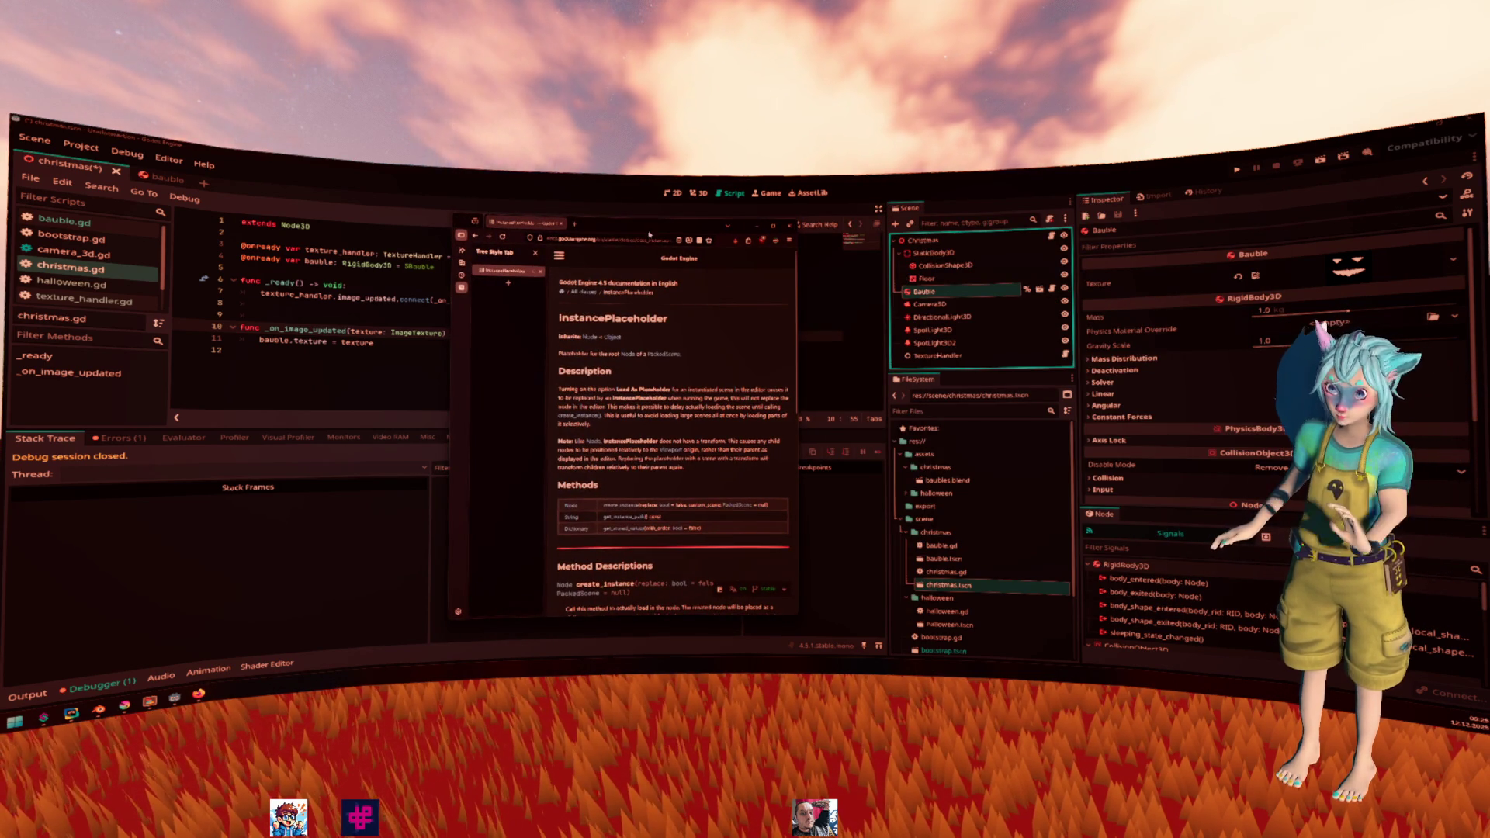
Maximize the docs browser and zoom in on the InstancePlaceholder page.
{"action": "double_click", "coordinate": [650, 233]}
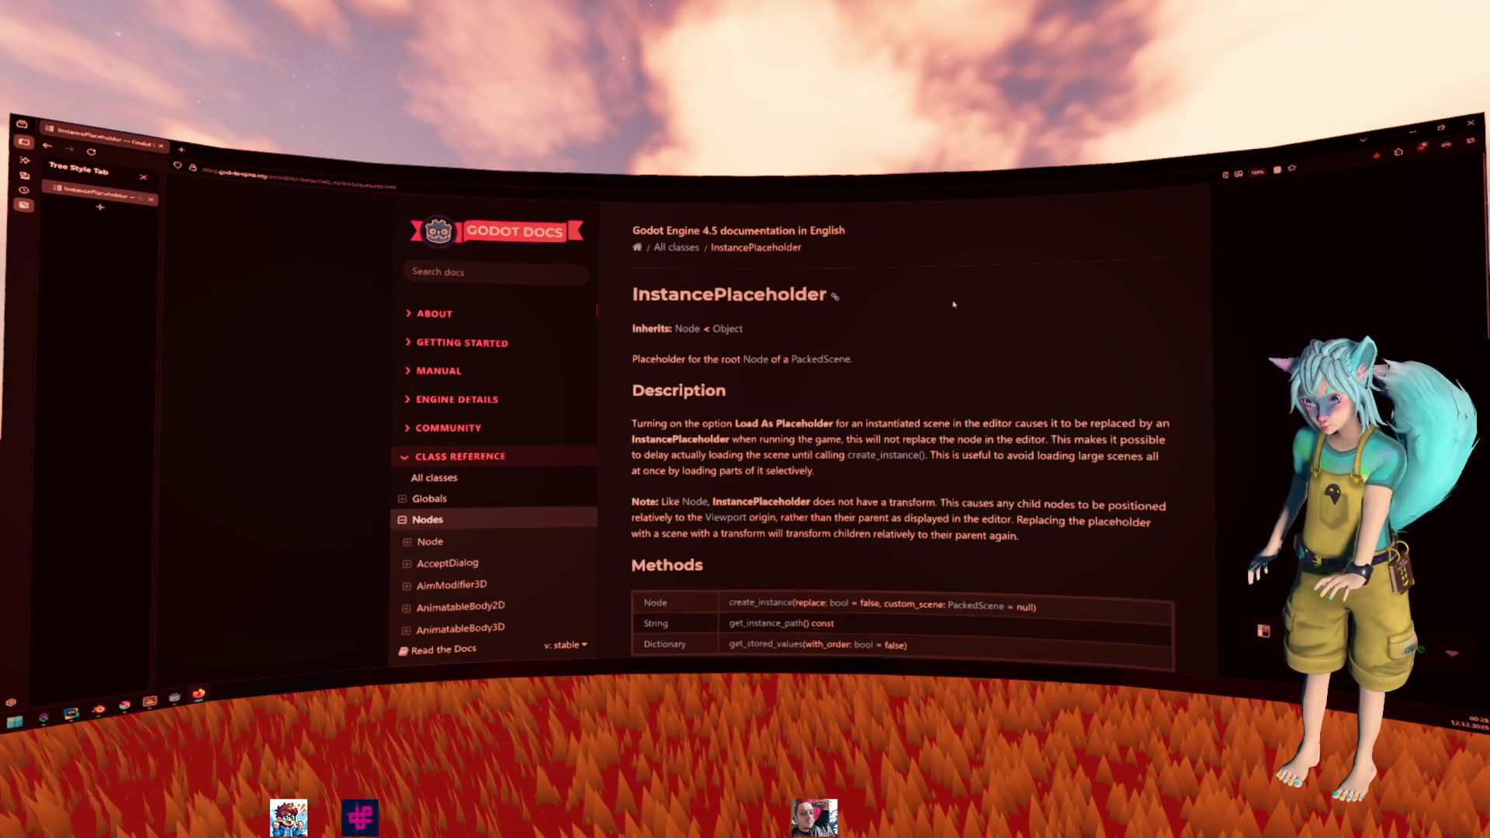
{"action": "key", "text": "ctrl+plus"}
{"action": "key", "text": "ctrl+plus"}
{"action": "scroll", "coordinate": [951, 307], "scroll_direction": "down", "scroll_amount": 3}
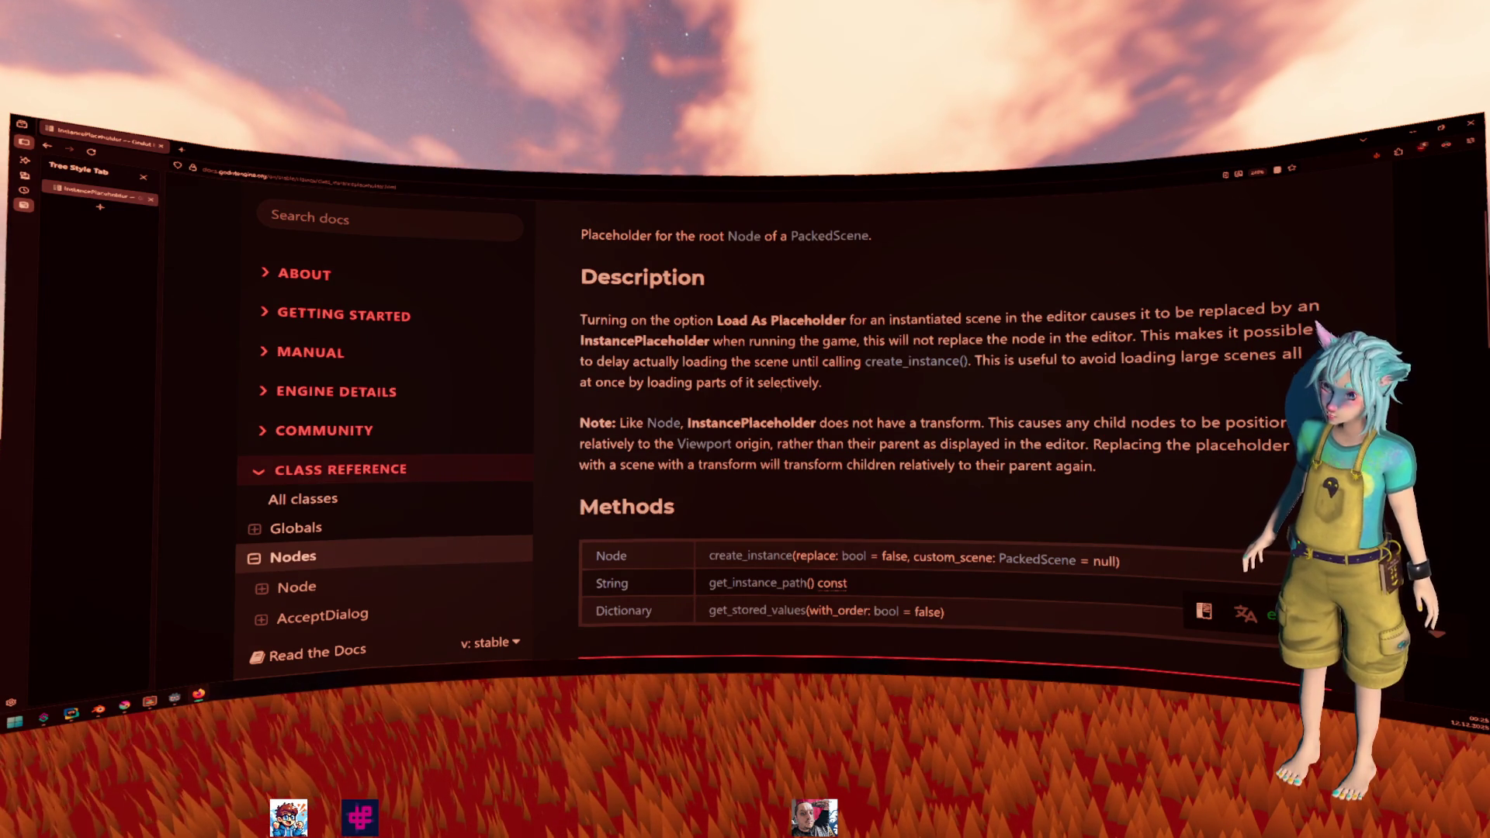
Highlight the Load As Placeholder explanation and the transform note in the Description.
{"action": "left_click_drag", "start_coordinate": [714, 342], "coordinate": [860, 341]}
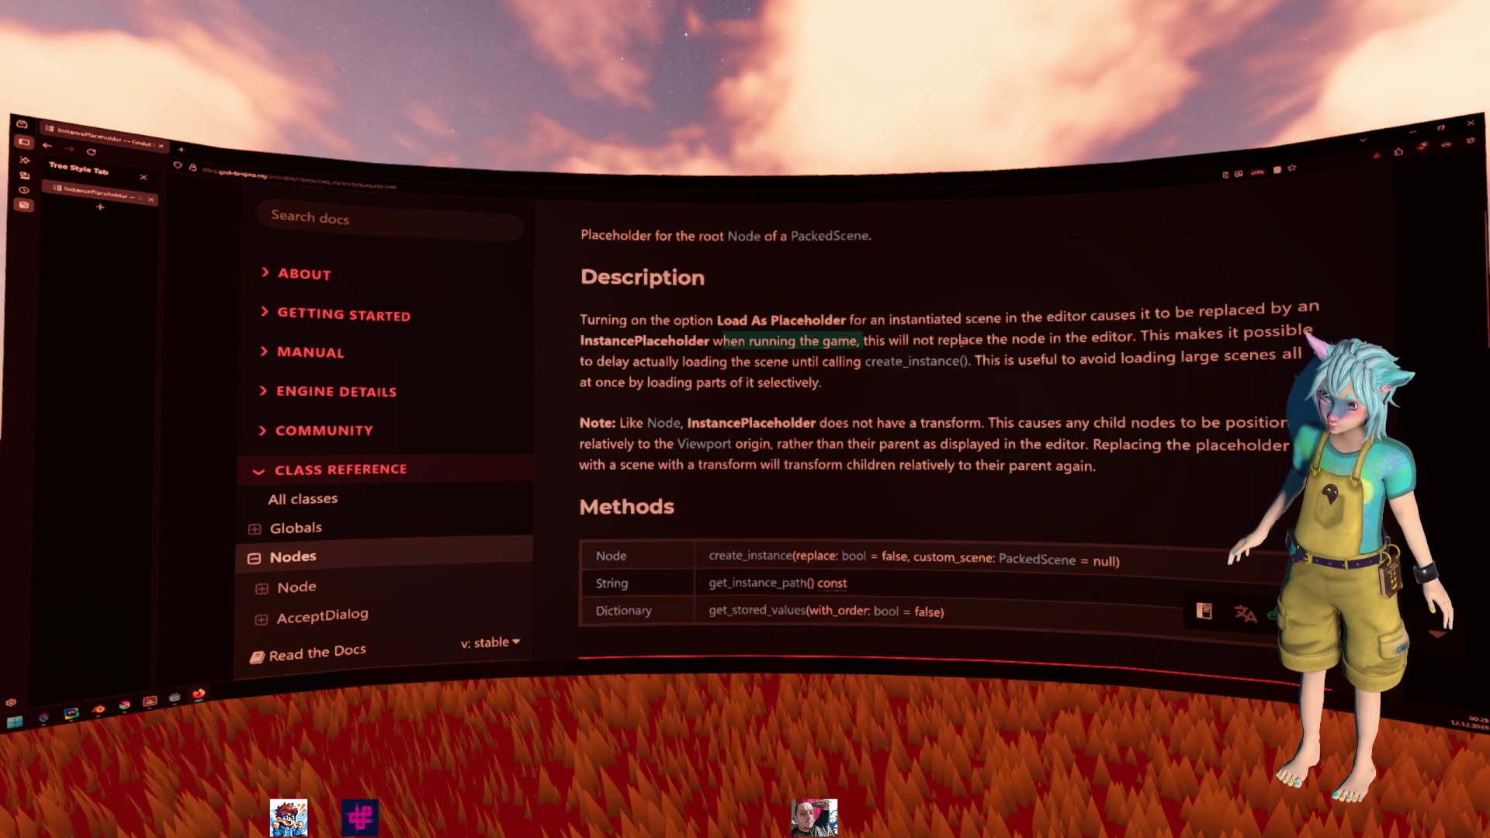
{"action": "left_click_drag", "start_coordinate": [1049, 339], "coordinate": [1086, 338]}
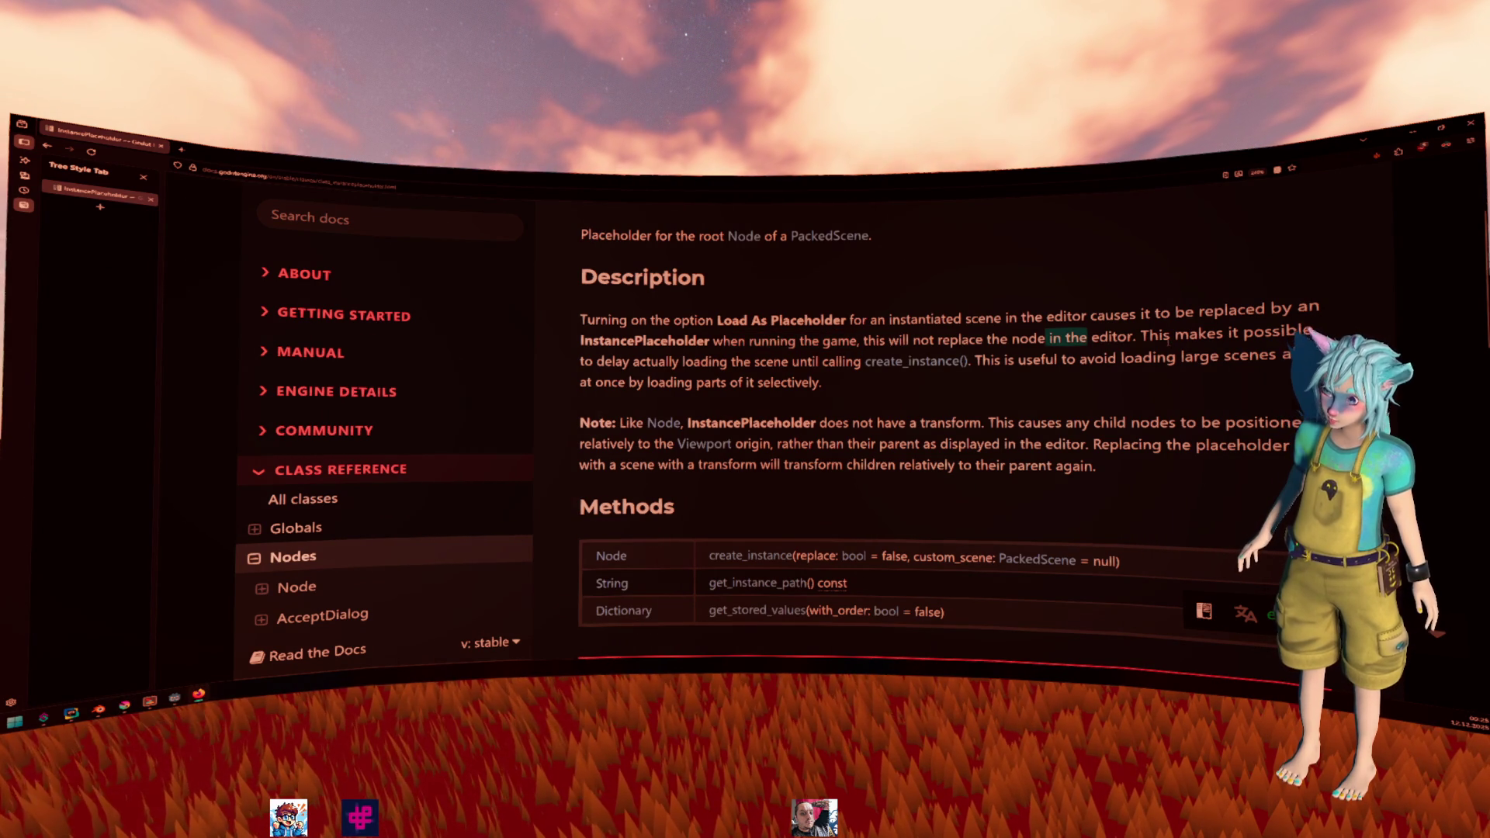
{"action": "double_click", "coordinate": [705, 361]}
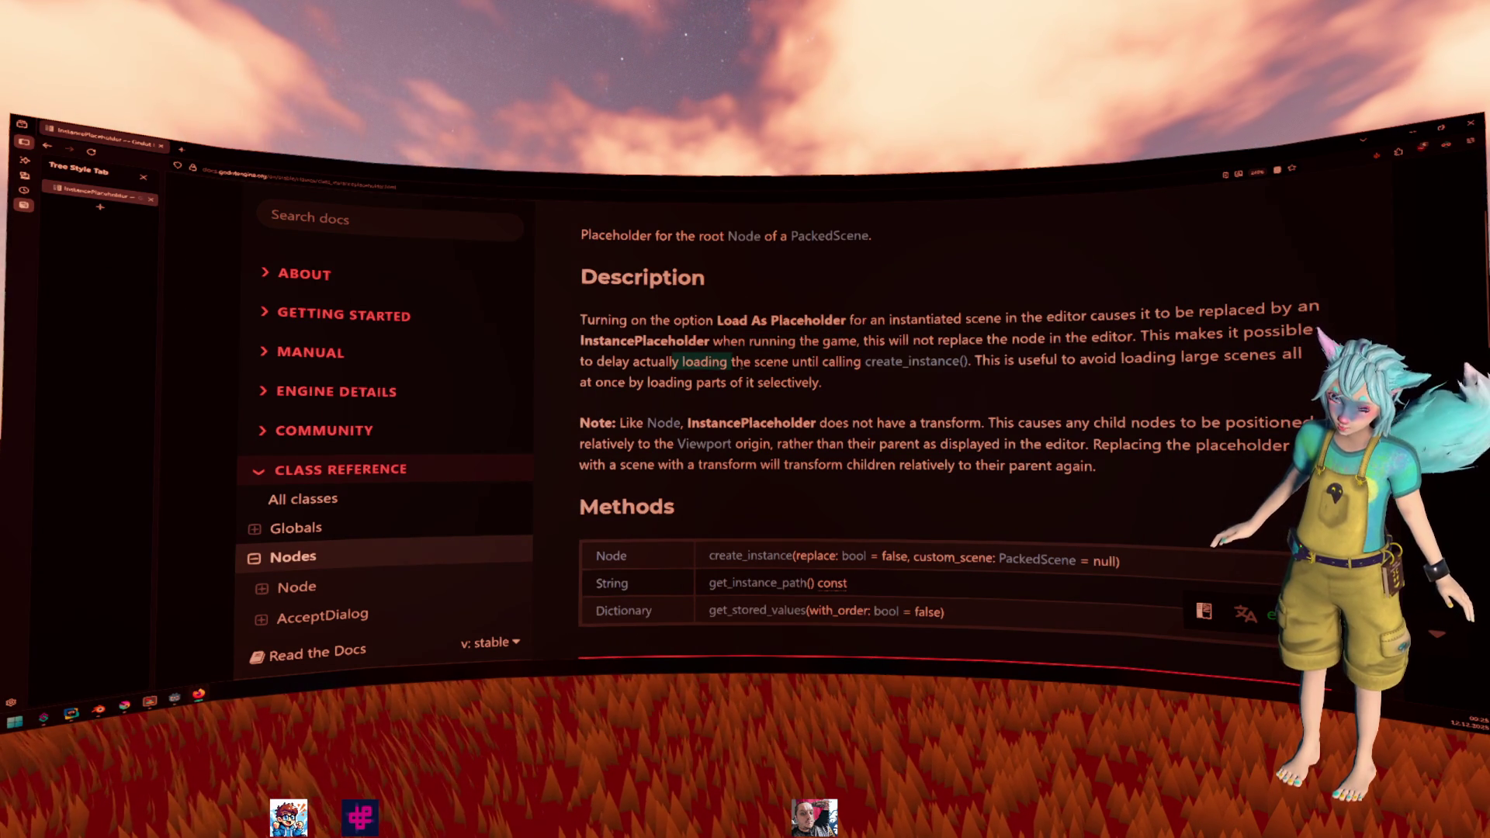
{"action": "left_click", "coordinate": [986, 376], "text": "shift"}
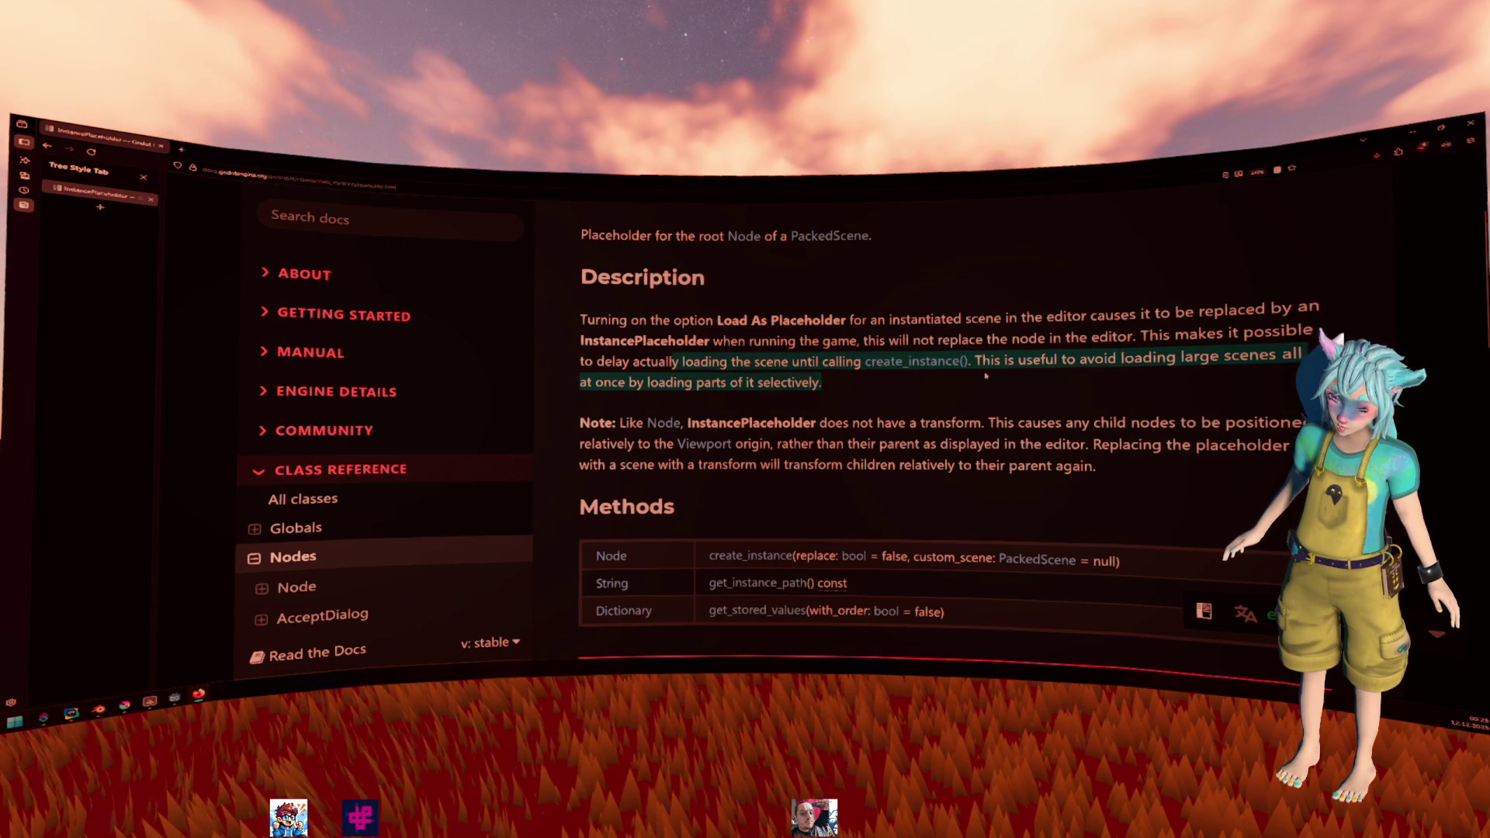
{"action": "left_click", "coordinate": [972, 361], "text": "shift"}
{"action": "left_click", "coordinate": [972, 361]}
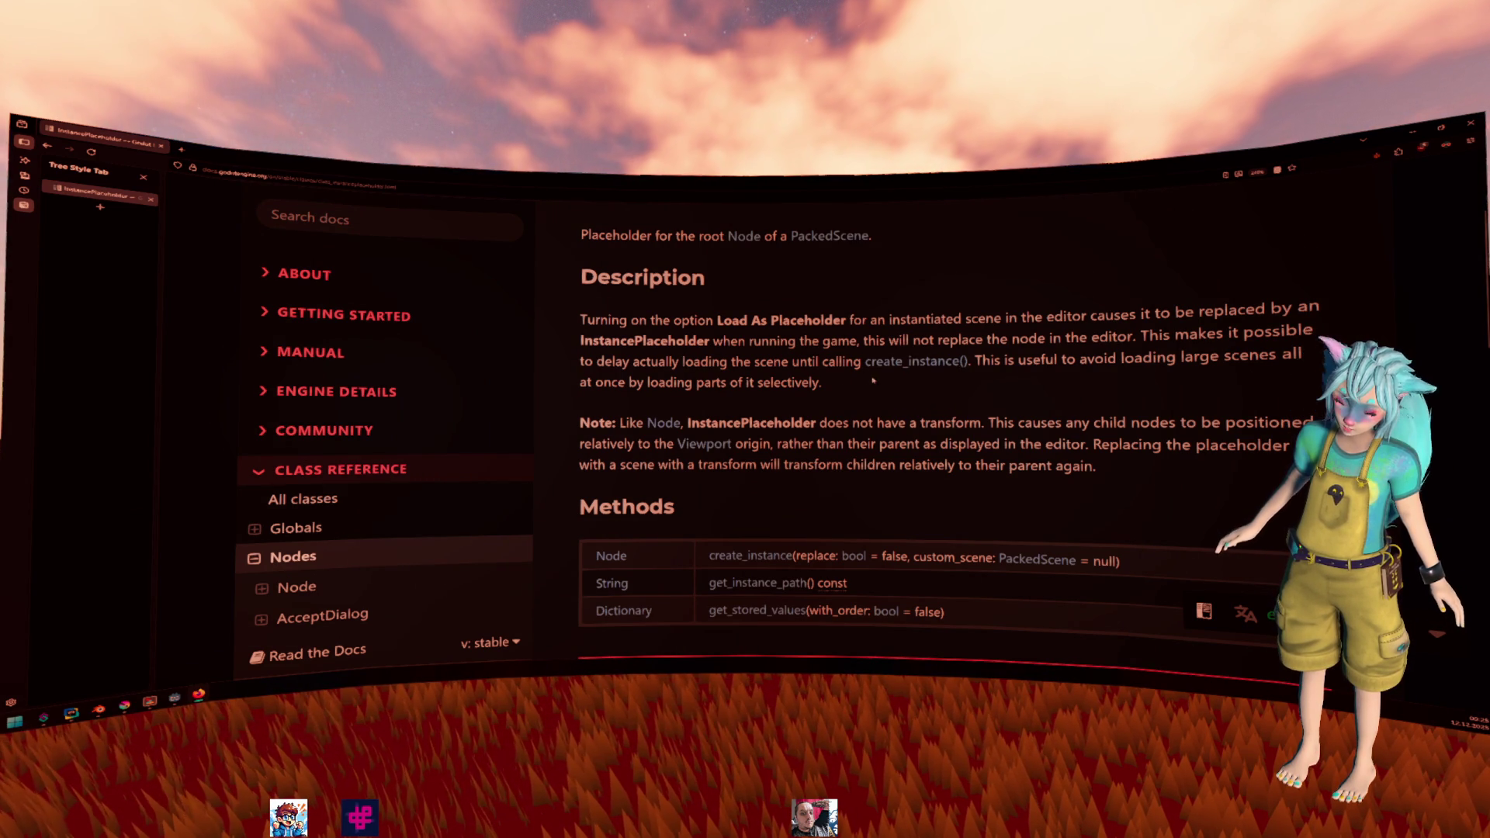
{"action": "left_click_drag", "start_coordinate": [717, 320], "coordinate": [821, 382]}
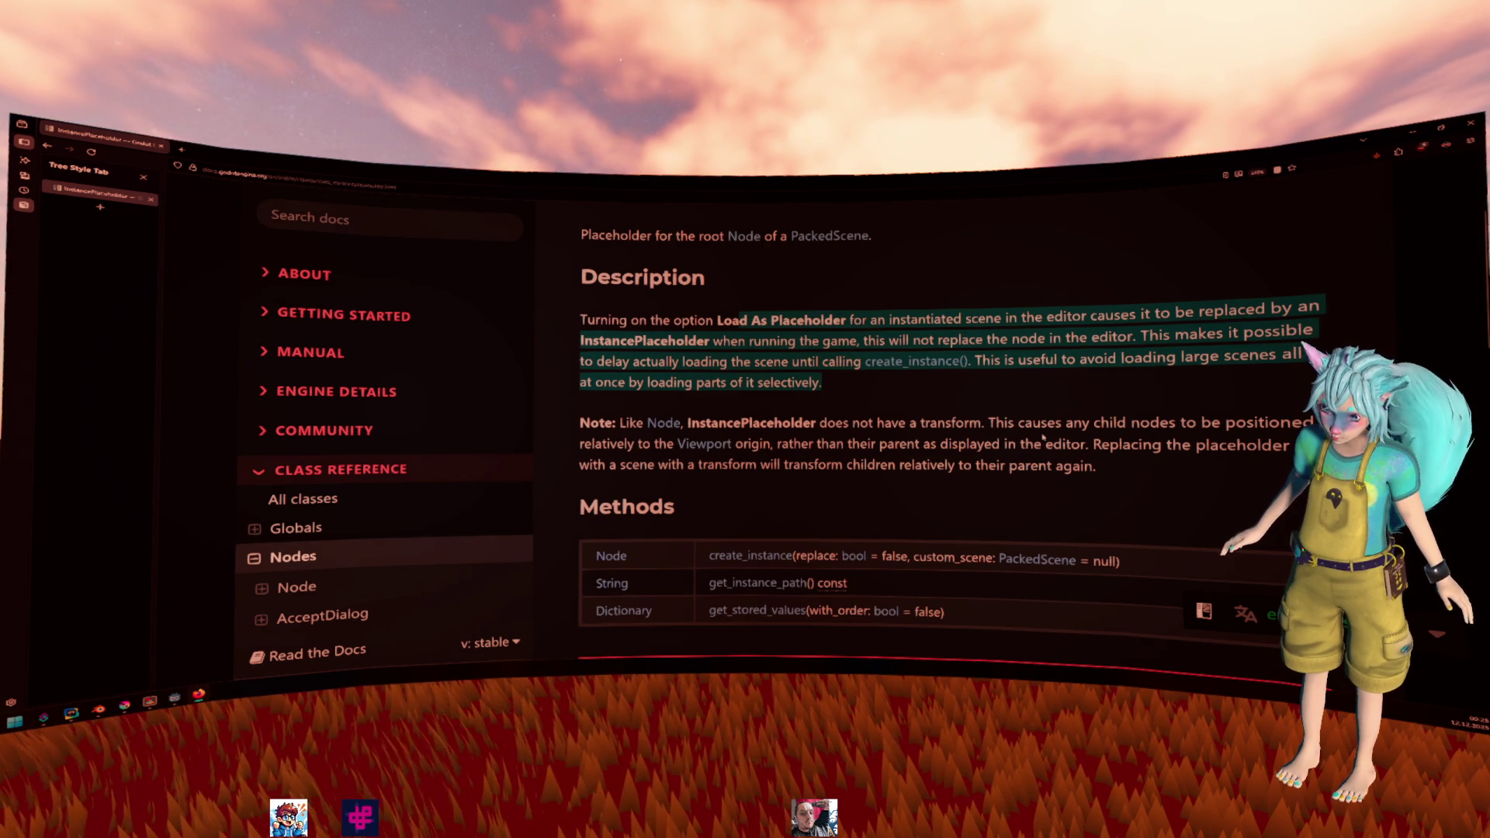
{"action": "left_click", "coordinate": [1010, 466]}
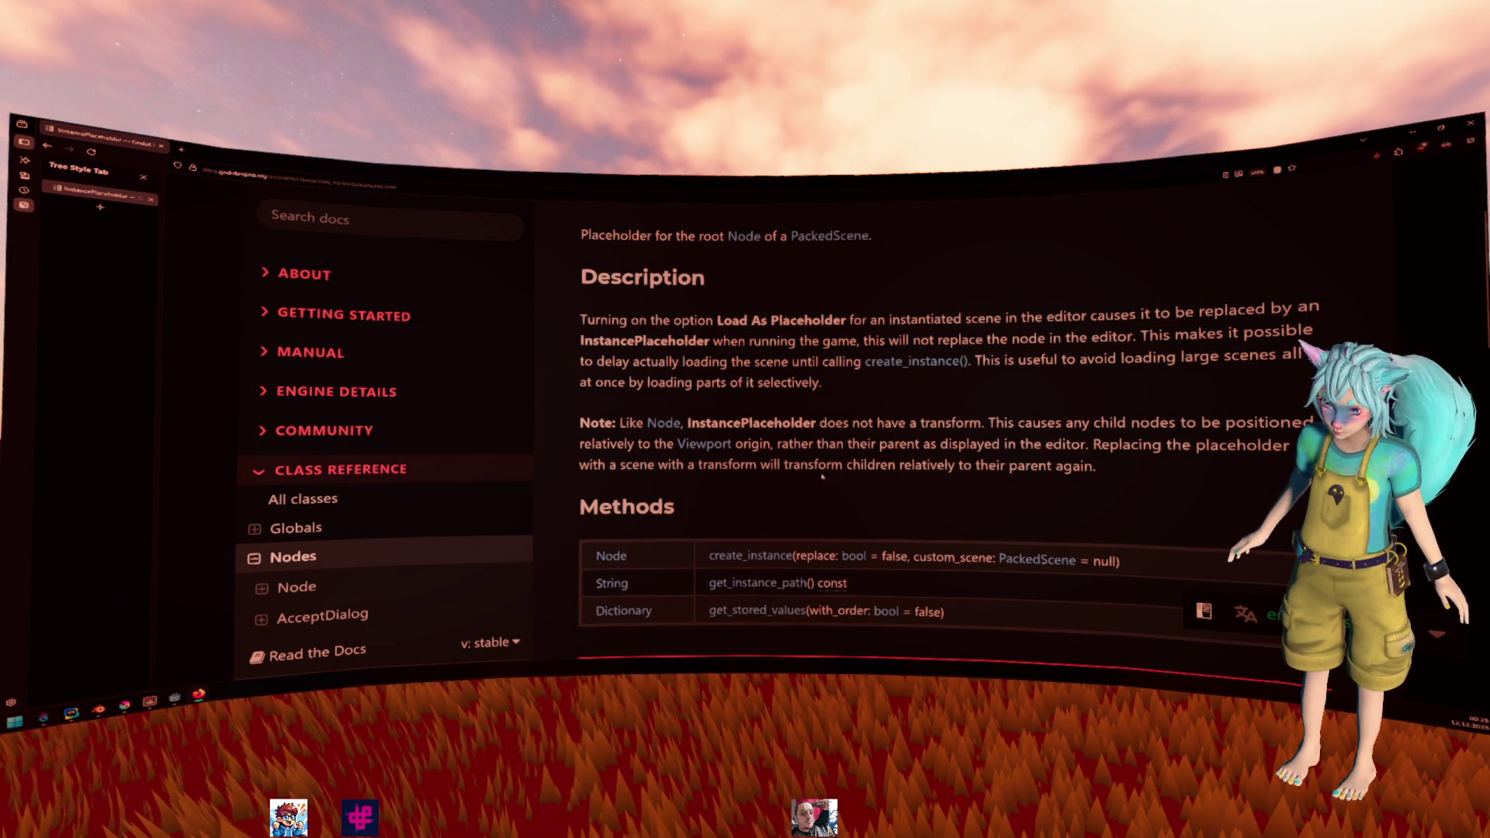
{"action": "mouse_move", "coordinate": [667, 466]}
{"action": "left_mouse_down"}
{"action": "mouse_move", "coordinate": [1097, 466]}
{"action": "mouse_move", "coordinate": [1169, 482]}
{"action": "left_mouse_up"}
{"action": "scroll", "coordinate": [1170, 482], "scroll_direction": "down", "scroll_amount": 2}
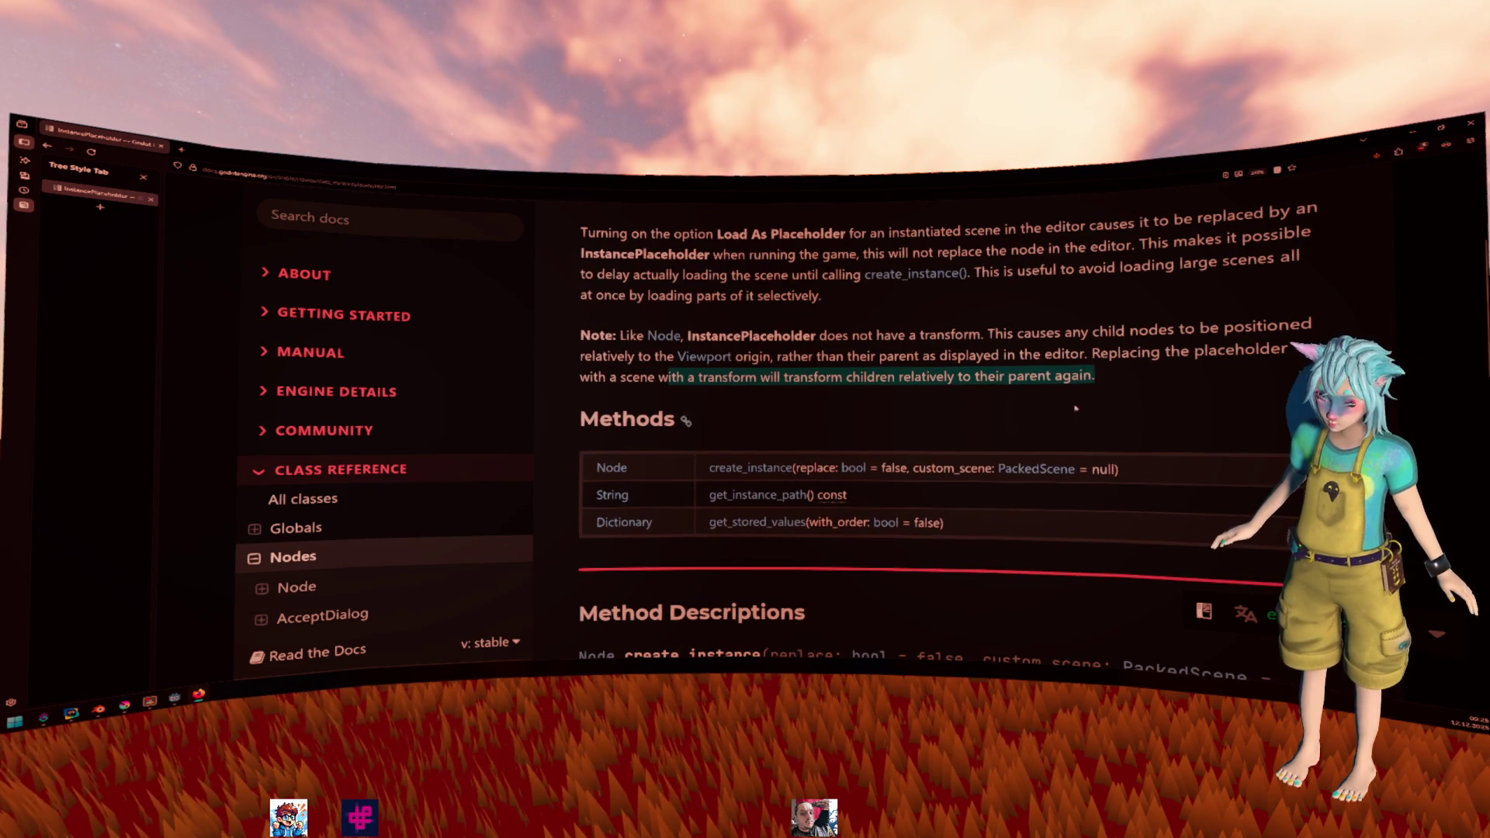
Scroll through the InstancePlaceholder reference, including get_stored_values, then return to the Godot editor.
{"action": "scroll", "coordinate": [1050, 392], "scroll_direction": "down", "scroll_amount": 4}
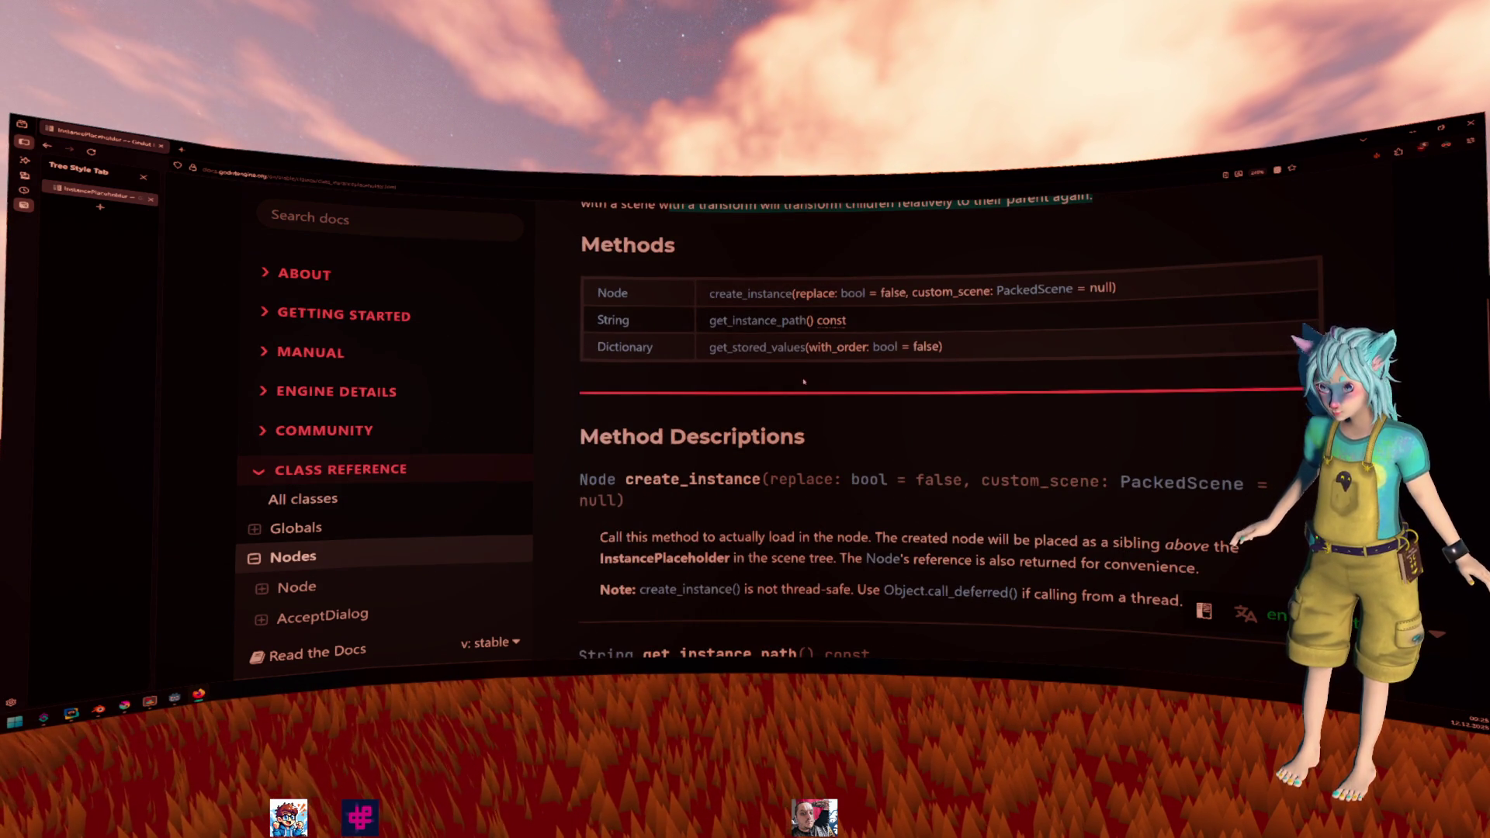
{"action": "left_click", "coordinate": [787, 349]}
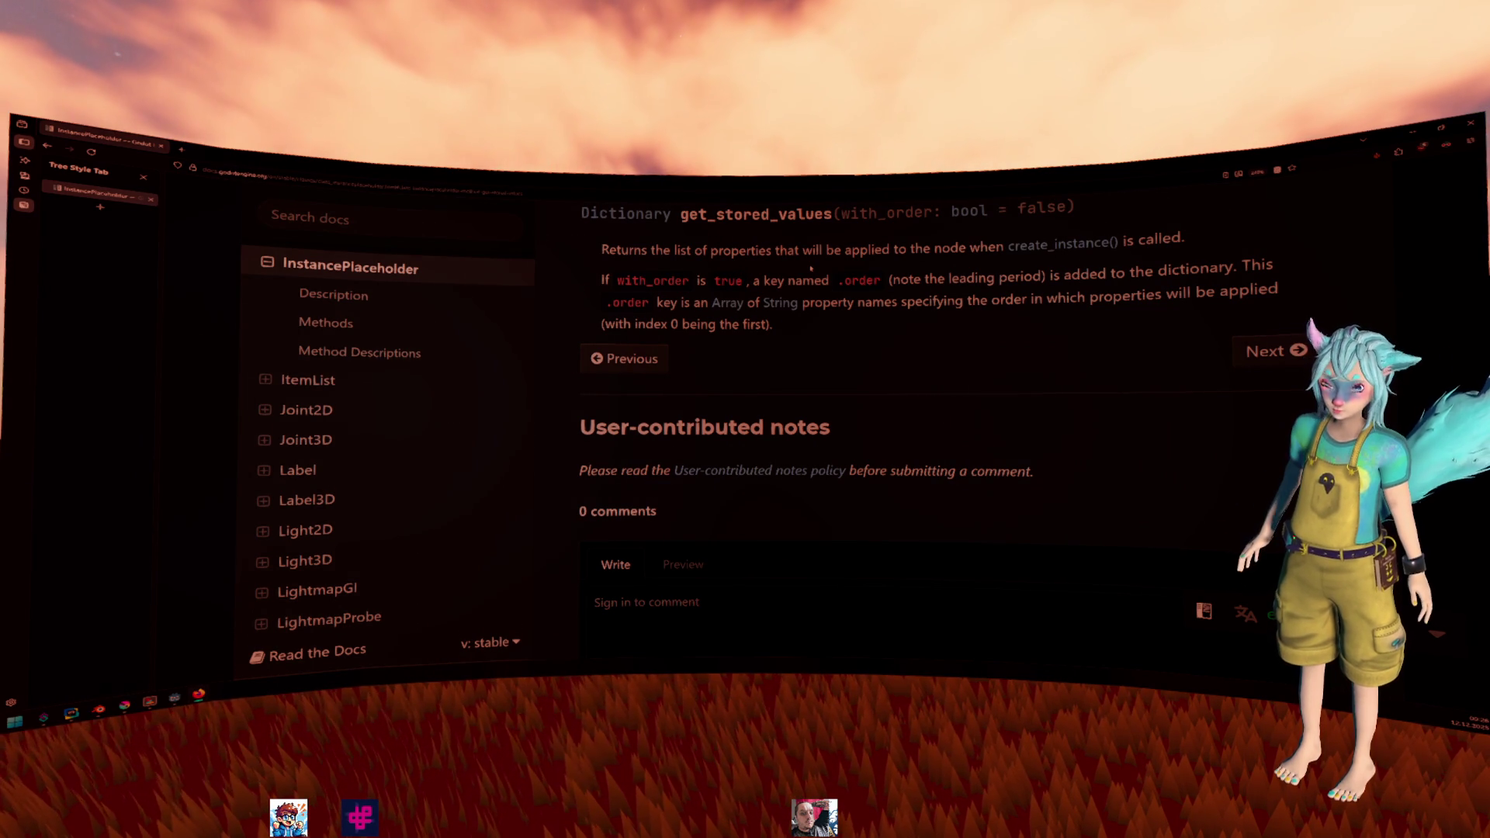
{"action": "scroll", "coordinate": [811, 267], "scroll_direction": "up", "scroll_amount": 5}
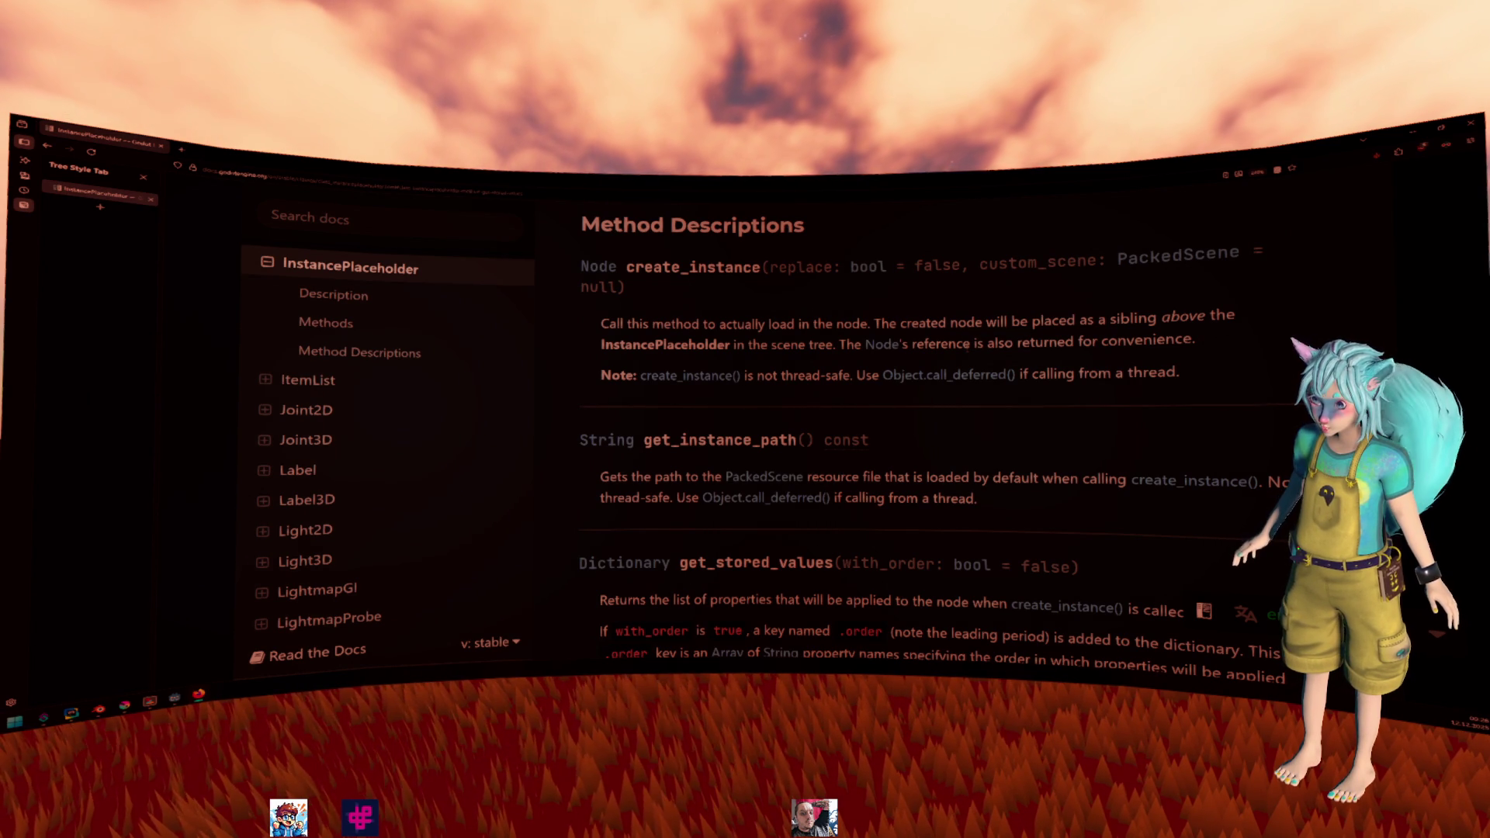
{"action": "scroll", "coordinate": [968, 351], "scroll_direction": "up", "scroll_amount": 6}
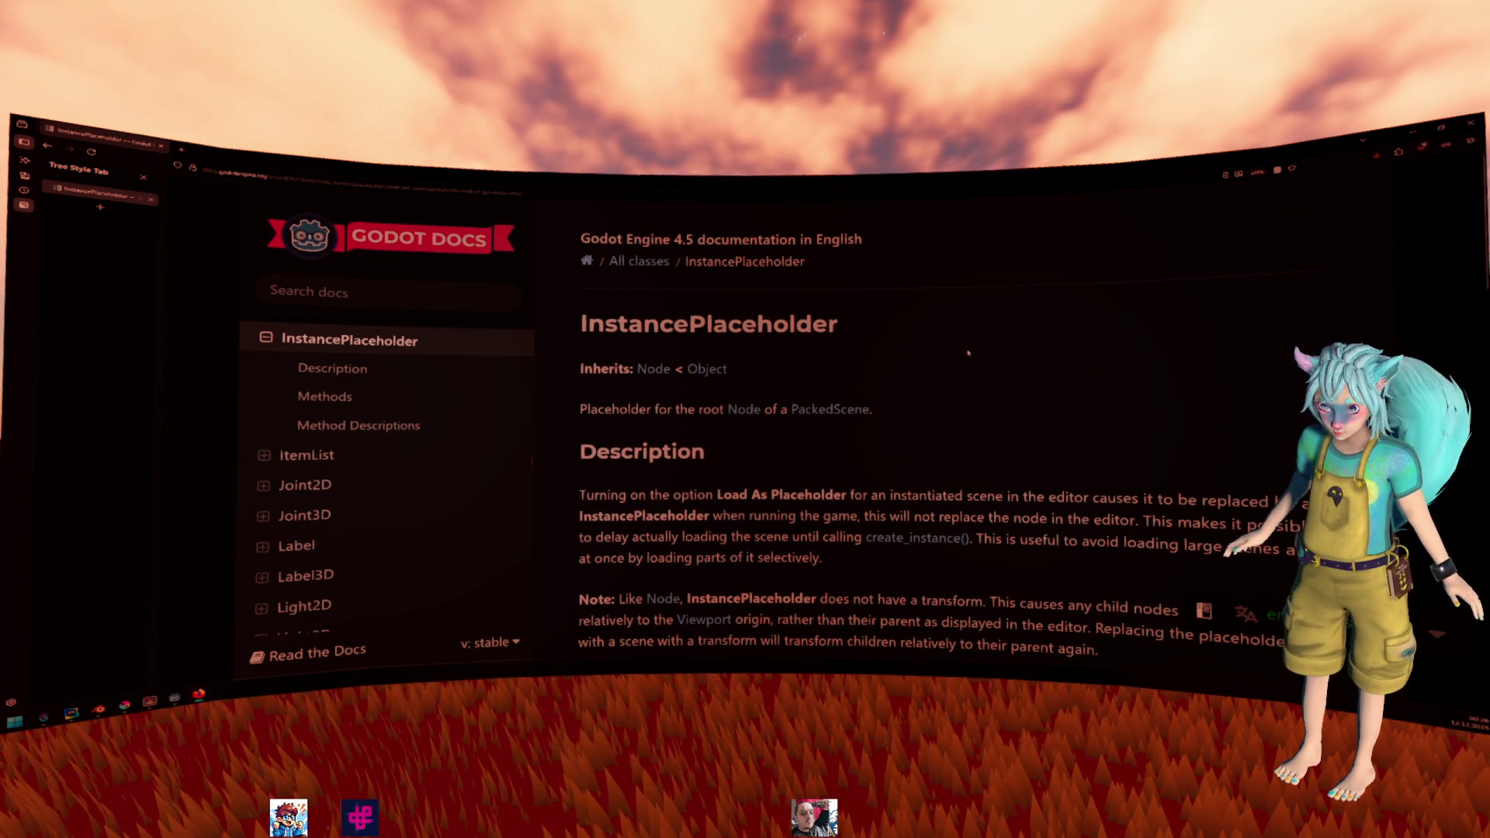
{"action": "scroll", "coordinate": [968, 354], "scroll_direction": "down", "scroll_amount": 3}
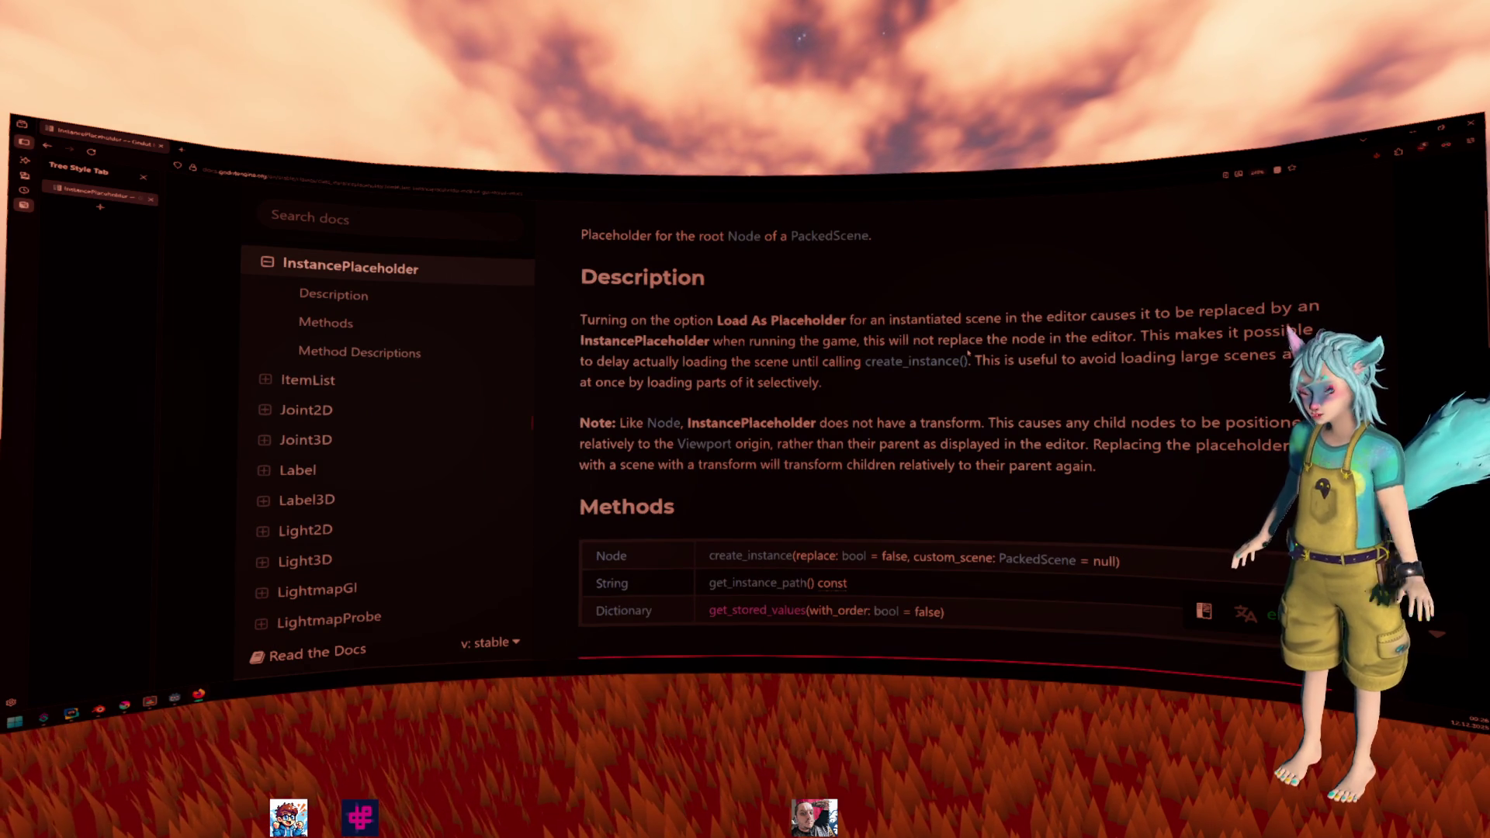
{"action": "key", "text": "alt+Tab"}
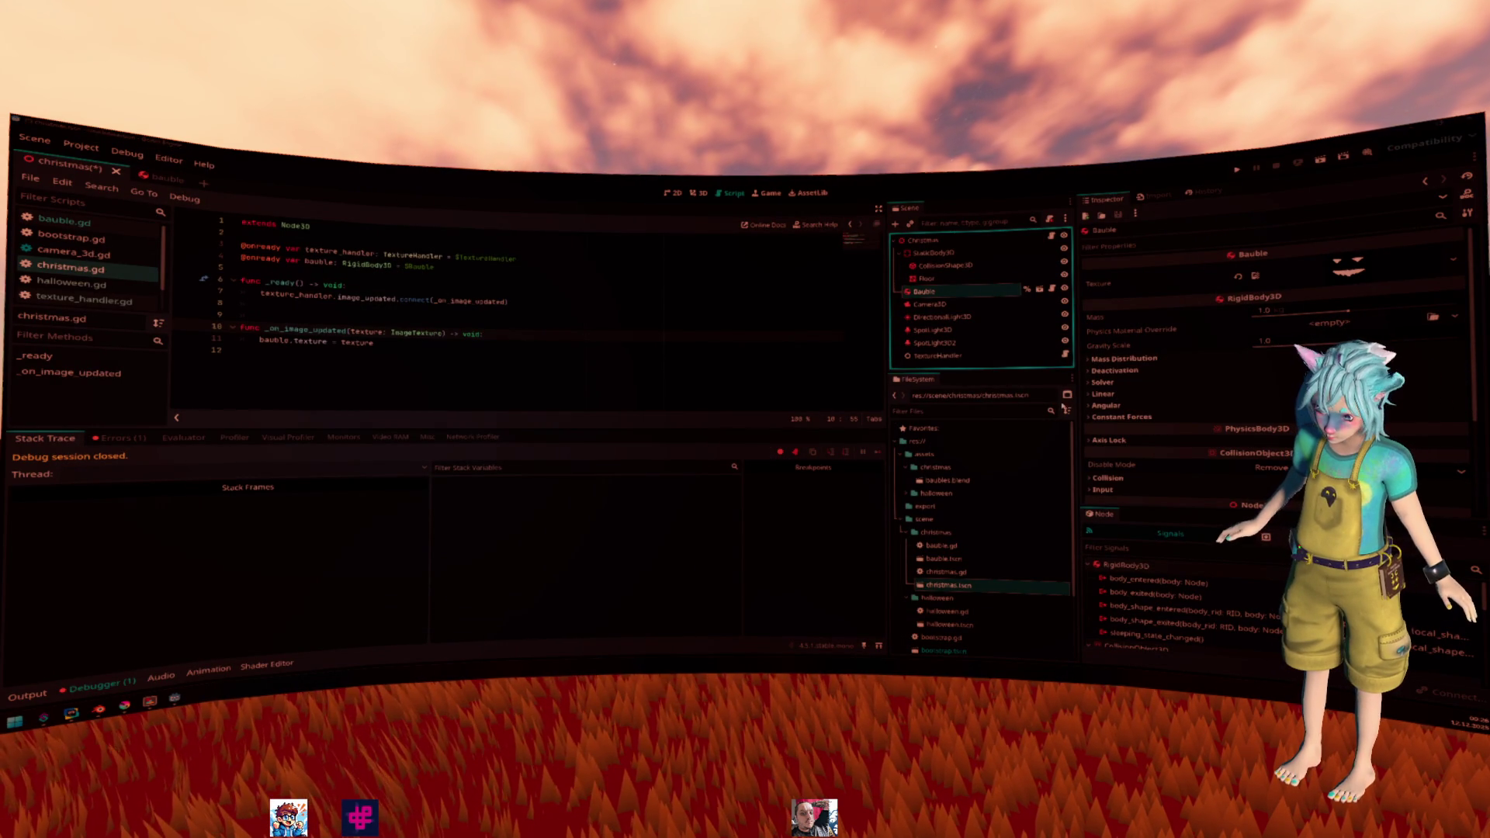
Test-run the game, stop it, and make TextureHandler accessible by unique name.
{"action": "key", "text": "F5"}
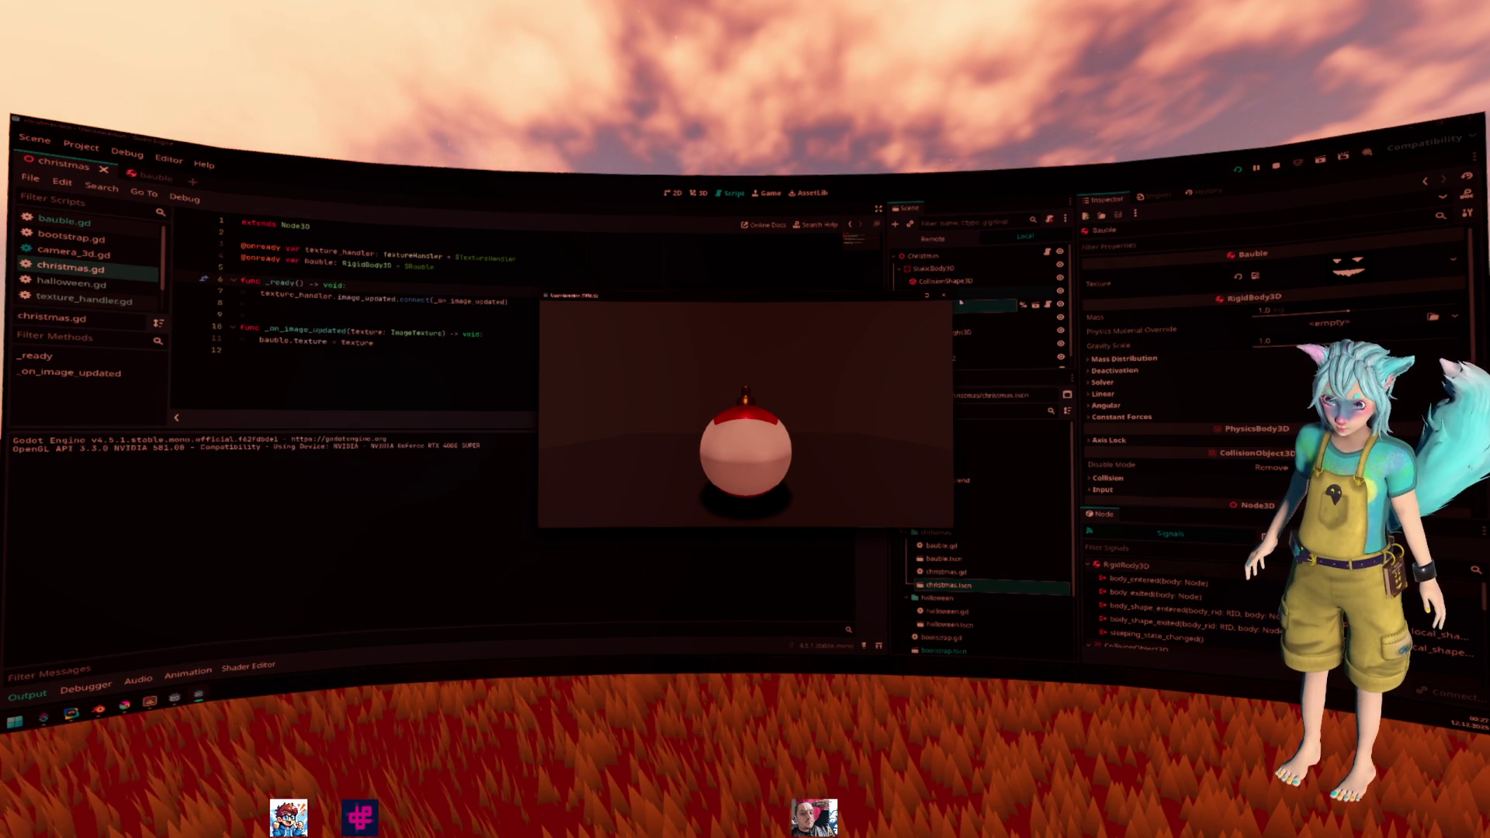
{"action": "left_click", "coordinate": [954, 297]}
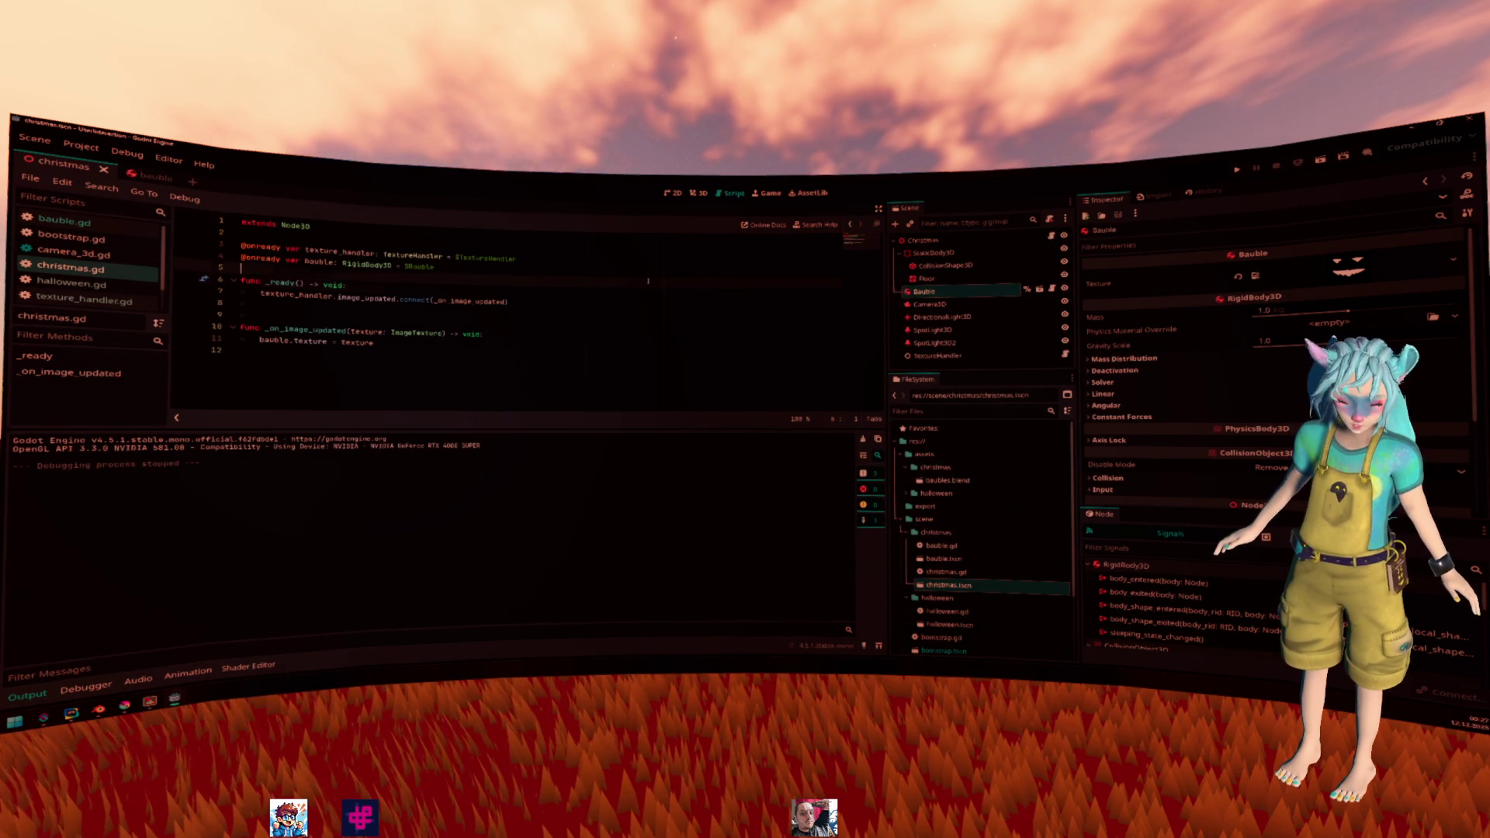
{"action": "right_click", "coordinate": [935, 355]}
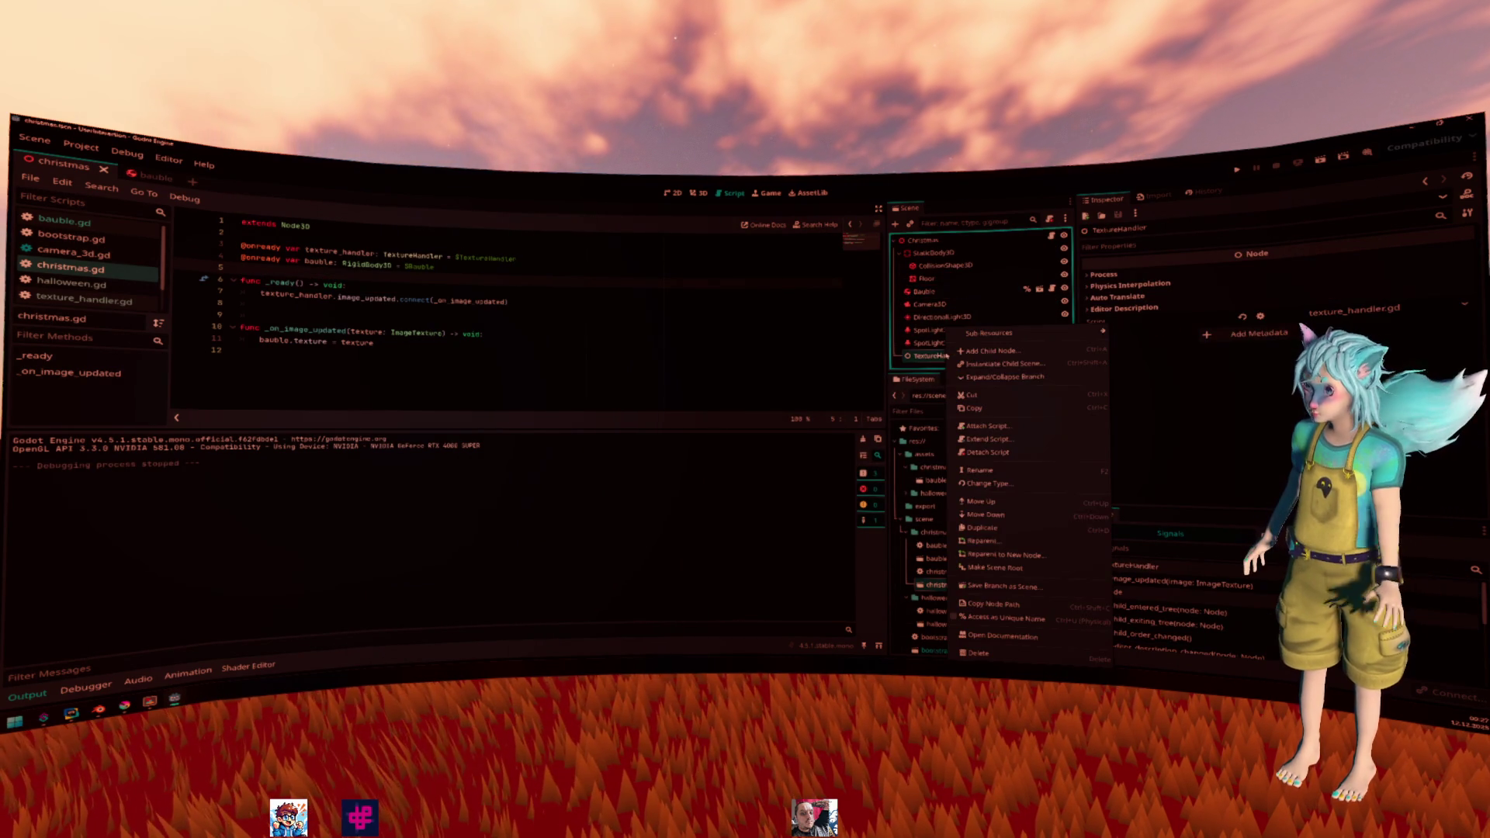
{"action": "left_click", "coordinate": [978, 620]}
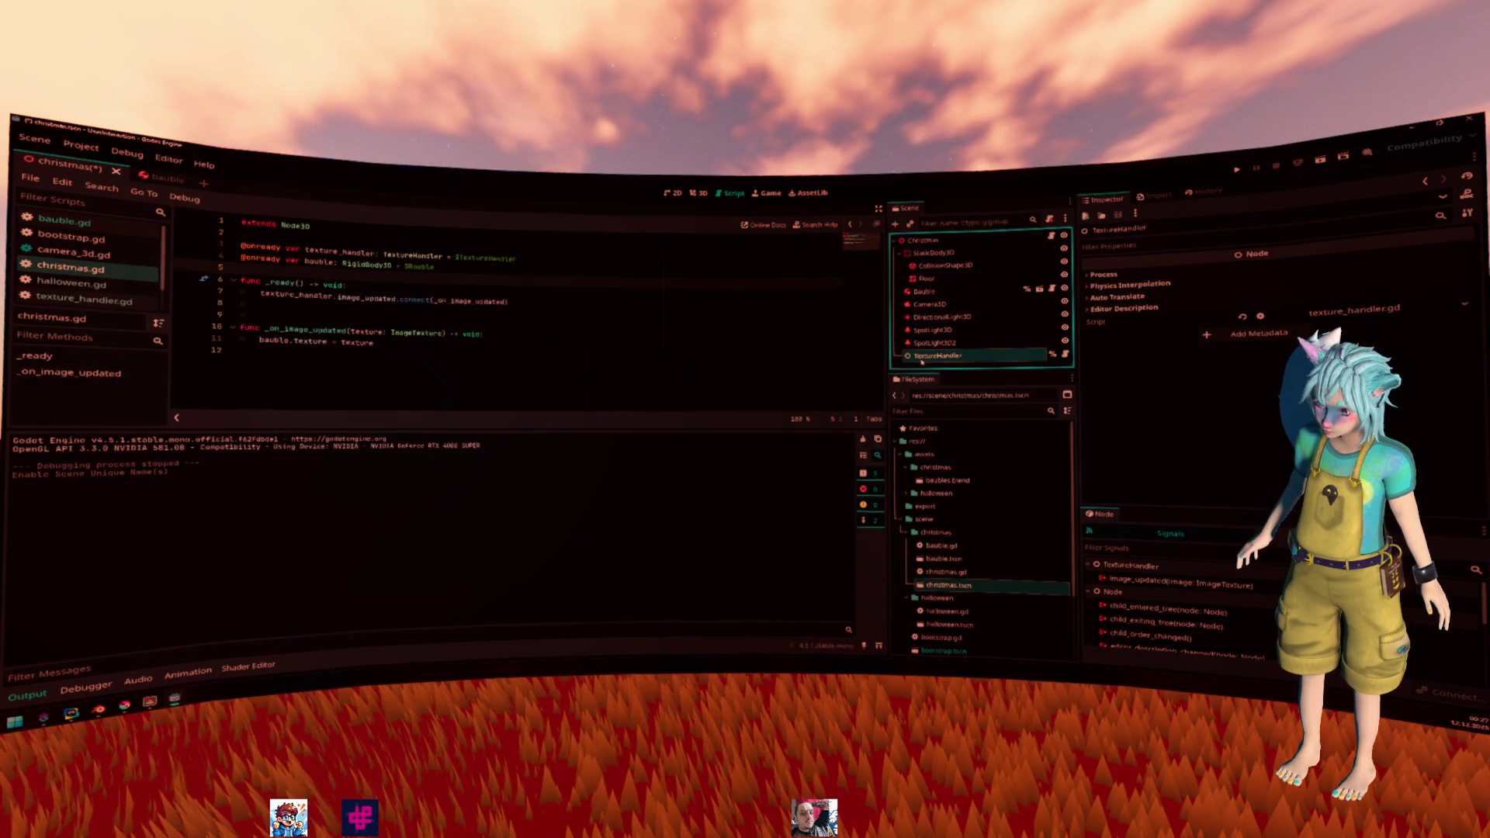
Change $TextureHandler to %TextureHandler on line 3 of christmas.gd and save the scene.
{"action": "left_click", "coordinate": [458, 257]}
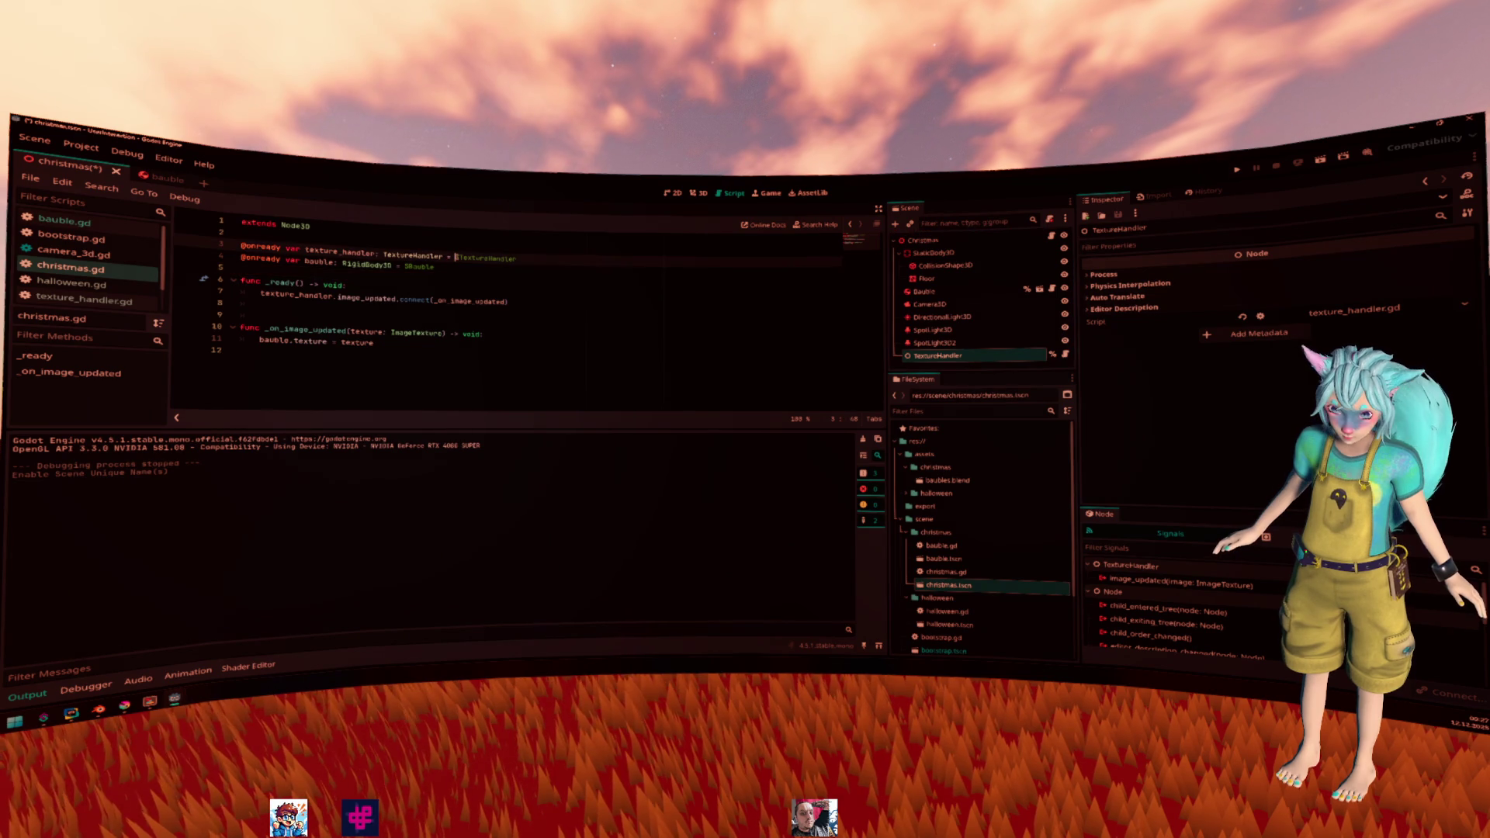
{"action": "key", "text": "Delete"}
{"action": "type", "text": "%"}
{"action": "left_click", "coordinate": [404, 266]}
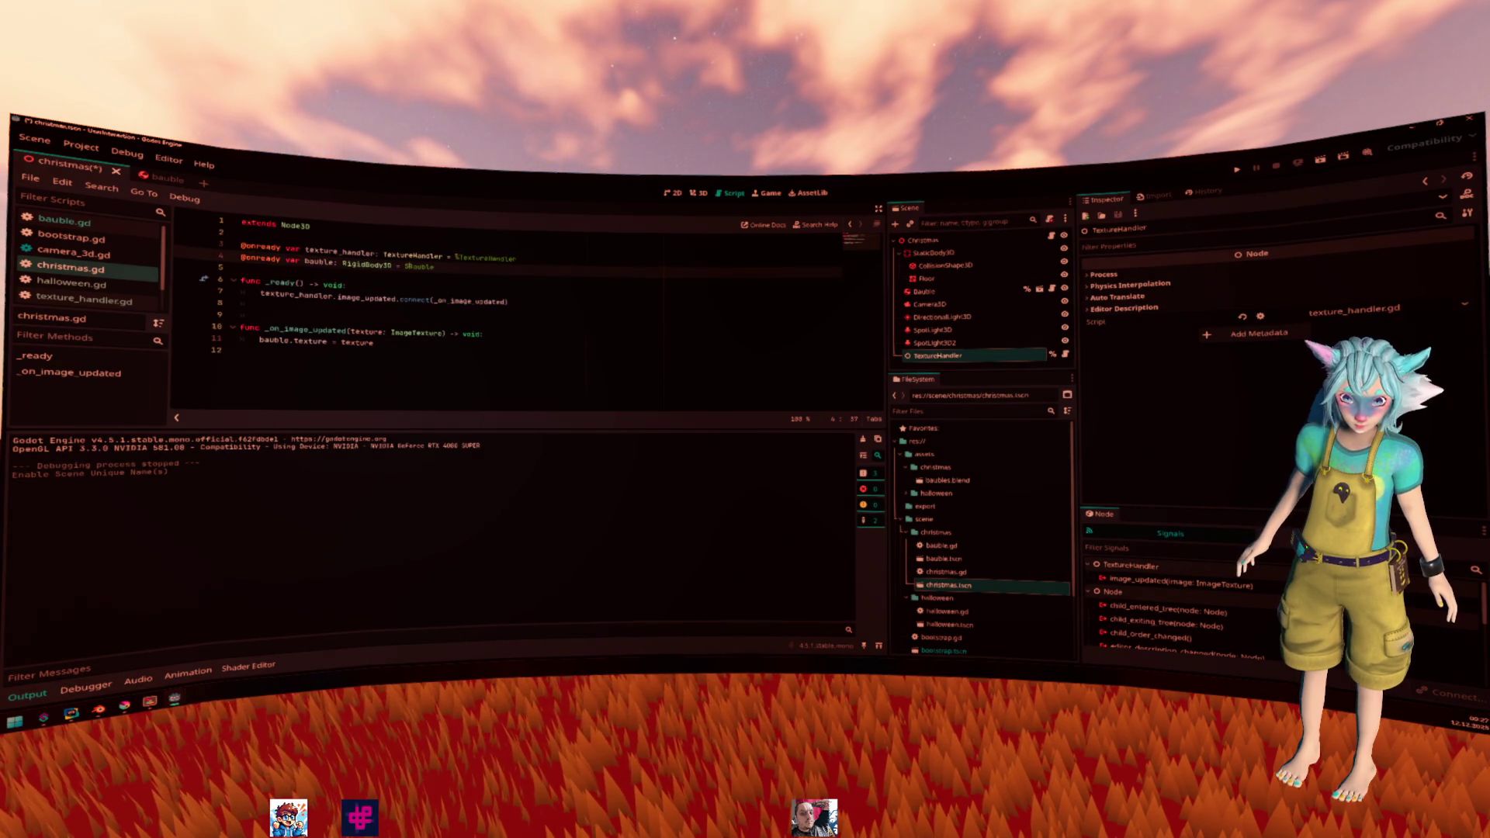
{"action": "key", "text": "ctrl+s"}
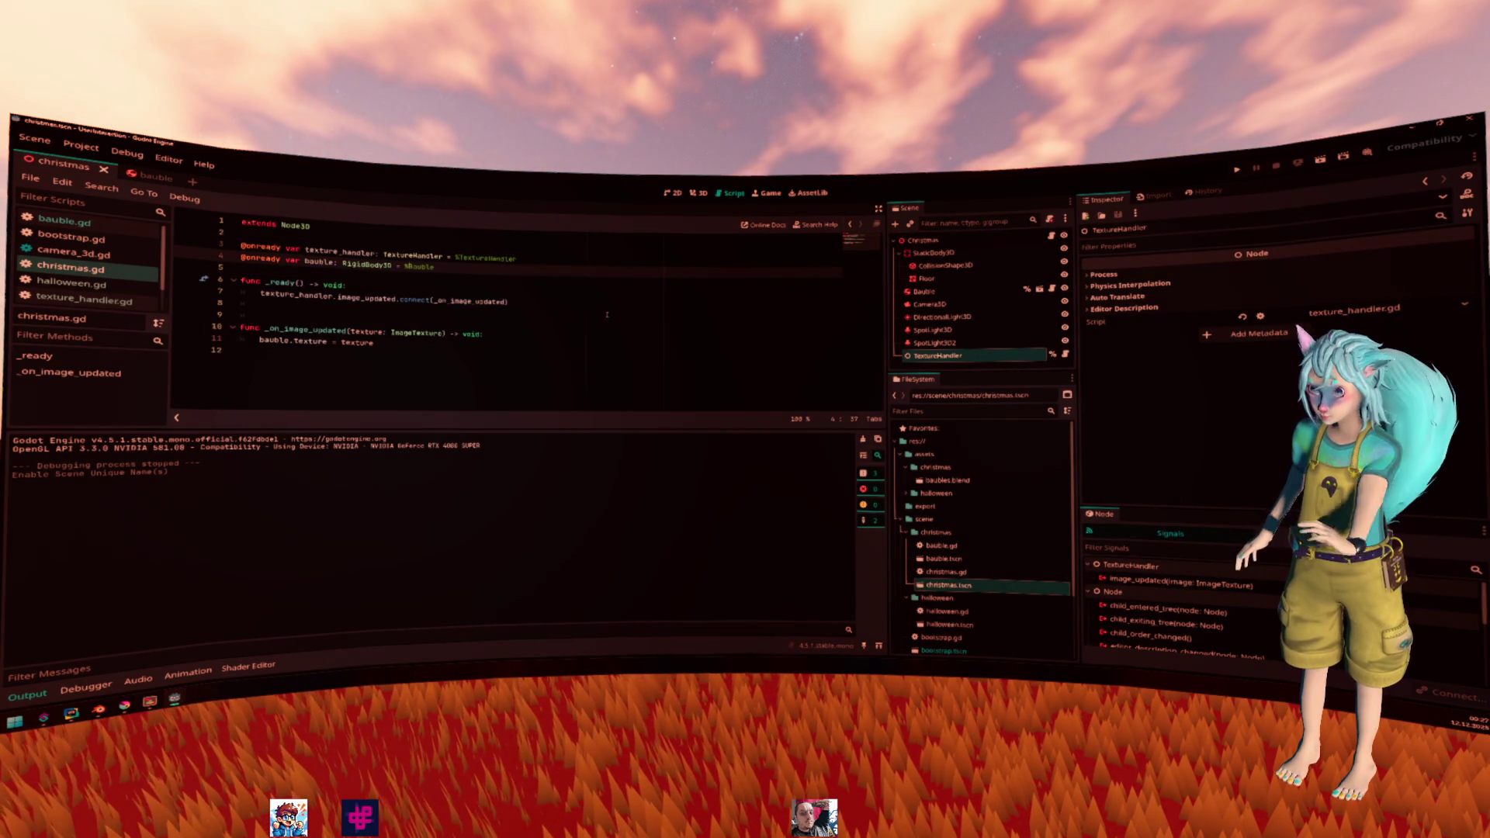
{"action": "left_click", "coordinate": [1041, 292]}
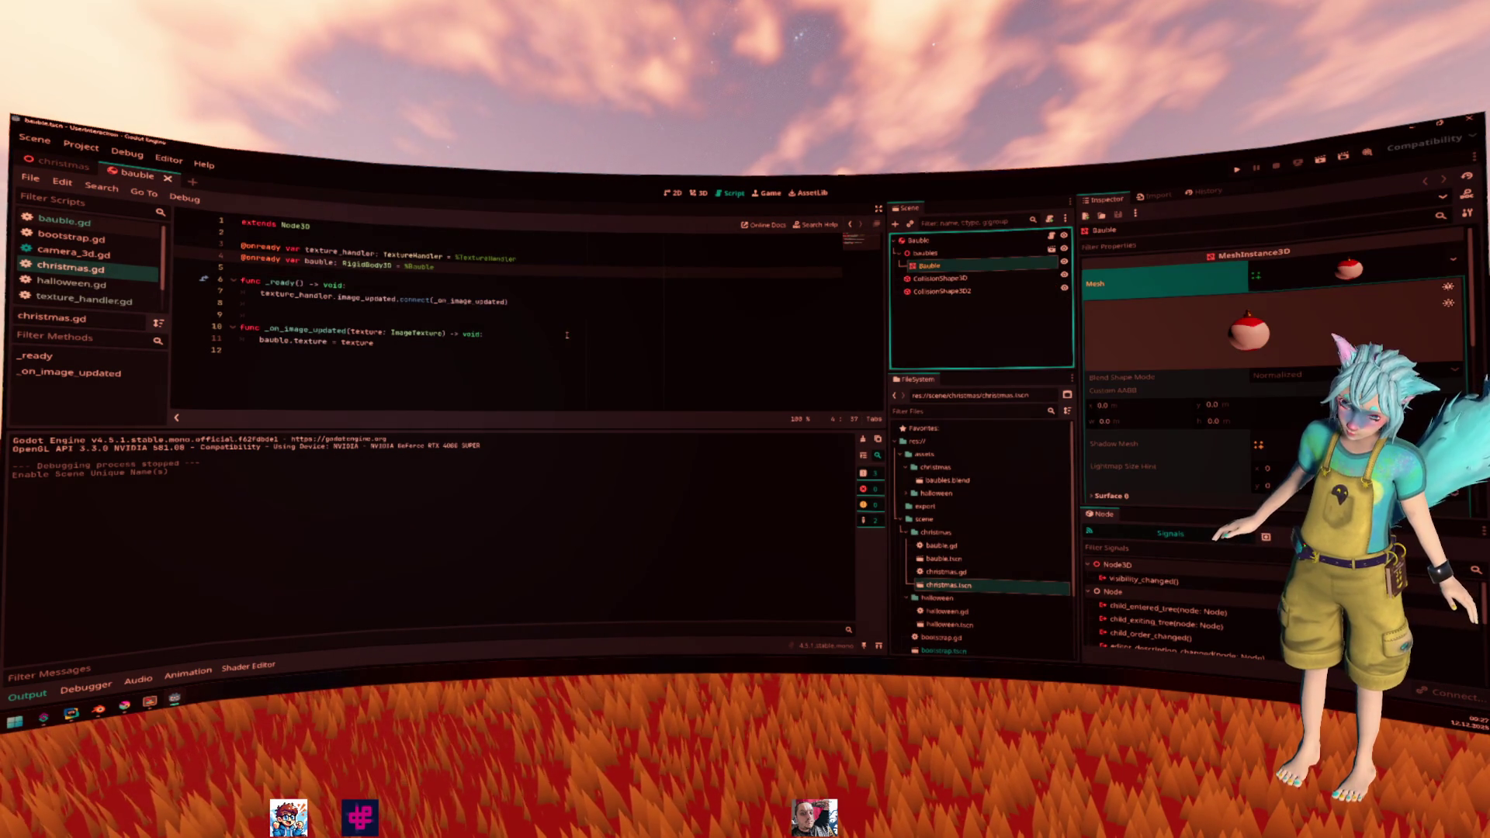
Open the Bauble root's bauble.gd and compare its print(user_material) line with christmas.gd.
{"action": "left_click", "coordinate": [563, 329]}
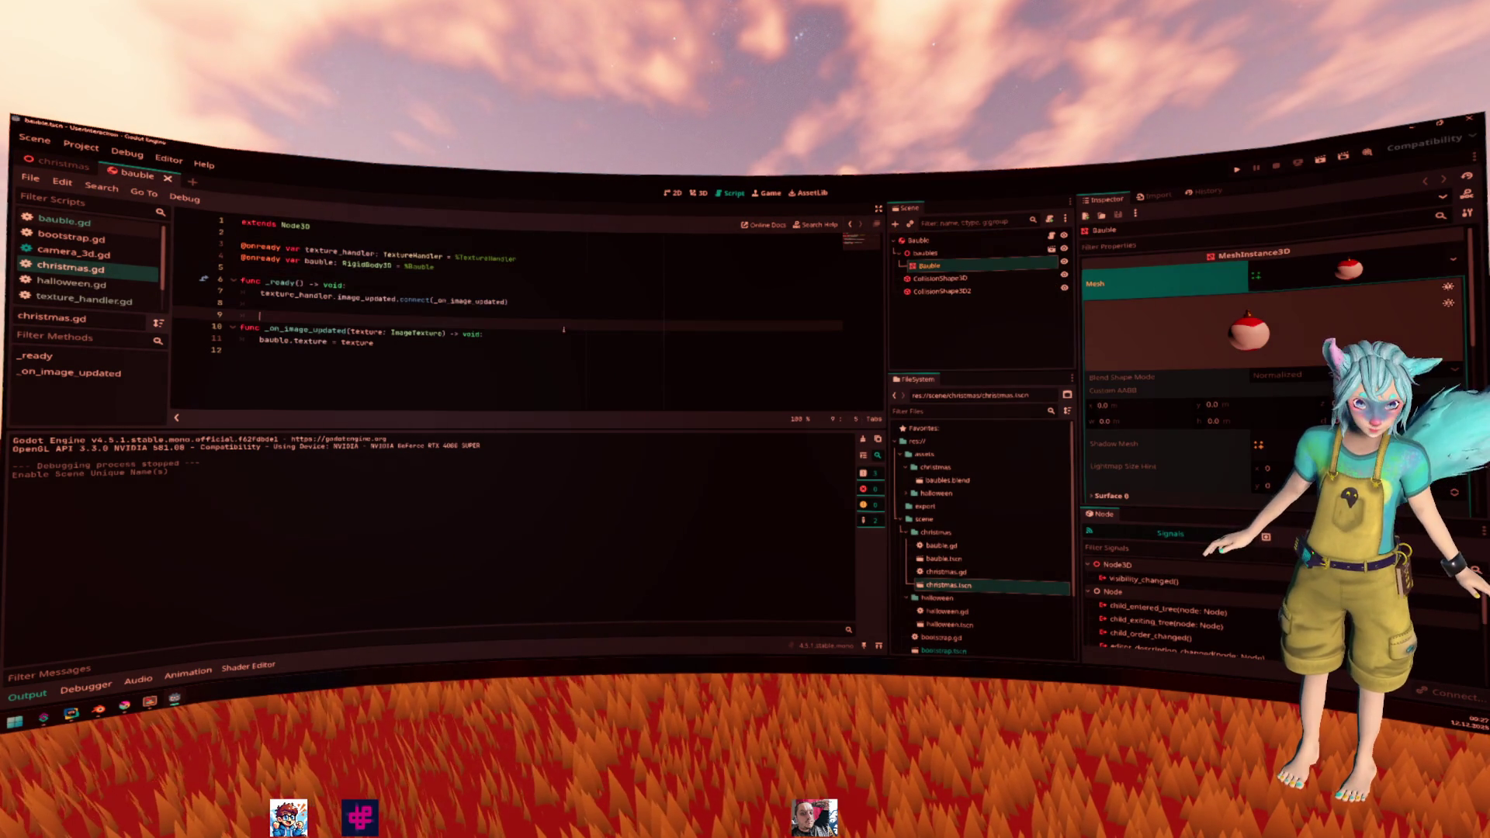
{"action": "left_click", "coordinate": [1050, 236]}
{"action": "left_click", "coordinate": [314, 319]}
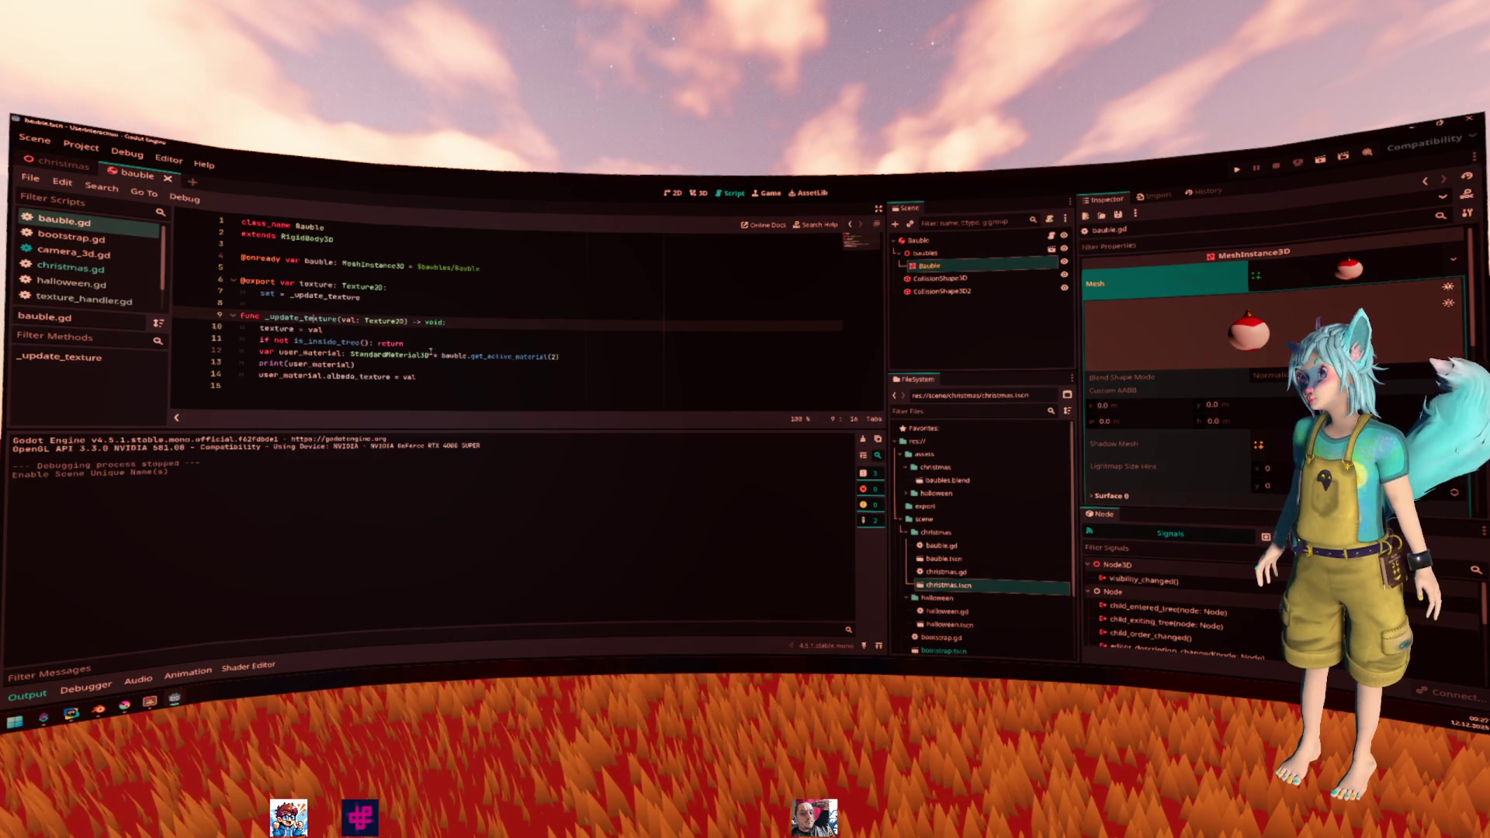
{"action": "scroll", "coordinate": [1217, 306], "scroll_direction": "down", "scroll_amount": 3}
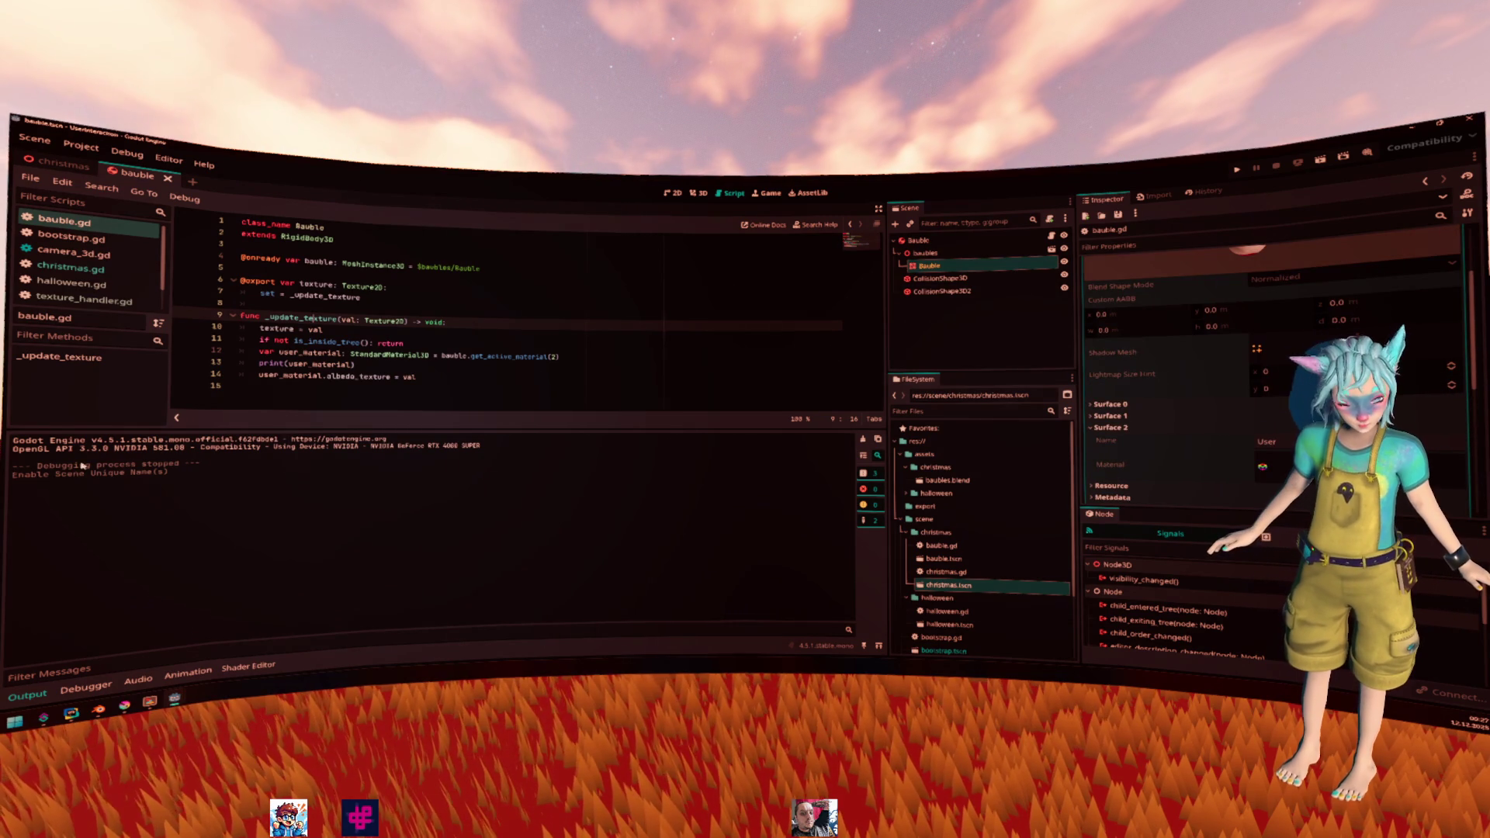
{"action": "triple_click", "coordinate": [404, 365]}
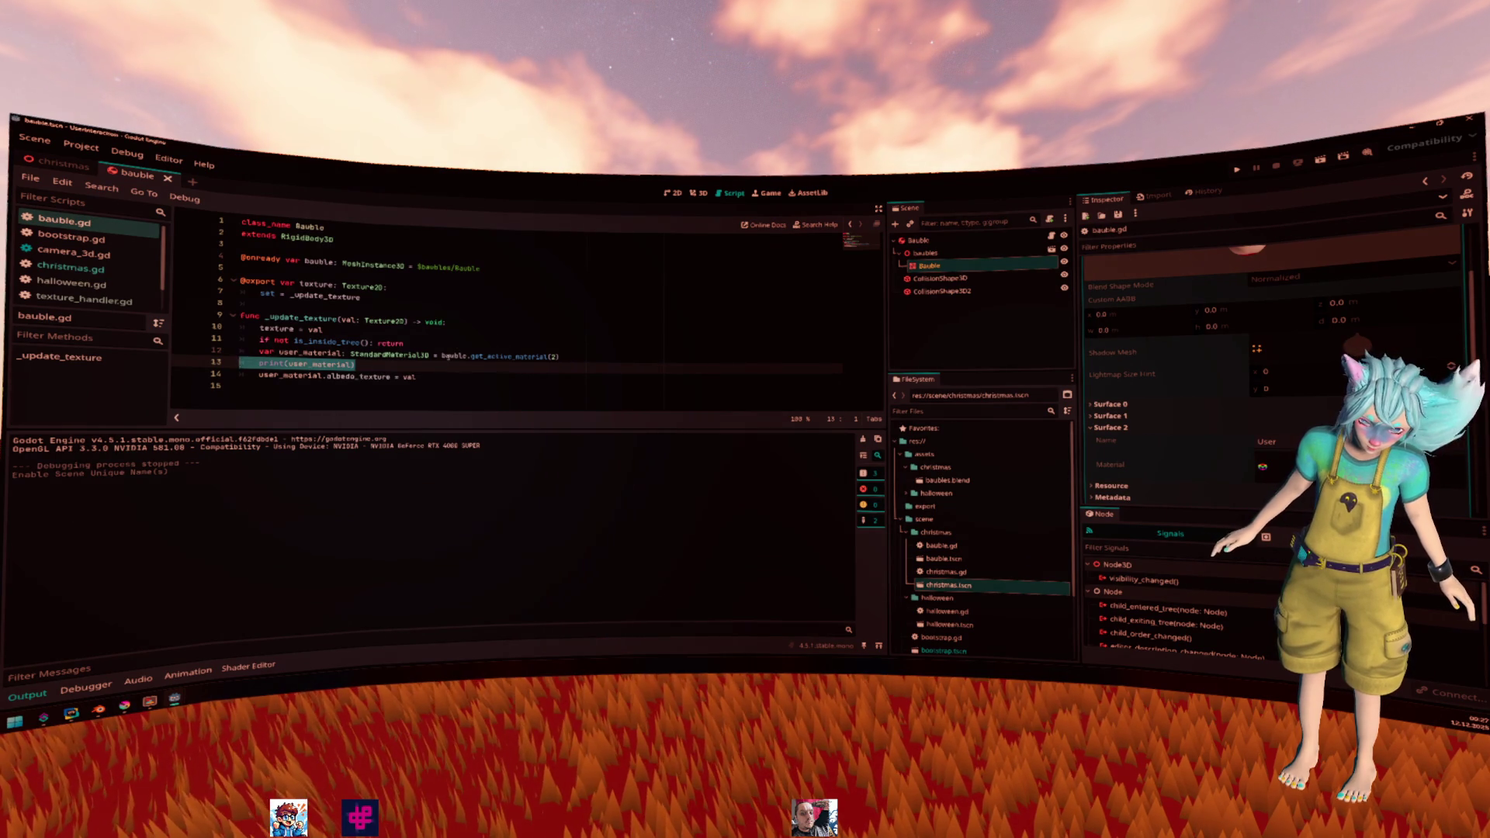
{"action": "key", "text": "alt+Left"}
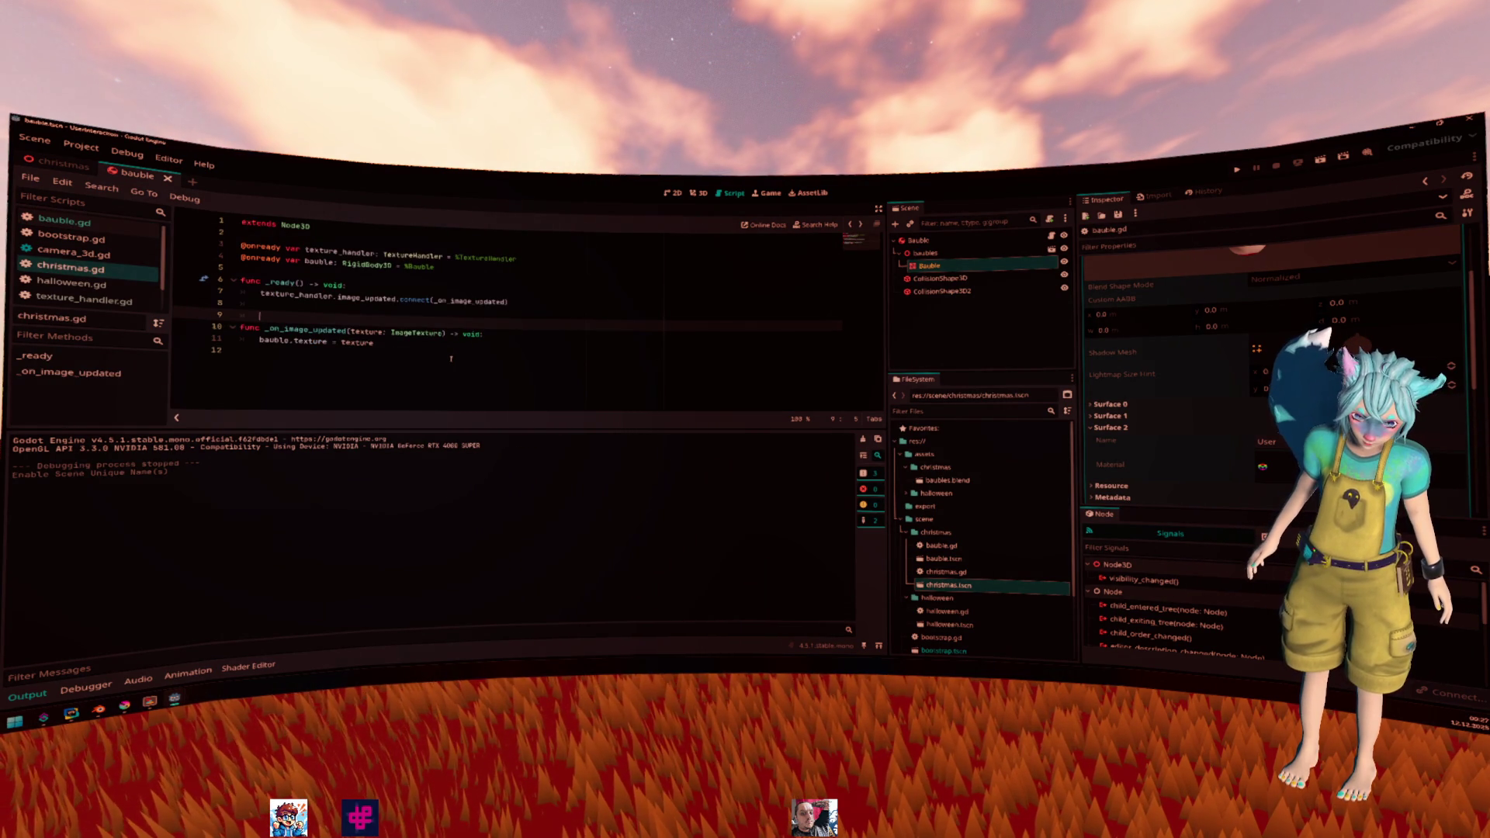
{"action": "key", "text": "alt+Right"}
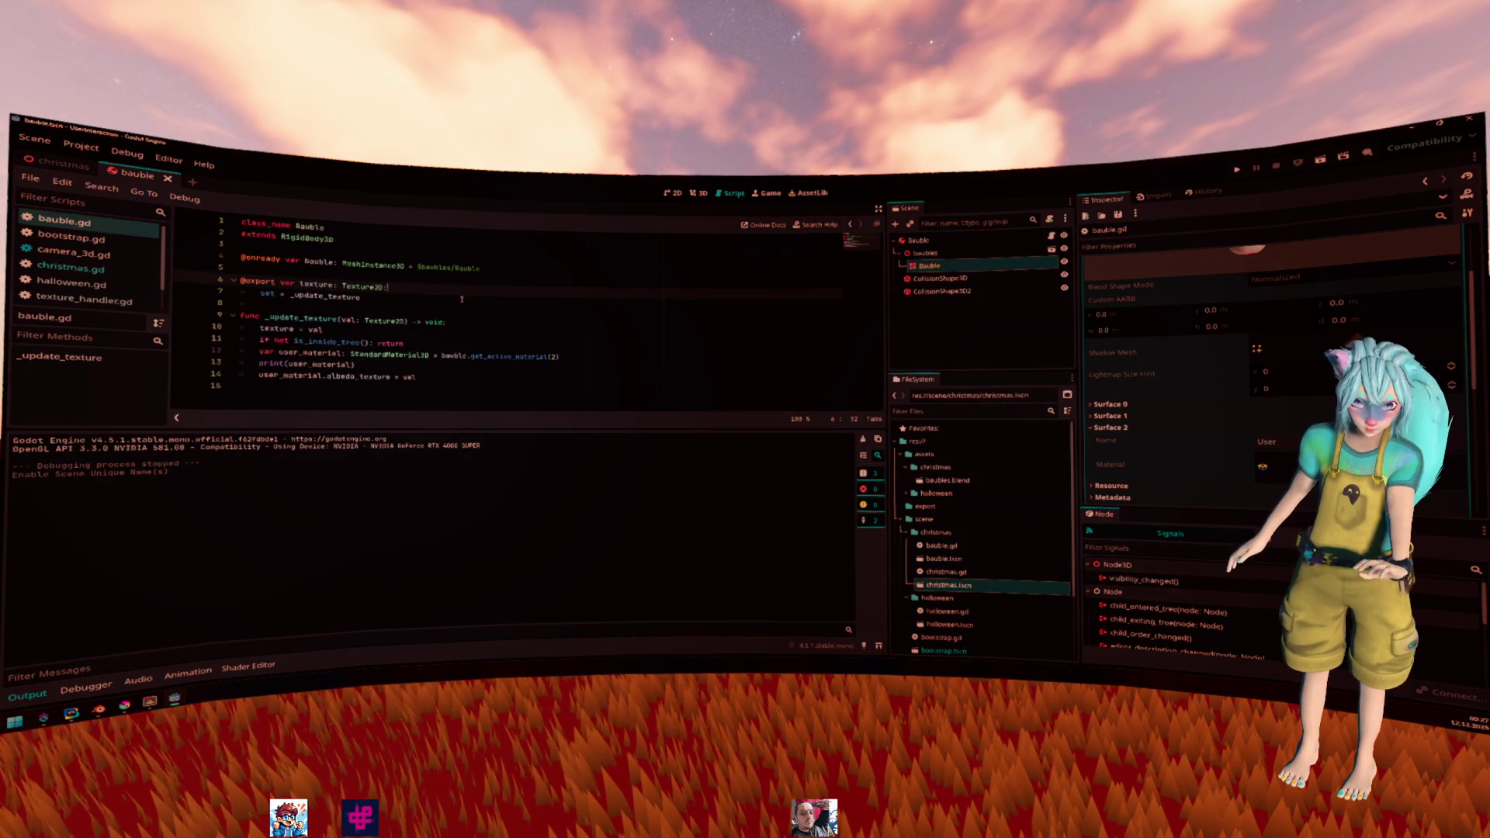
Add func _ready() -> void: calling _update_texture(texture) above _update_texture, and save.
{"action": "left_click", "coordinate": [461, 299]}
{"action": "key", "text": "Return"}
{"action": "key", "text": "Return"}
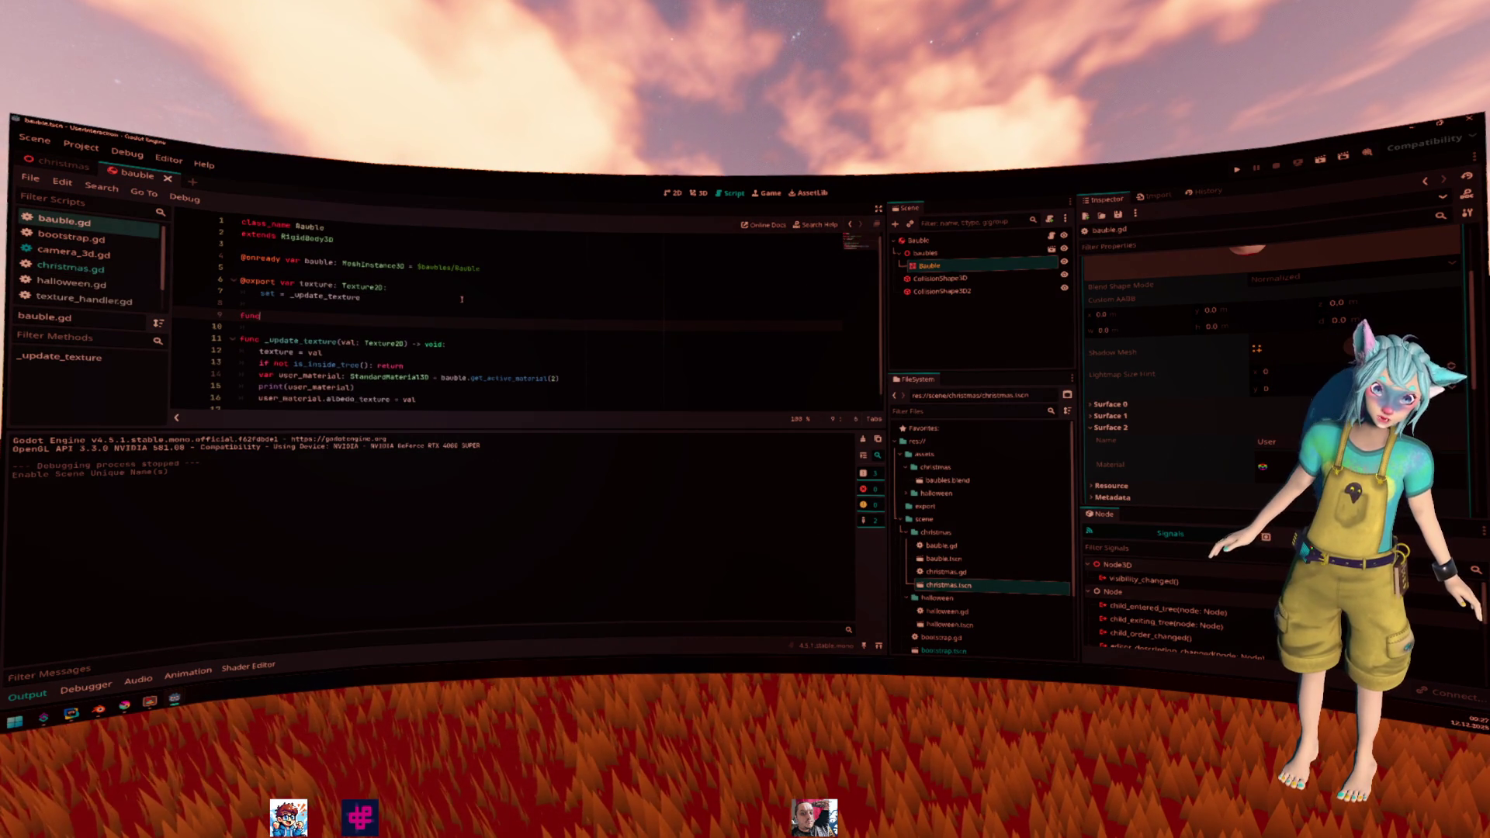
{"action": "type", "text": "func _ready() -> void:"}
{"action": "key", "text": "Return"}
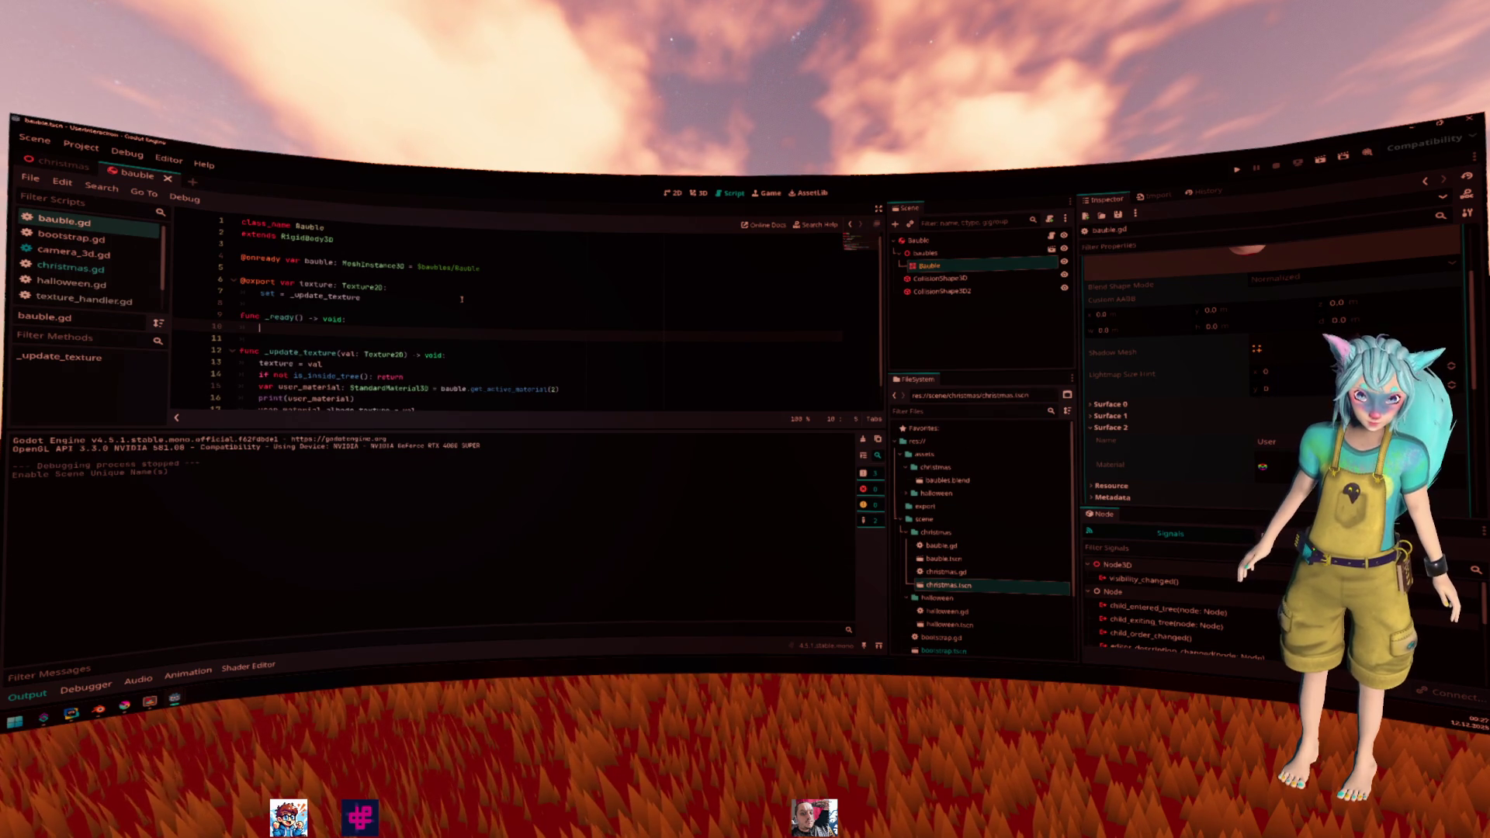
{"action": "type", "text": "_update_texture(text"}
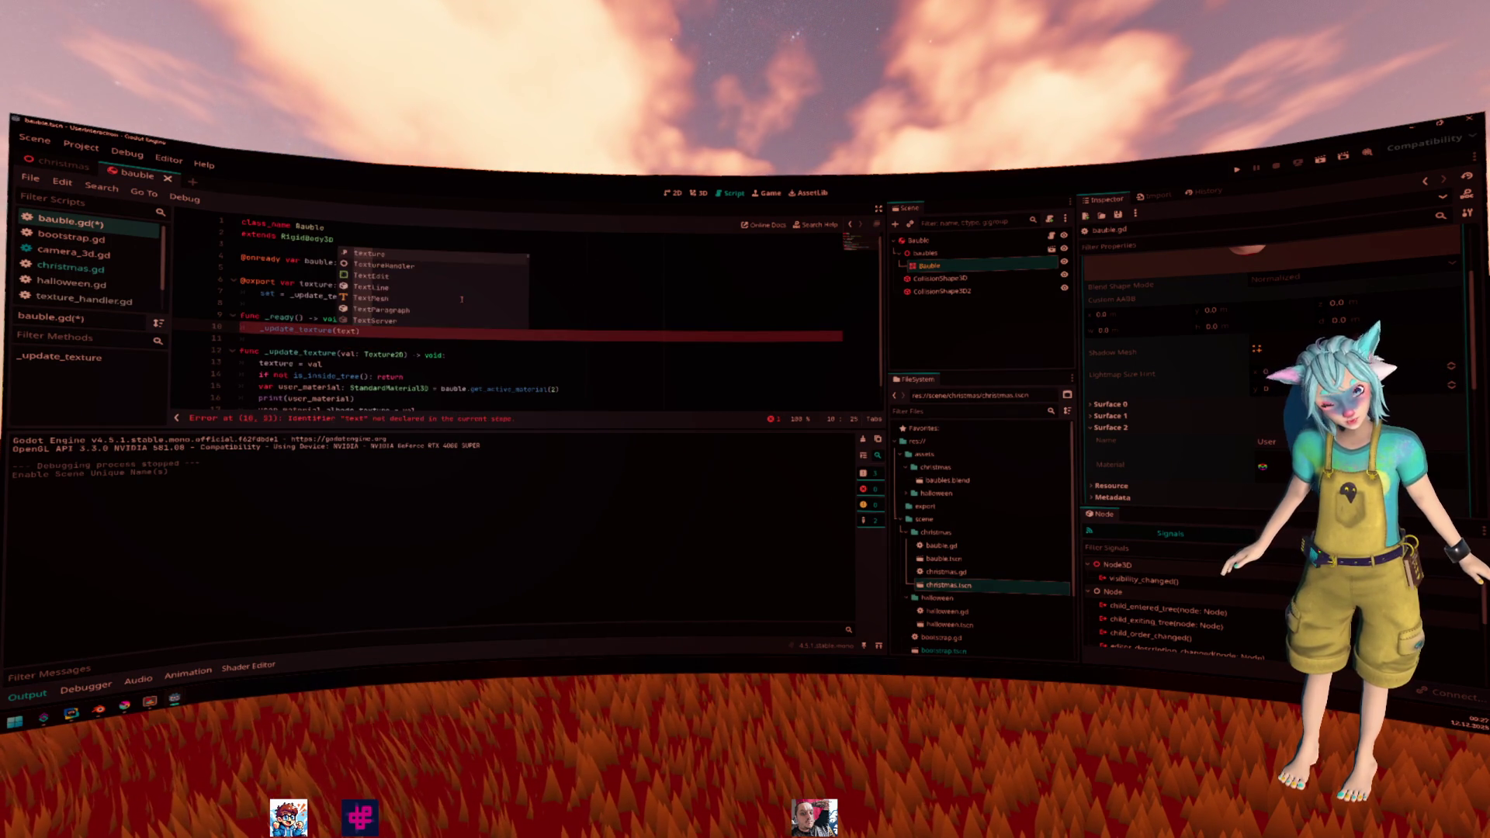
{"action": "key", "text": "Return"}
{"action": "key", "text": "Up"}
{"action": "key", "text": "ctrl+s"}
Space out the _ready function with blank lines and run the game to check the texture.
{"action": "scroll", "coordinate": [423, 362], "scroll_direction": "down", "scroll_amount": 1}
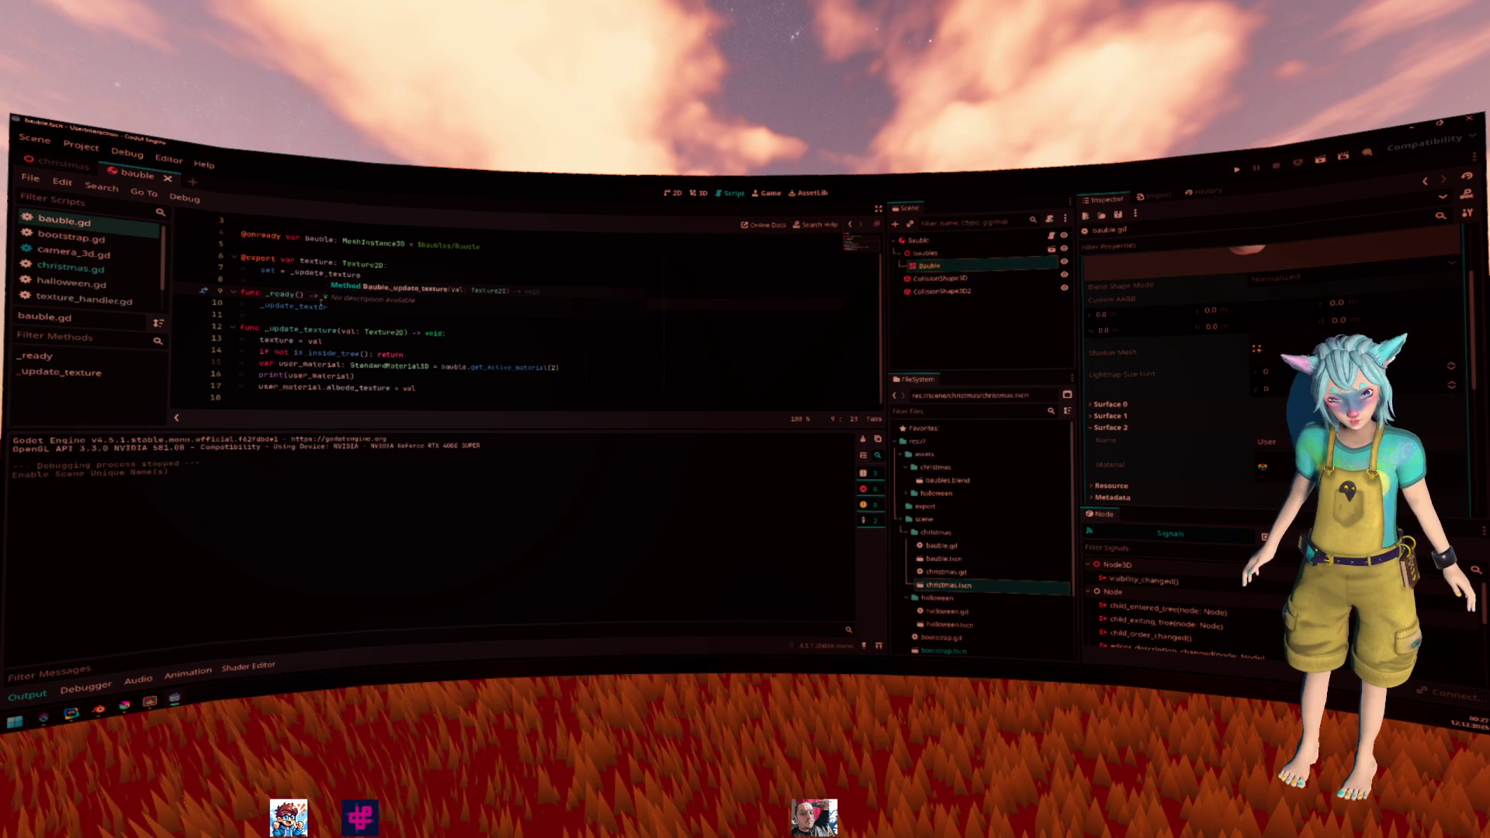
{"action": "left_click_drag", "start_coordinate": [403, 354], "coordinate": [187, 349]}
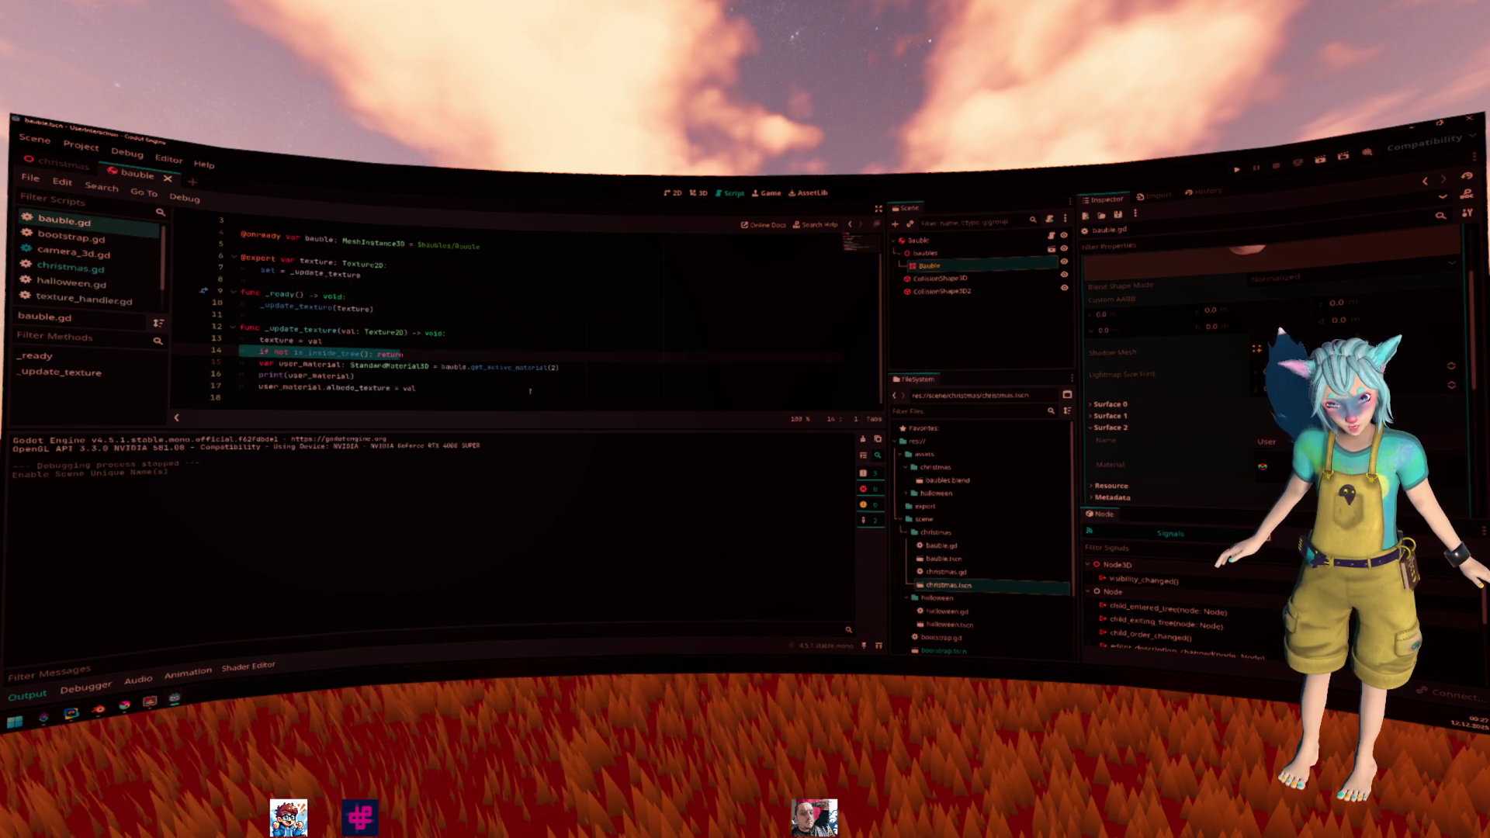
{"action": "left_click", "coordinate": [461, 401]}
{"action": "mouse_move", "coordinate": [461, 402]}
{"action": "left_mouse_down"}
{"action": "mouse_move", "coordinate": [264, 339]}
{"action": "mouse_move", "coordinate": [454, 366]}
{"action": "left_mouse_up"}
{"action": "double_click", "coordinate": [454, 367]}
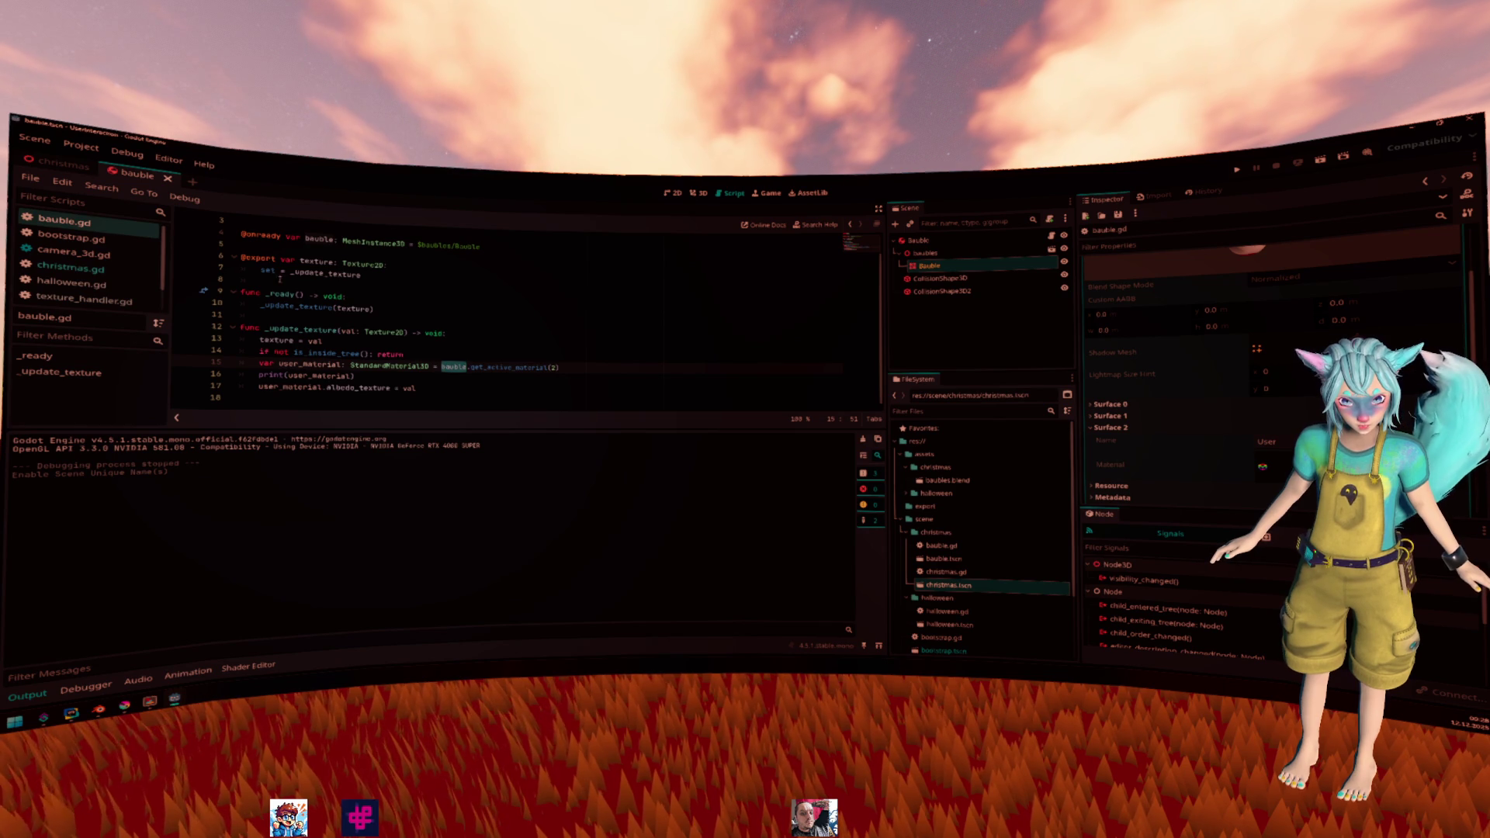
{"action": "scroll", "coordinate": [280, 278], "scroll_direction": "up", "scroll_amount": 1}
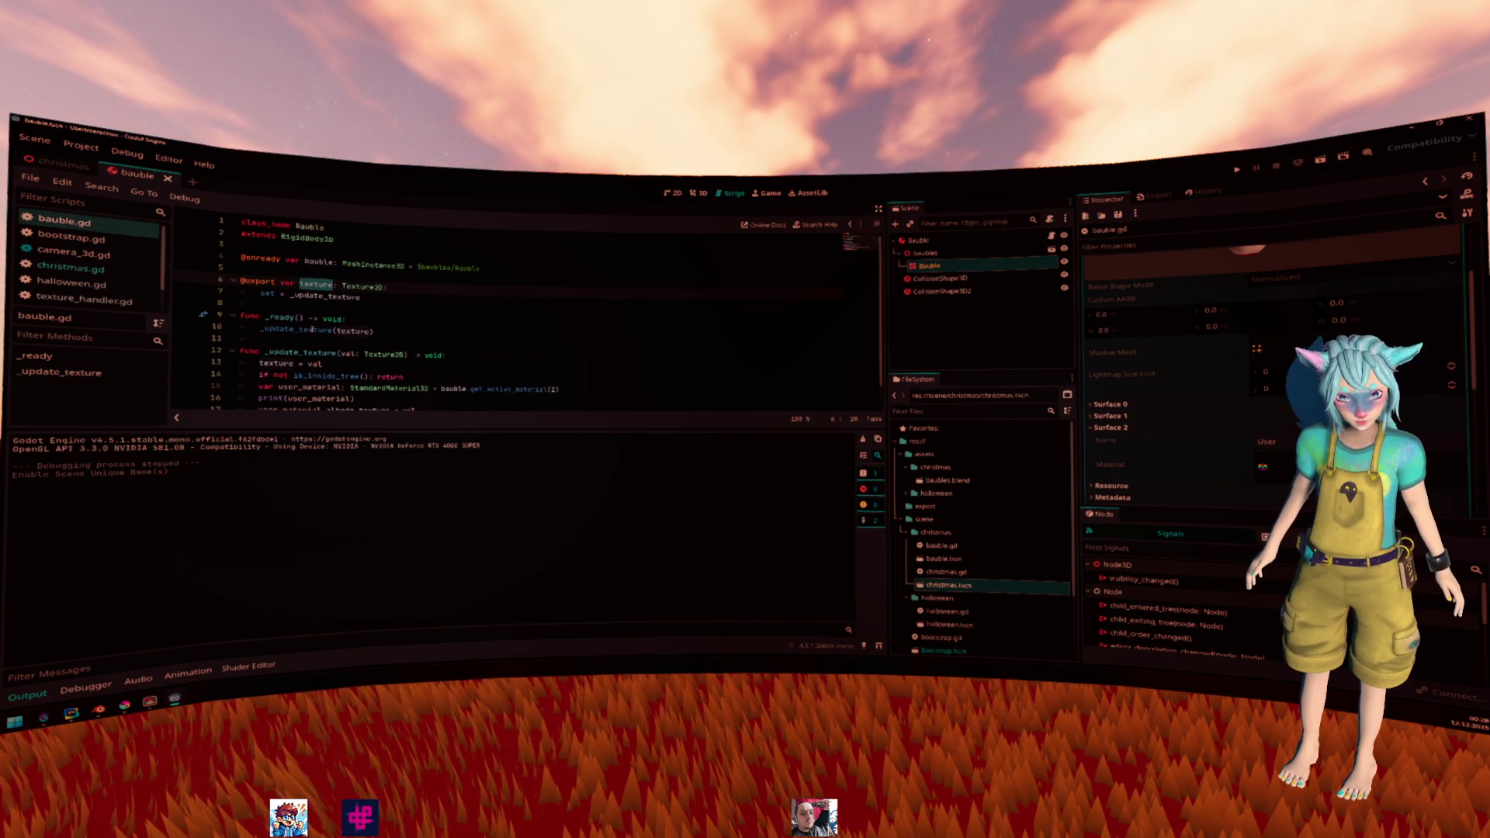
{"action": "left_click", "coordinate": [311, 303]}
{"action": "key", "text": "Return"}
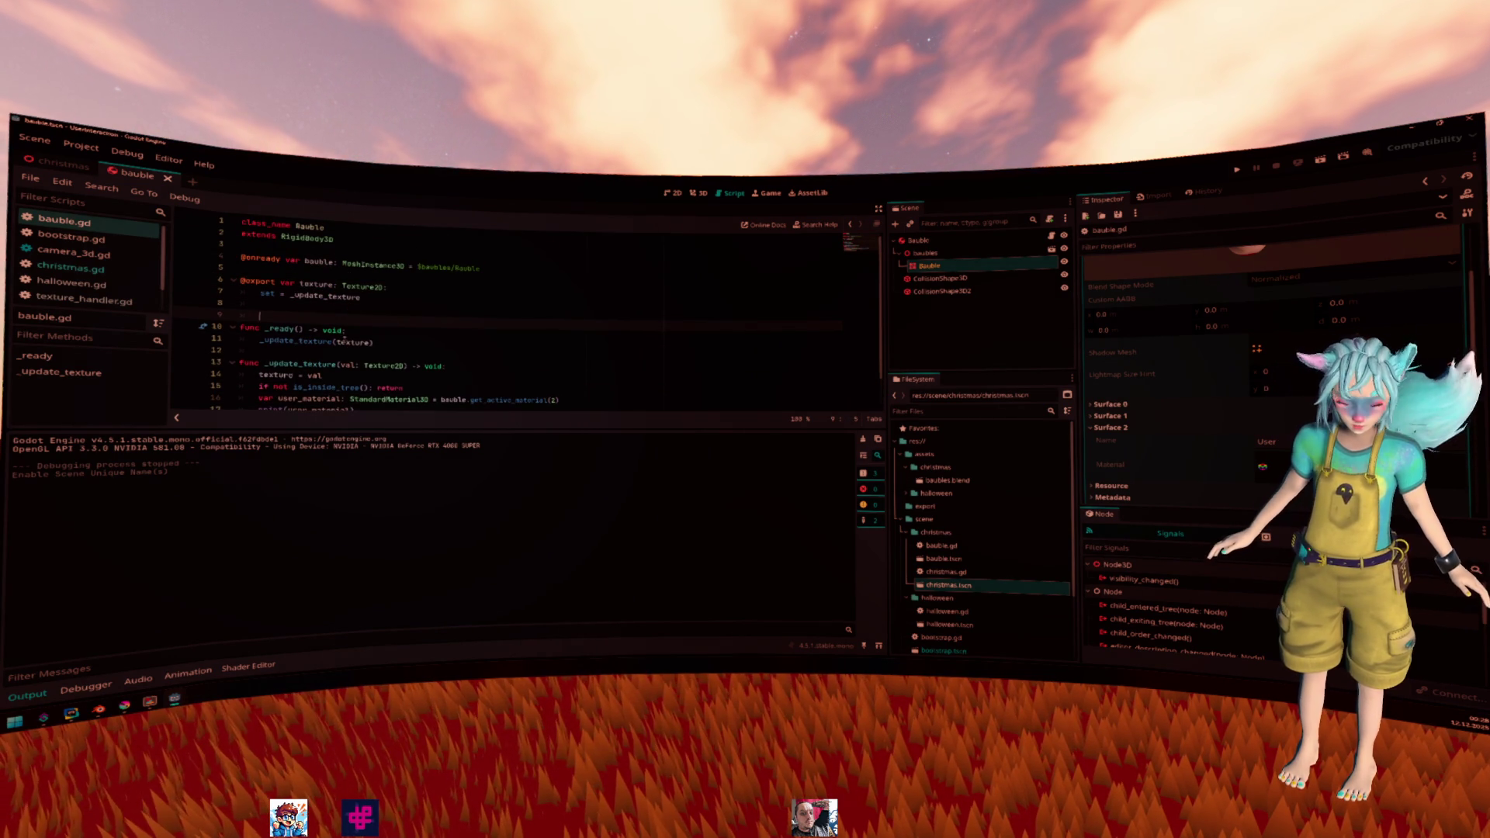
{"action": "key", "text": "Return"}
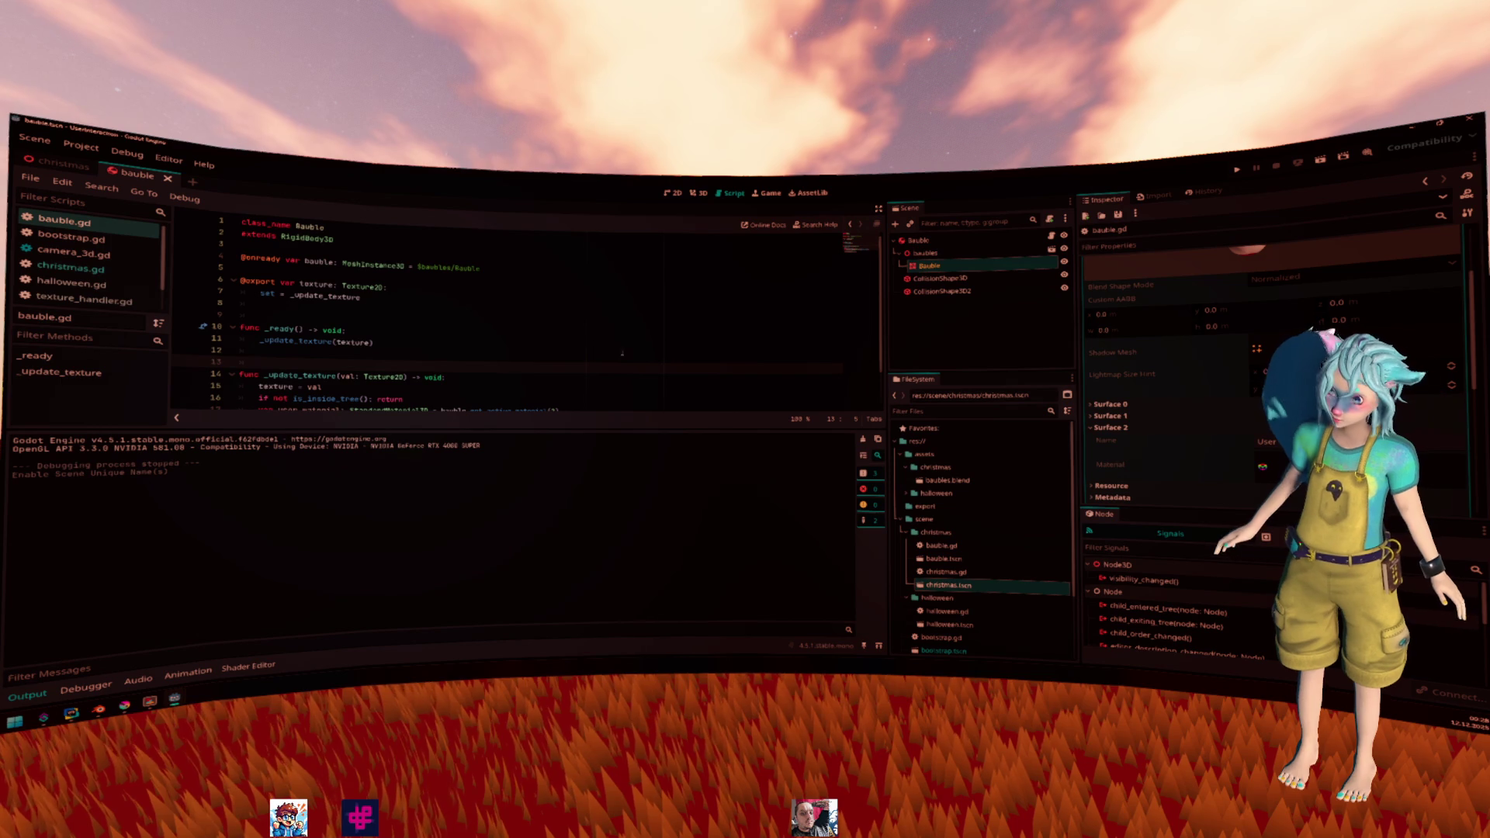
{"action": "left_click", "coordinate": [1242, 172]}
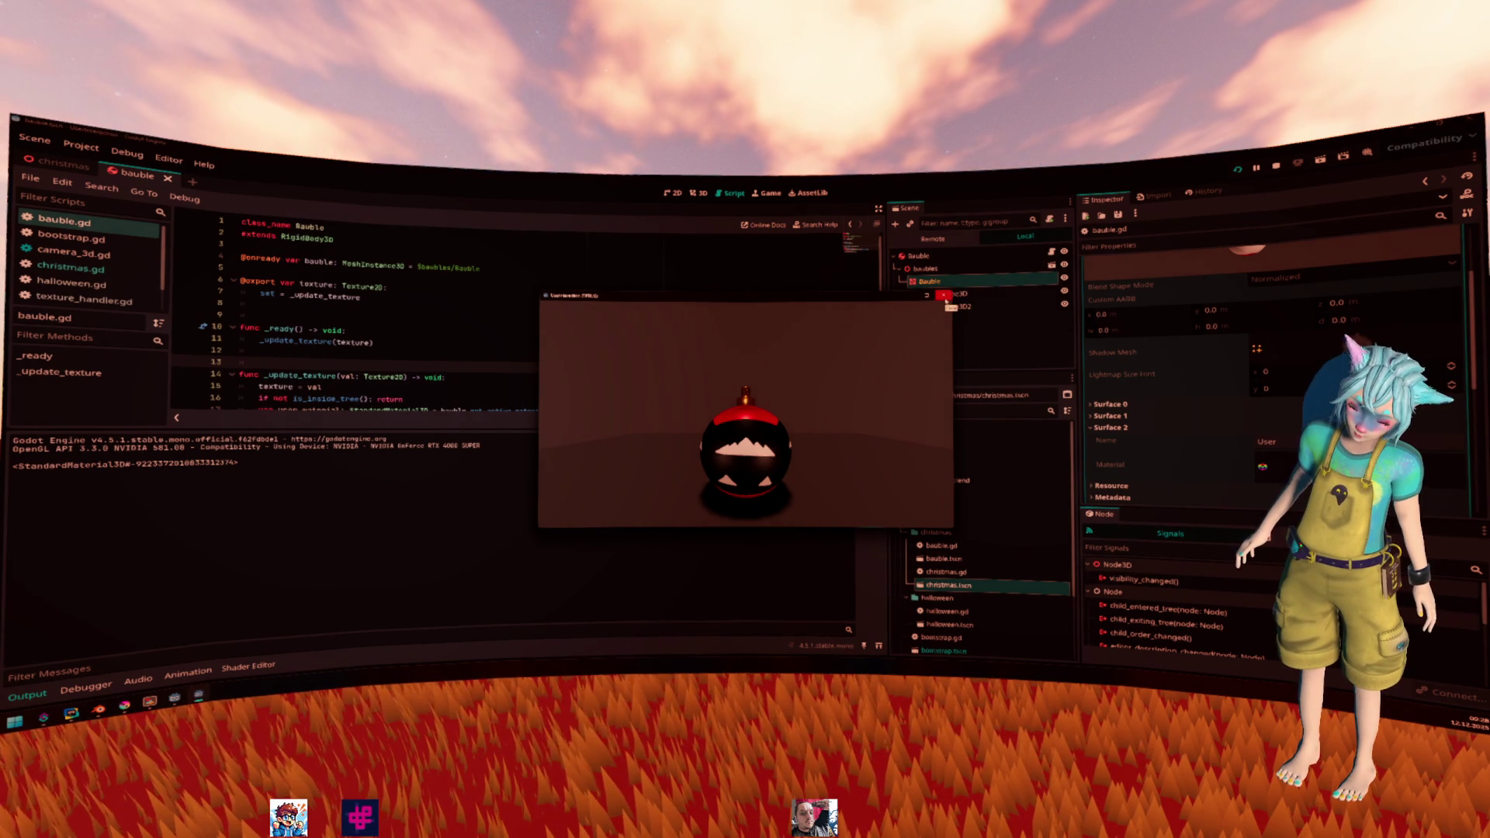
Stop the game and glance at the bauble model in Blender before returning to Godot.
{"action": "left_click", "coordinate": [946, 295]}
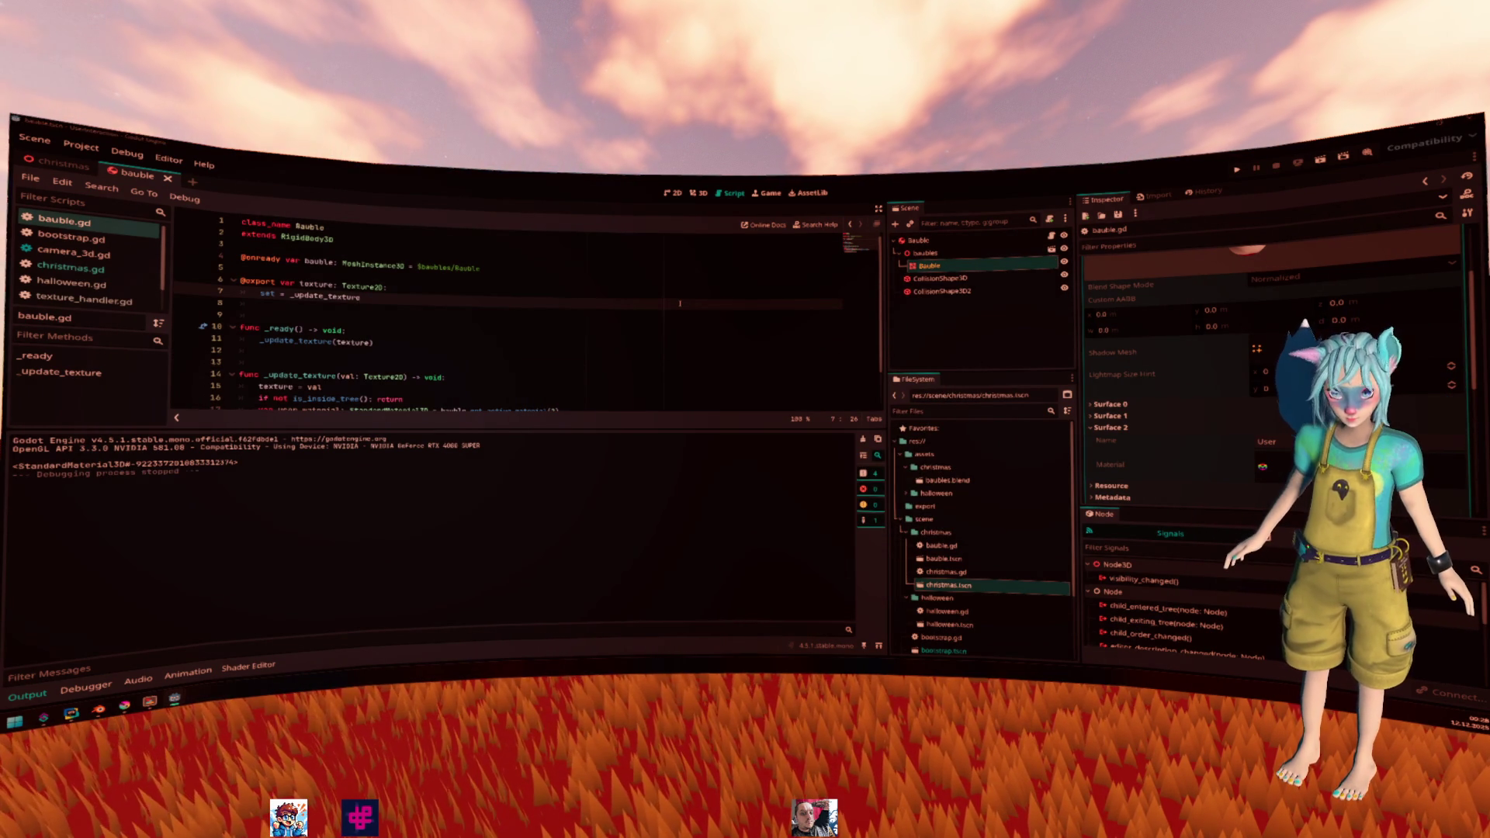
{"action": "key", "text": "alt+Tab"}
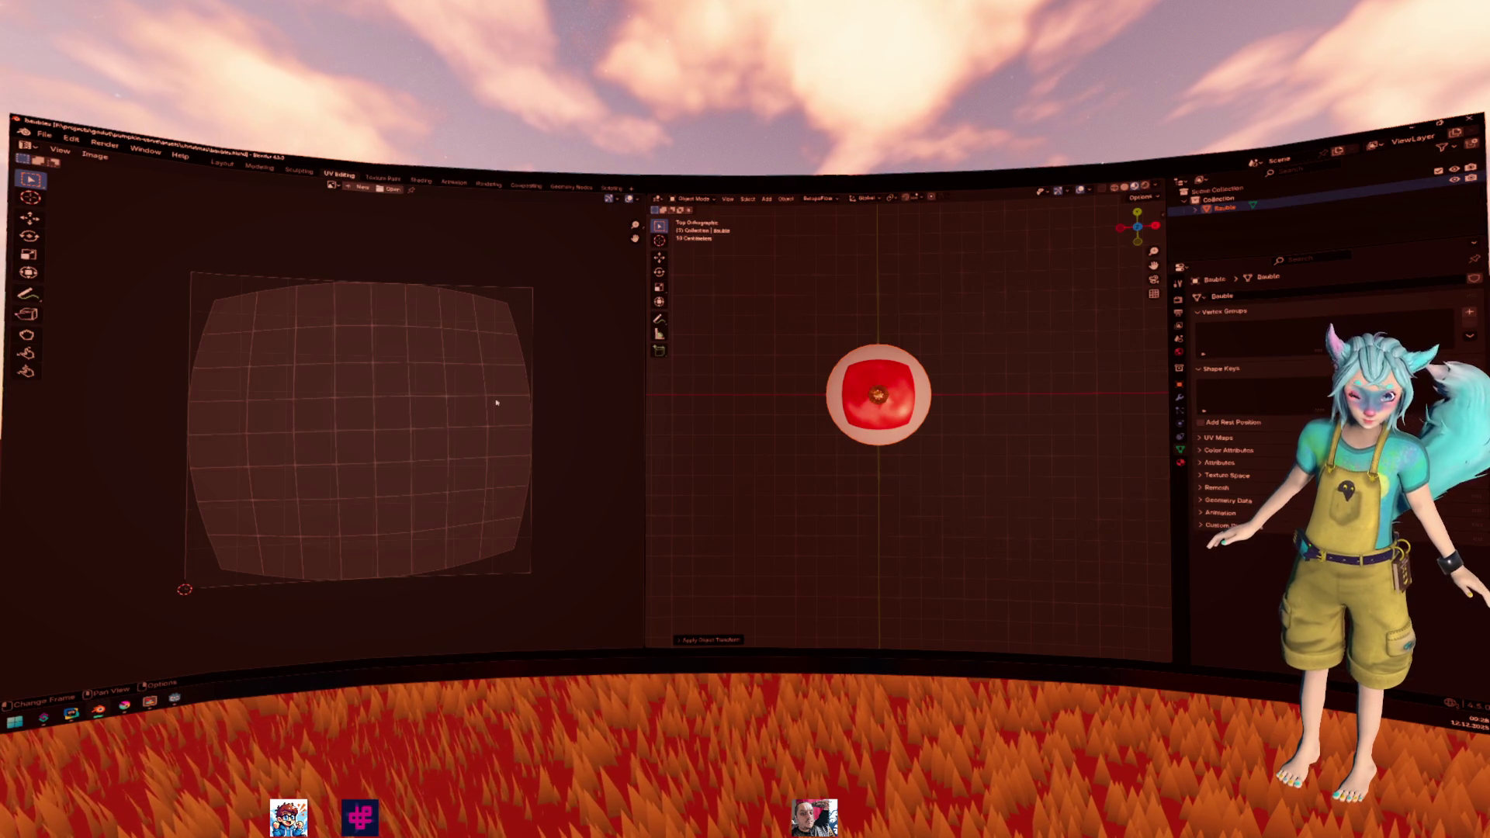
{"action": "left_click_drag", "start_coordinate": [858, 459], "coordinate": [878, 435]}
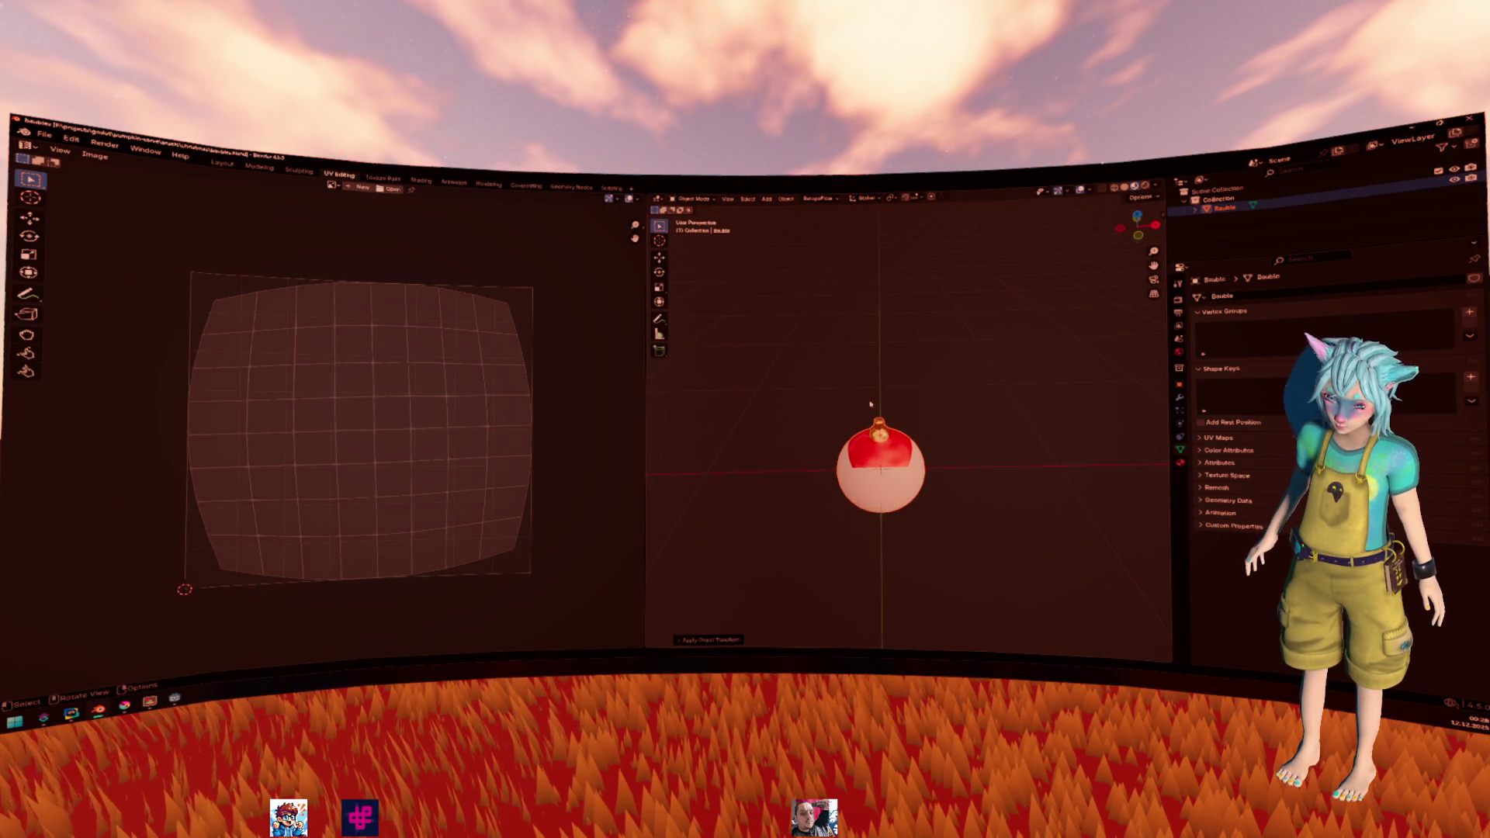
{"action": "key", "text": "alt+Tab"}
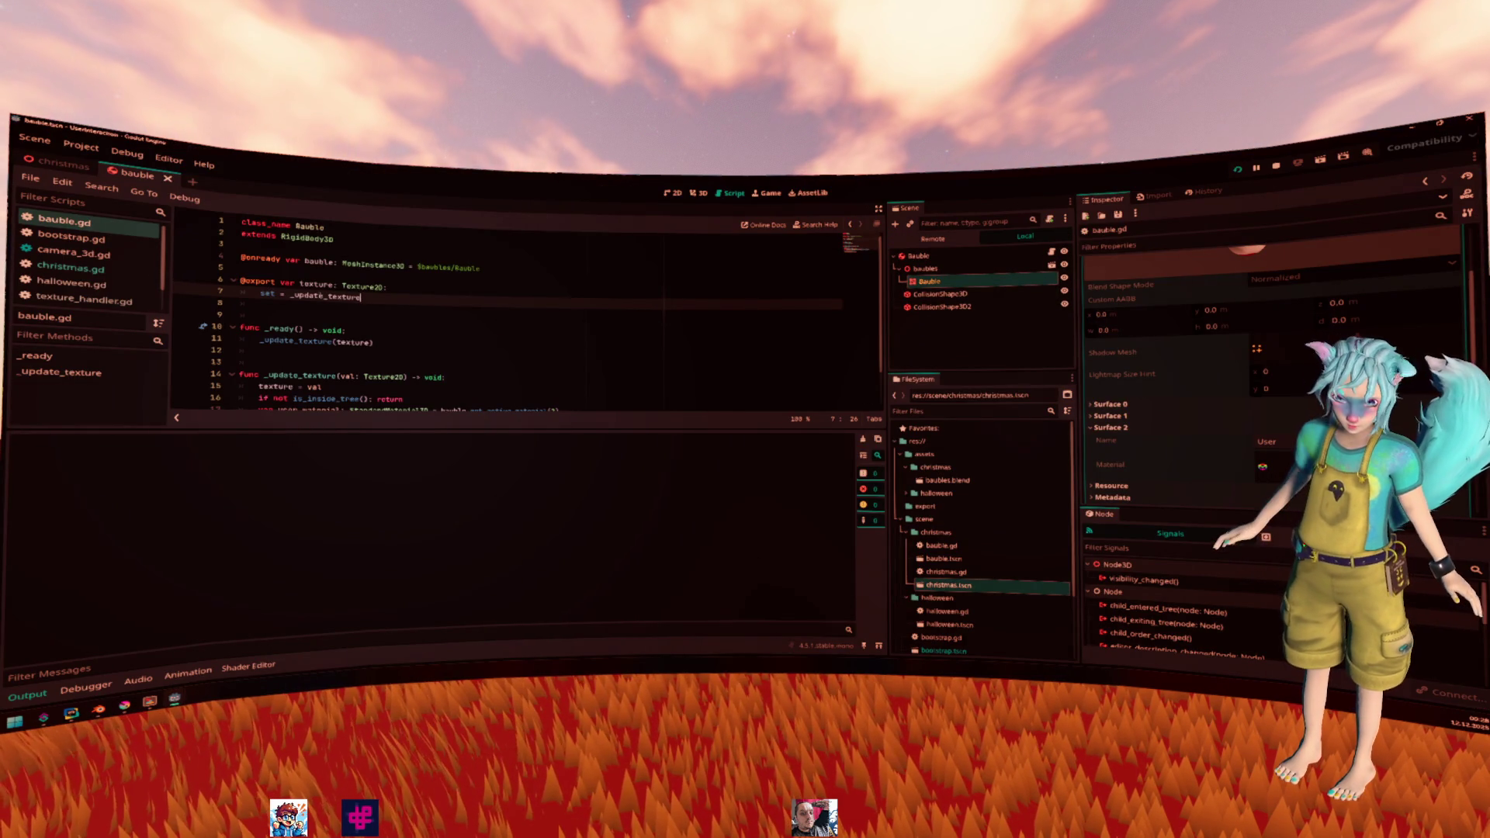
Run the project again, bring the game window with the bauble forward, and close it.
{"action": "key", "text": "F5"}
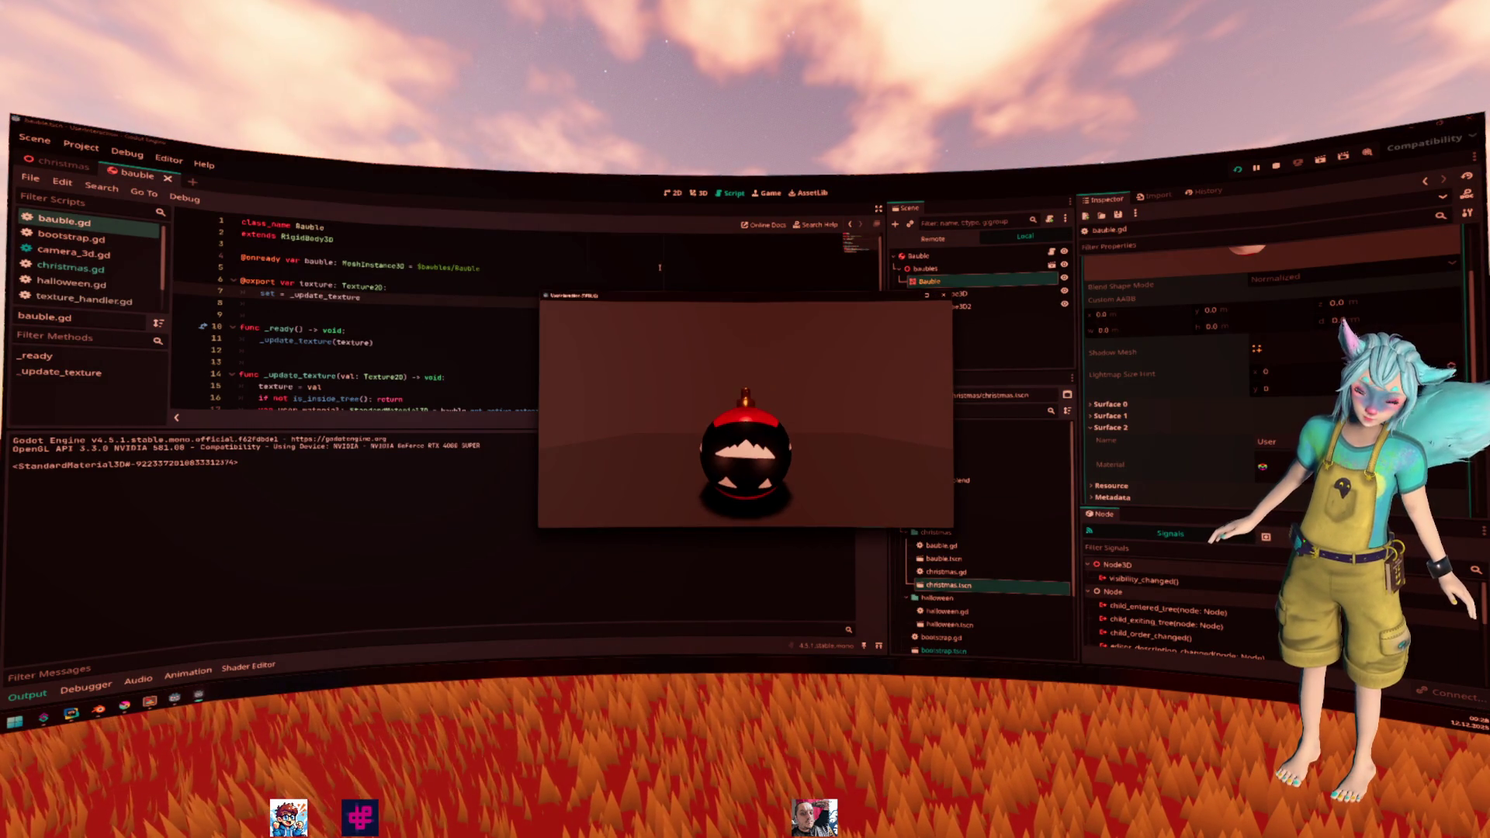
{"action": "left_click", "coordinate": [567, 241]}
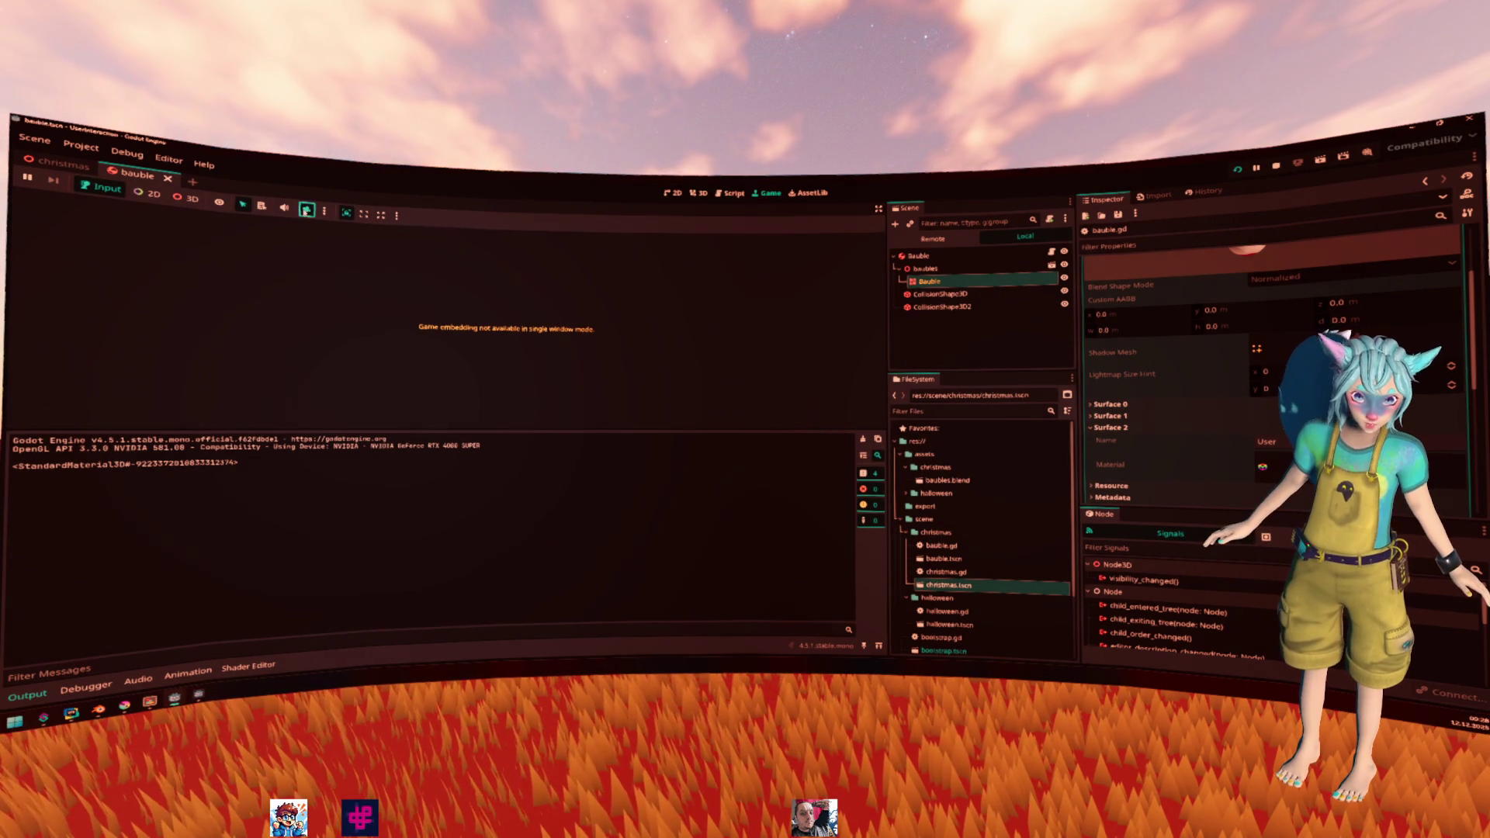
{"action": "left_click", "coordinate": [185, 199]}
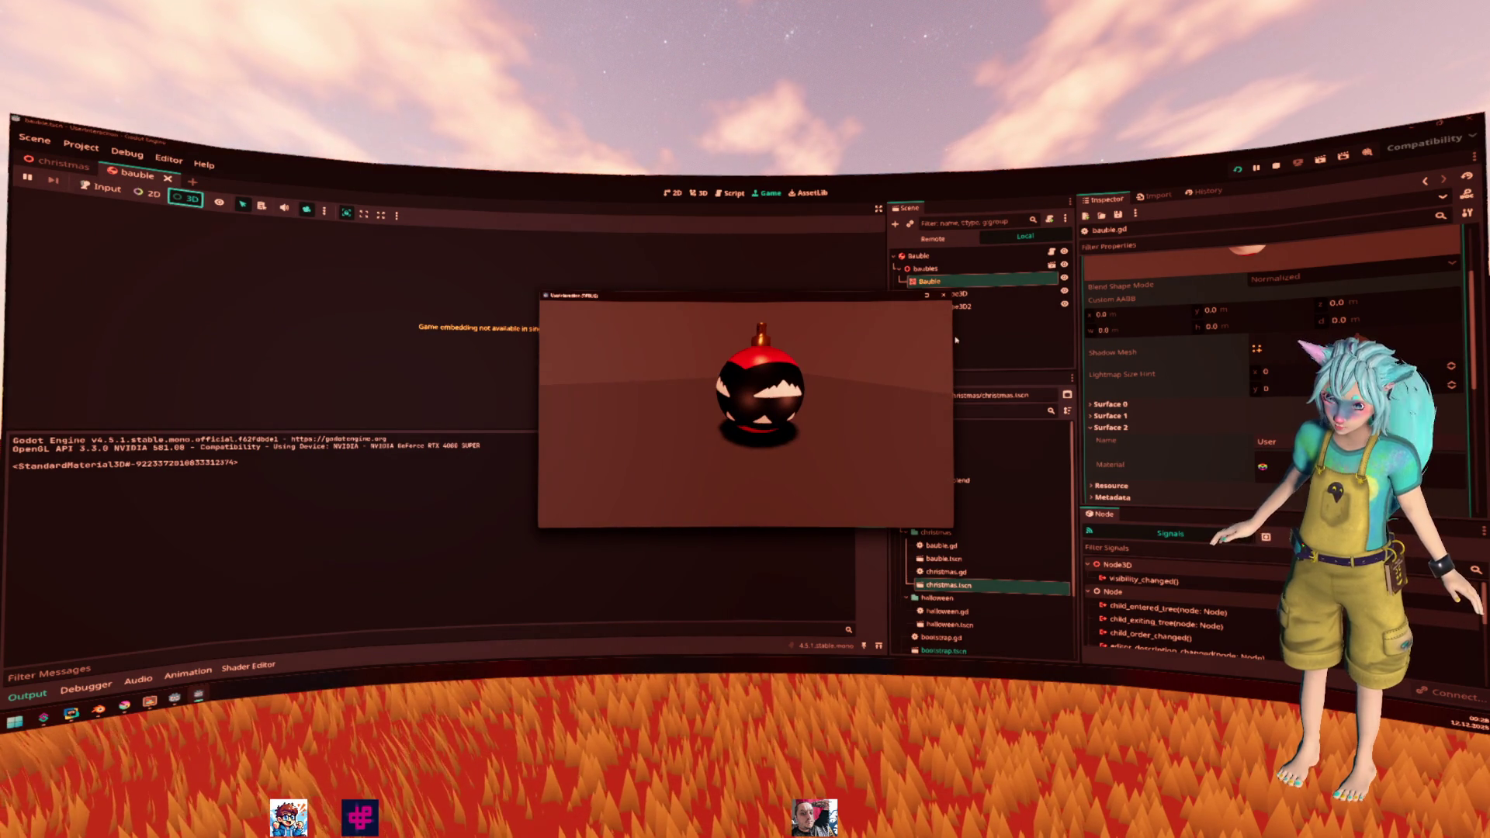
{"action": "left_click", "coordinate": [944, 295]}
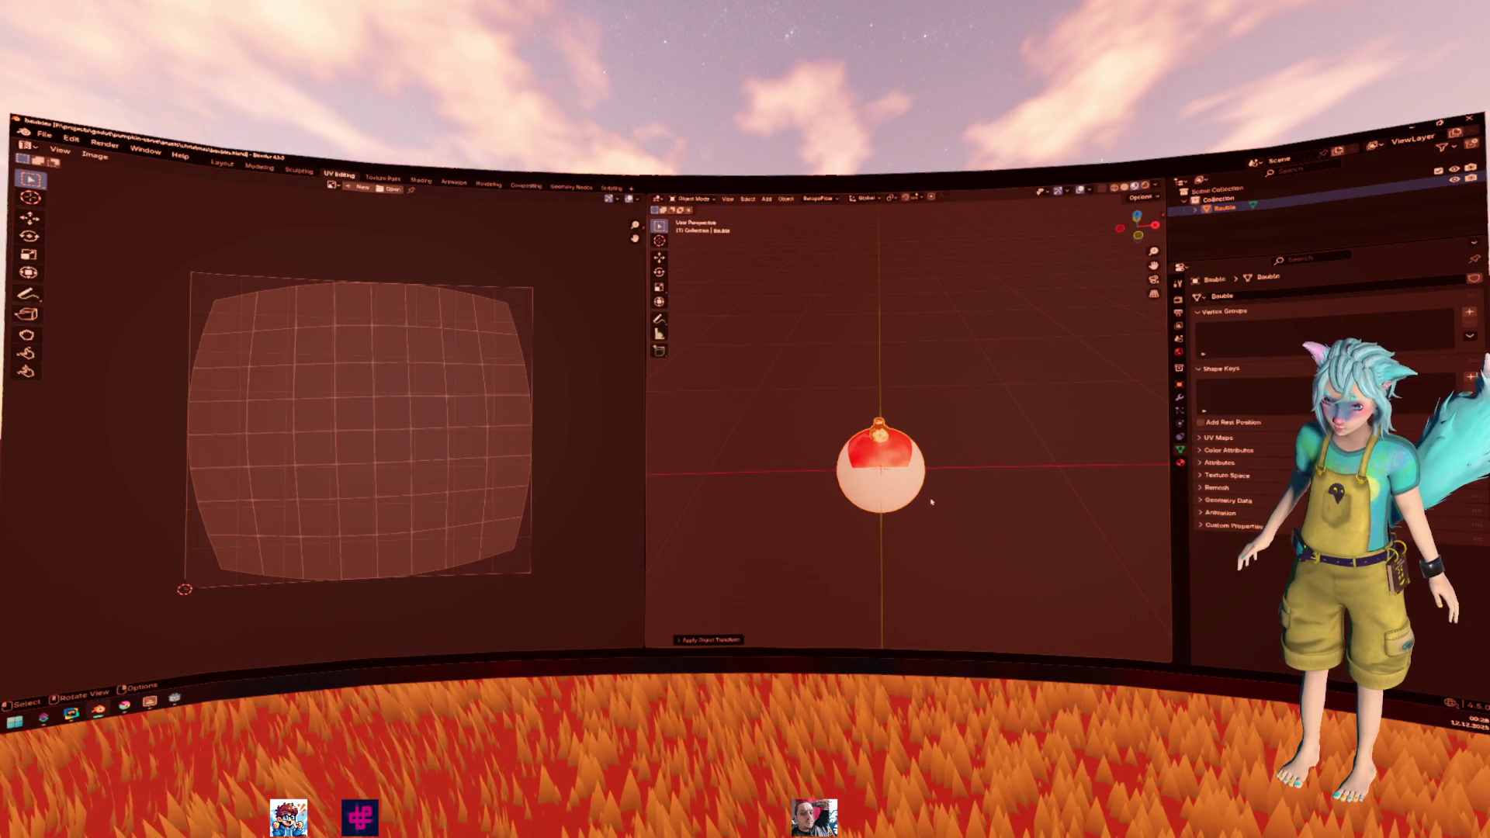
Rotate the UV island of the User-material faces 180 degrees, then rerun the Godot project.
{"action": "key", "text": "Tab"}
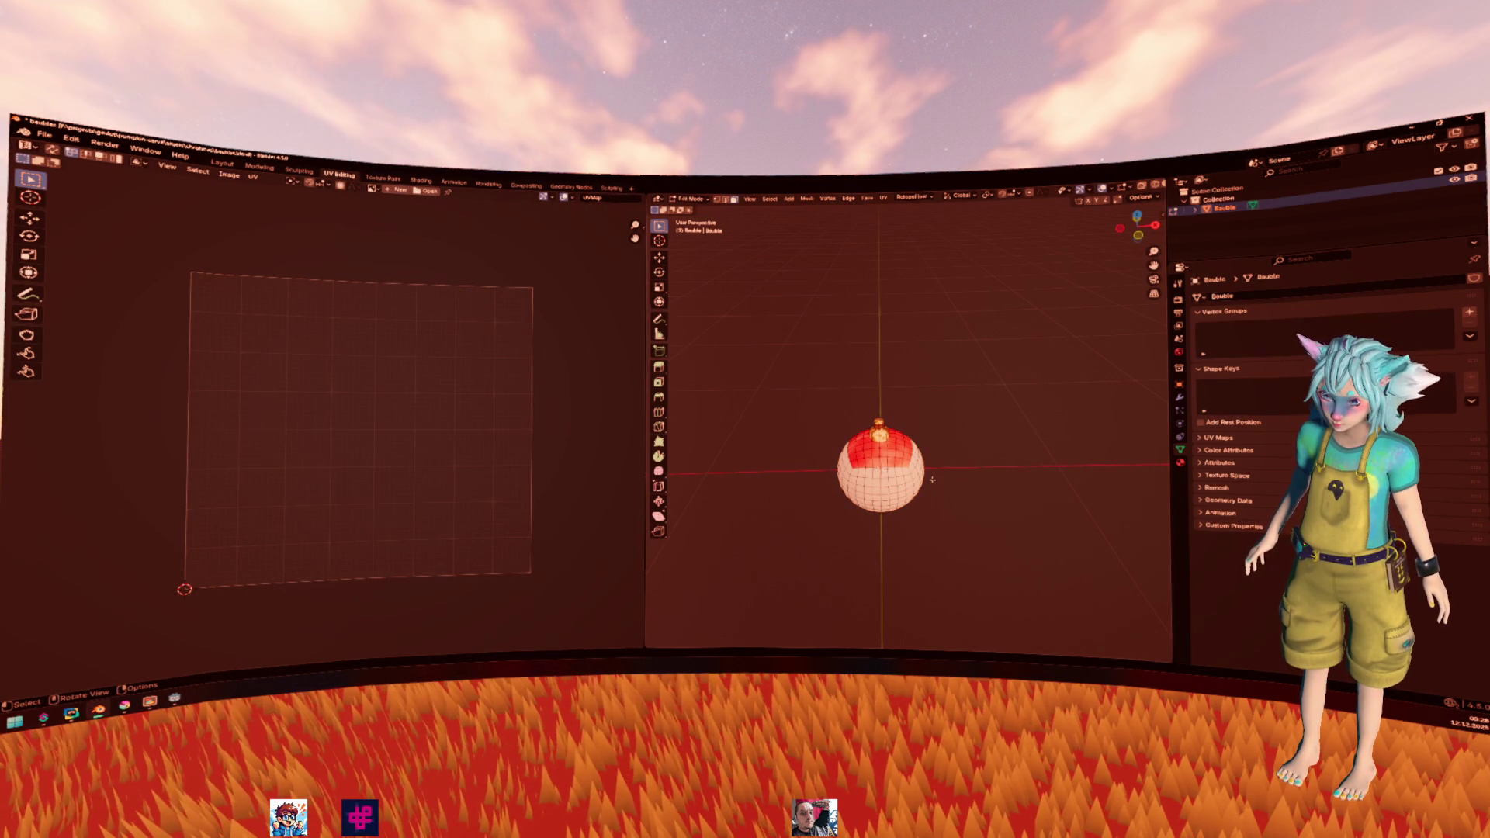
{"action": "left_click_drag", "start_coordinate": [911, 516], "coordinate": [924, 514]}
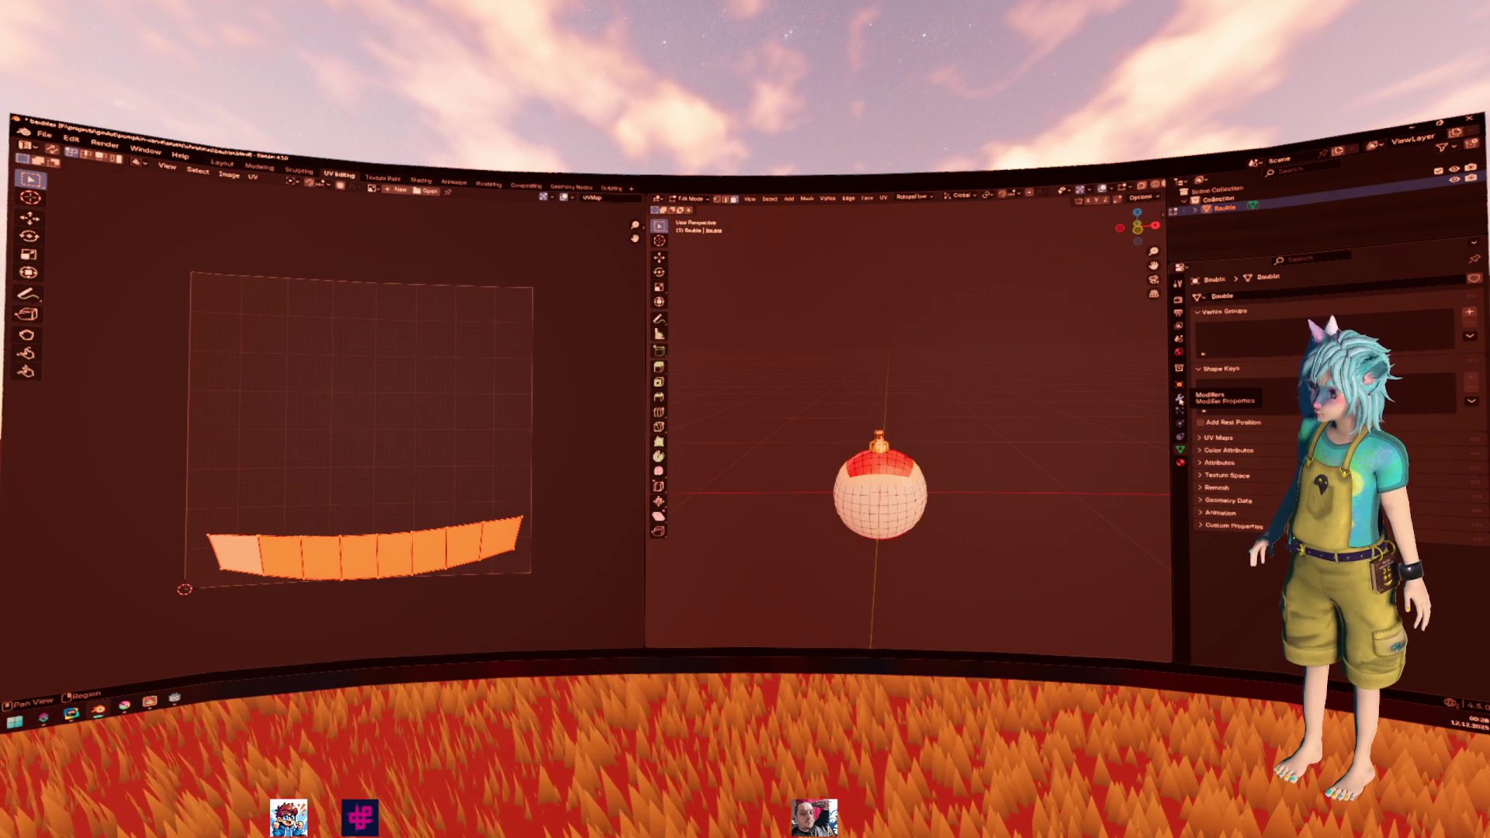
{"action": "left_click", "coordinate": [1180, 462]}
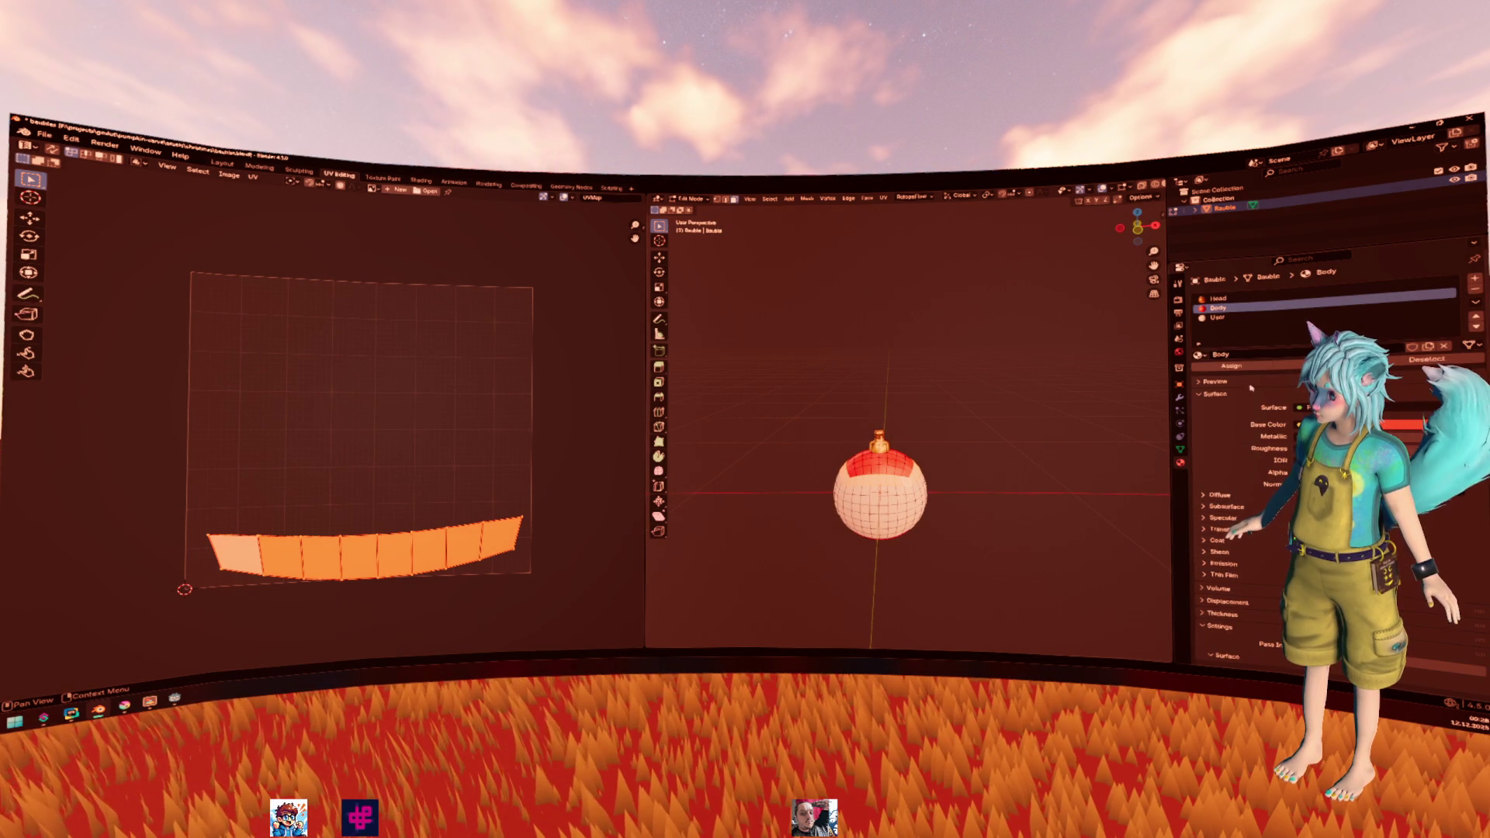
{"action": "left_click", "coordinate": [1227, 318]}
{"action": "left_click", "coordinate": [1329, 361]}
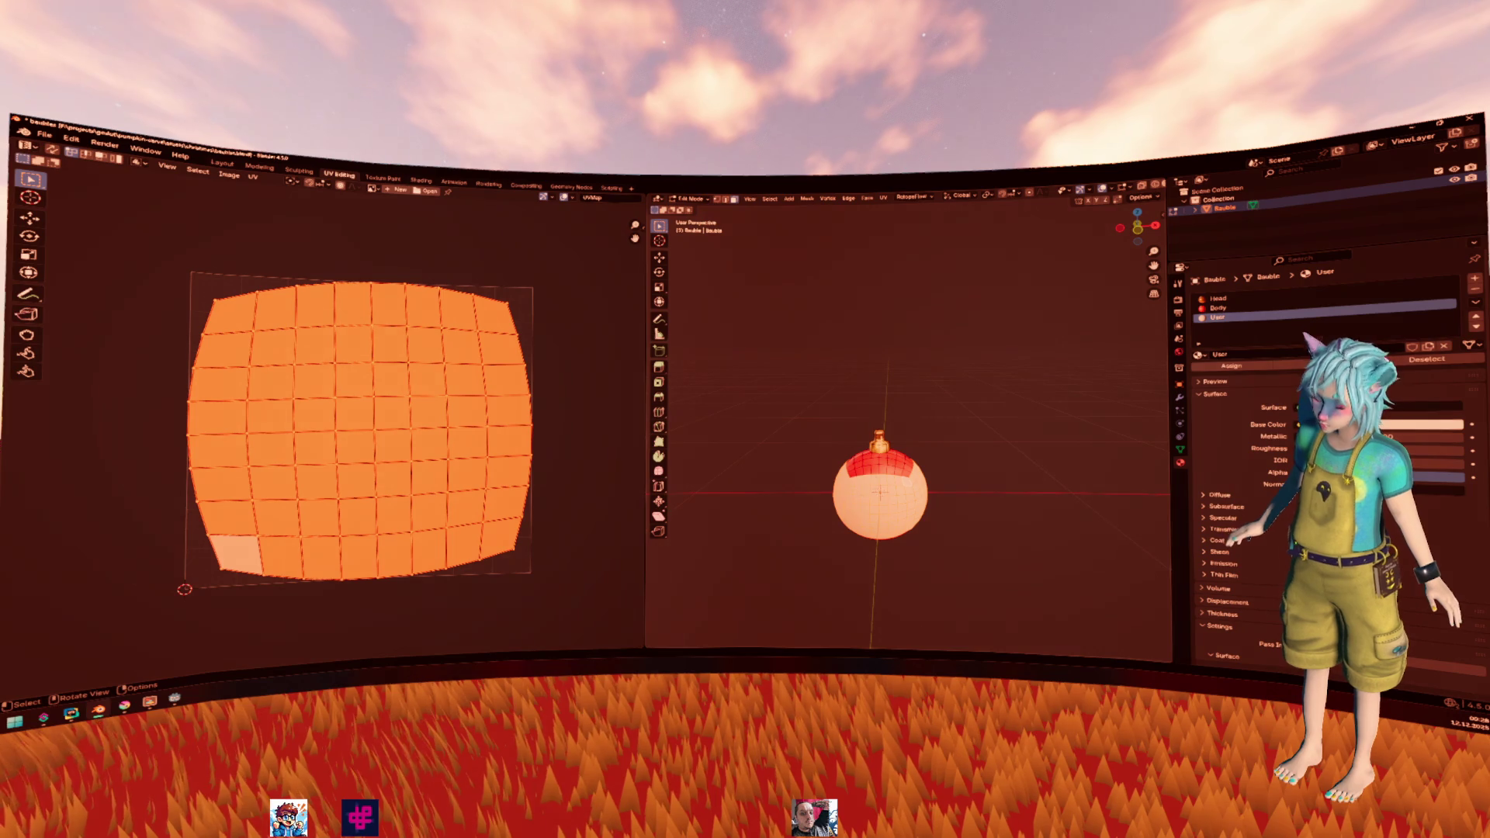
{"action": "type", "text": "r"}
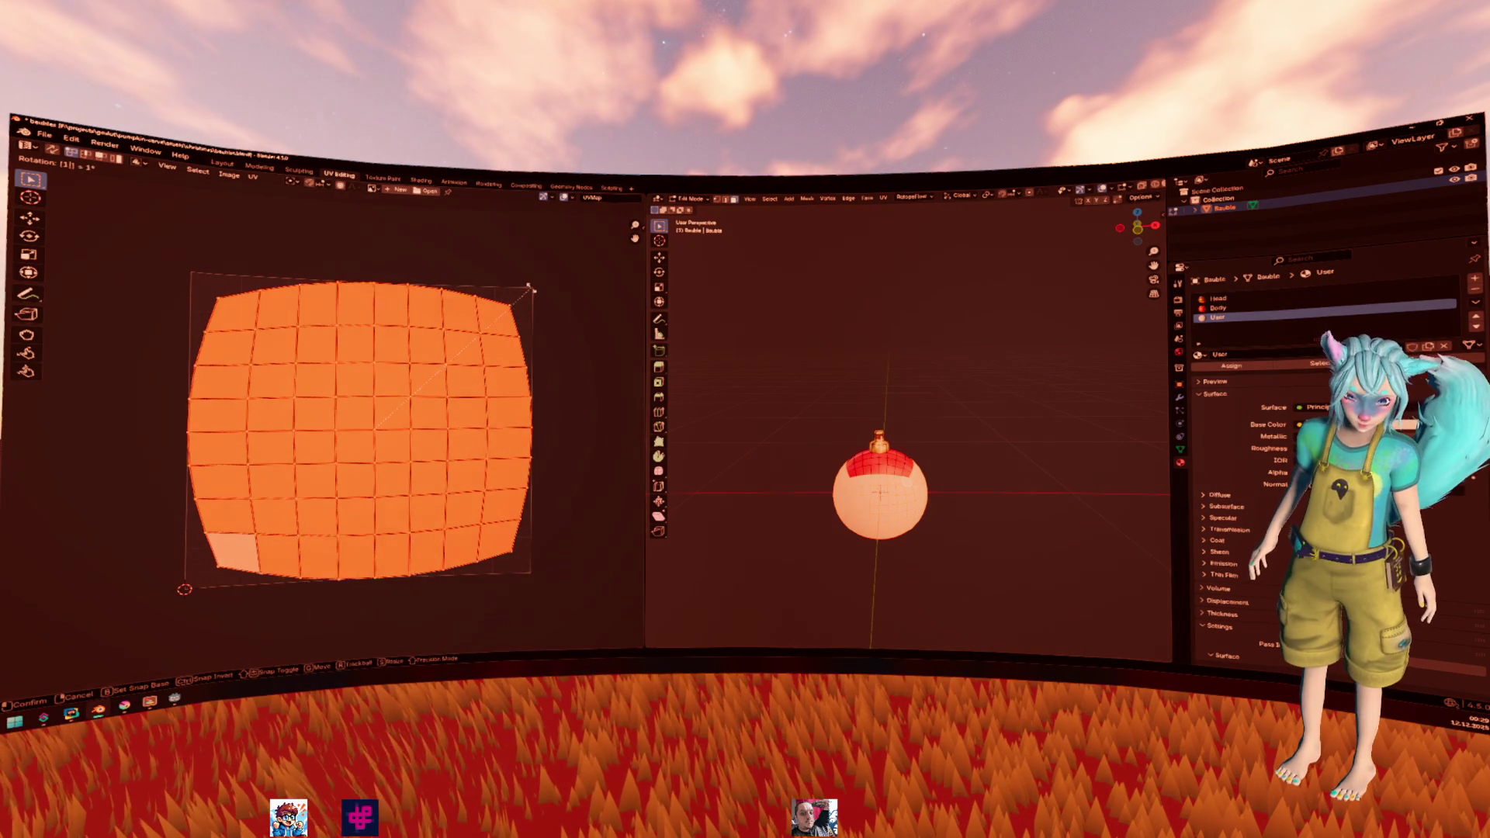
{"action": "type", "text": "180"}
{"action": "key", "text": "Return"}
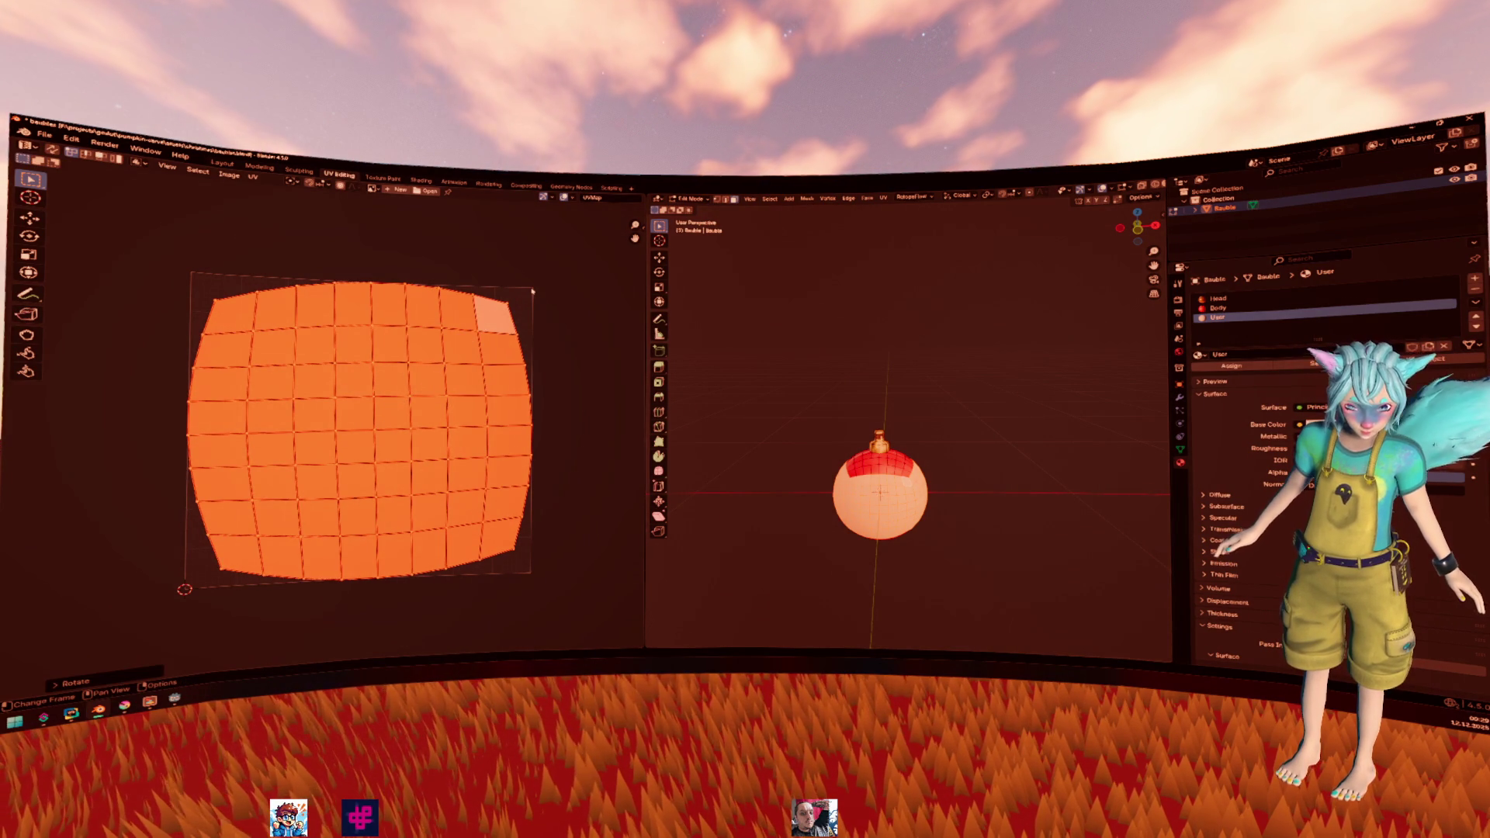
{"action": "left_click", "coordinate": [533, 291]}
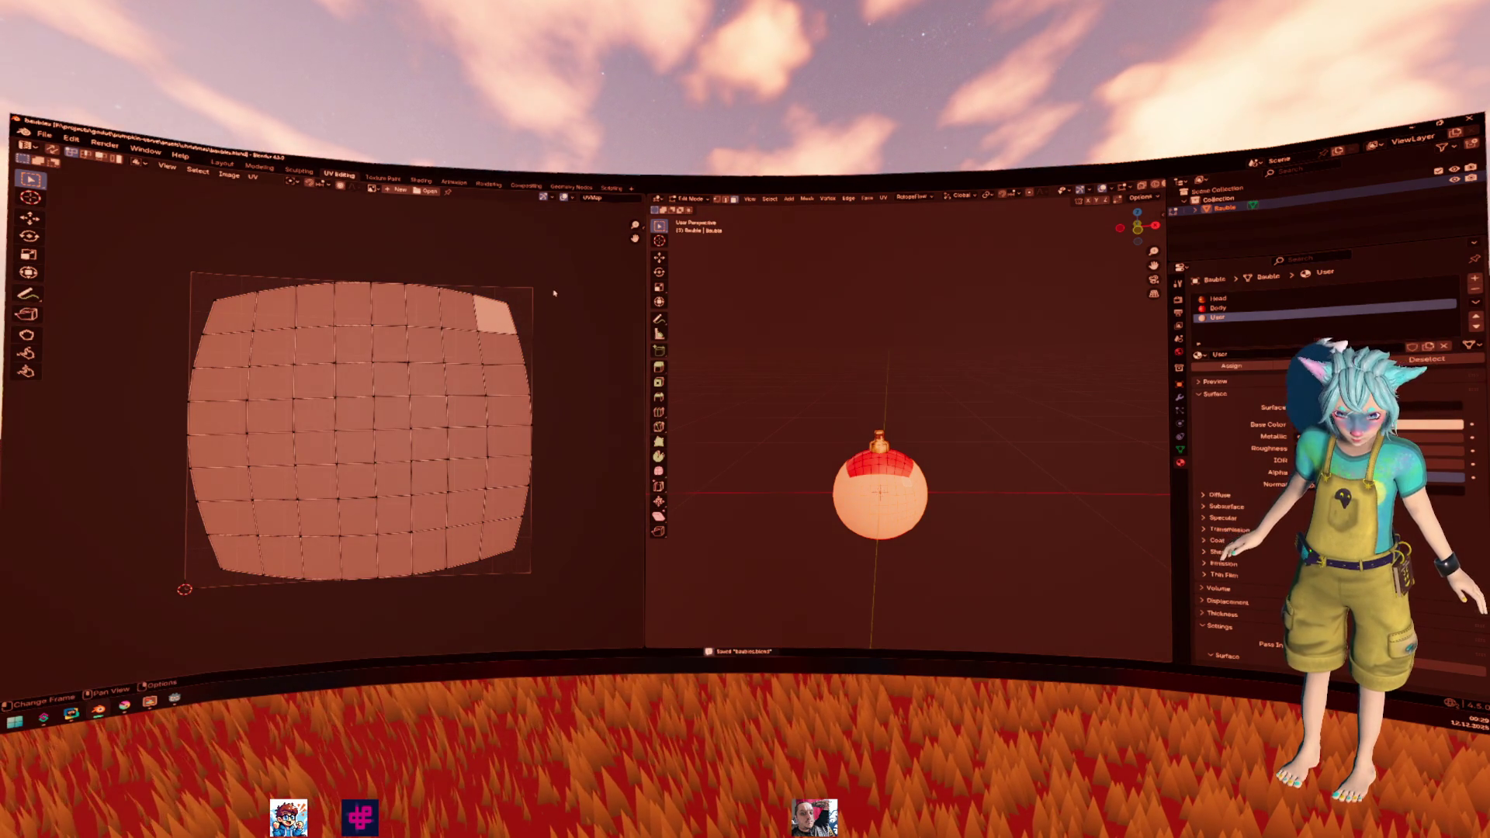
{"action": "key", "text": "alt+Tab"}
{"action": "key", "text": "F5"}
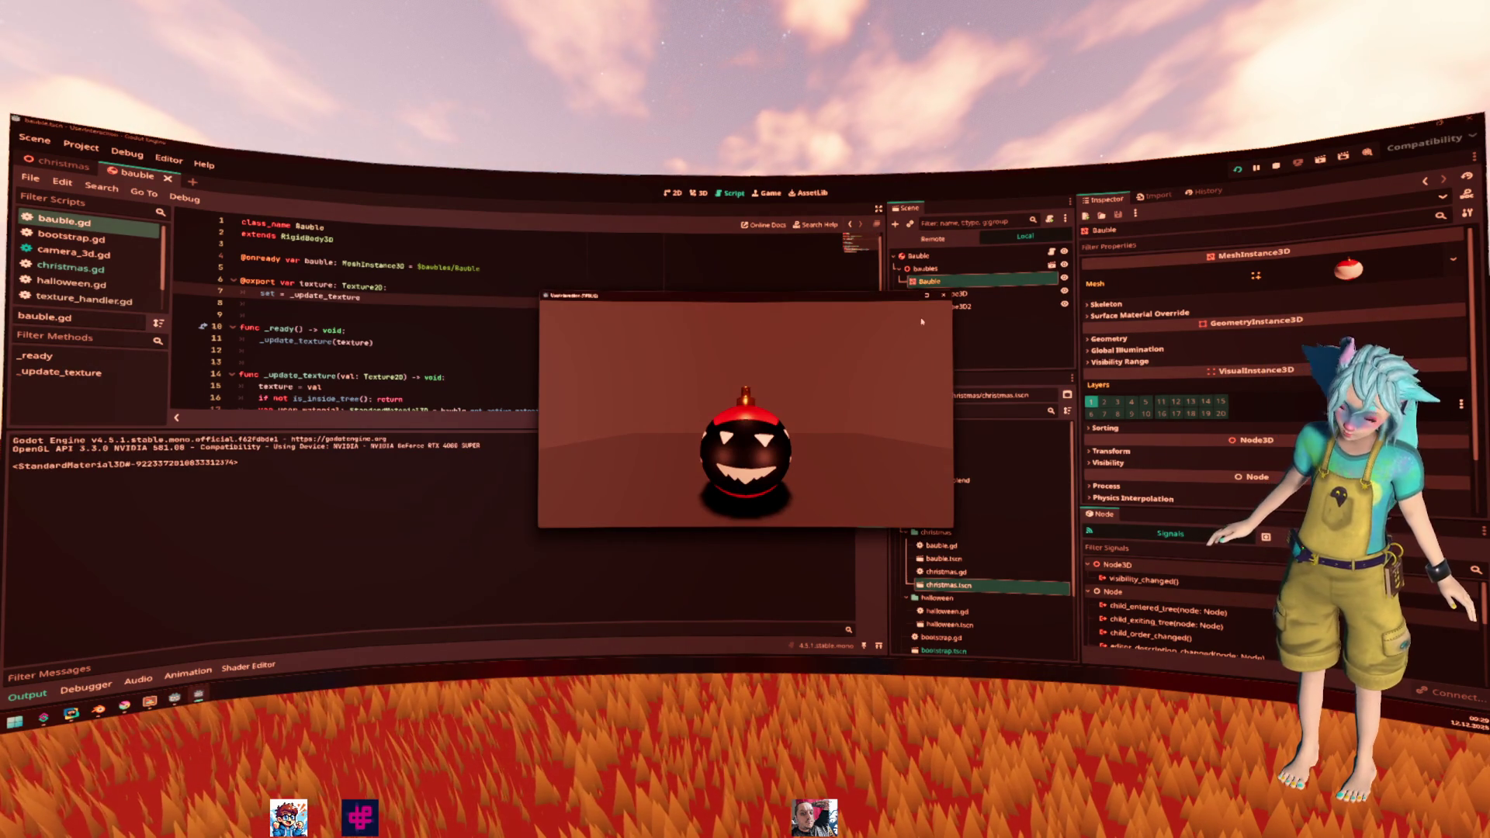
Stop the game and click through the bauble scene's nodes up to the root Bauble.
{"action": "left_click", "coordinate": [942, 296]}
{"action": "left_click", "coordinate": [948, 291]}
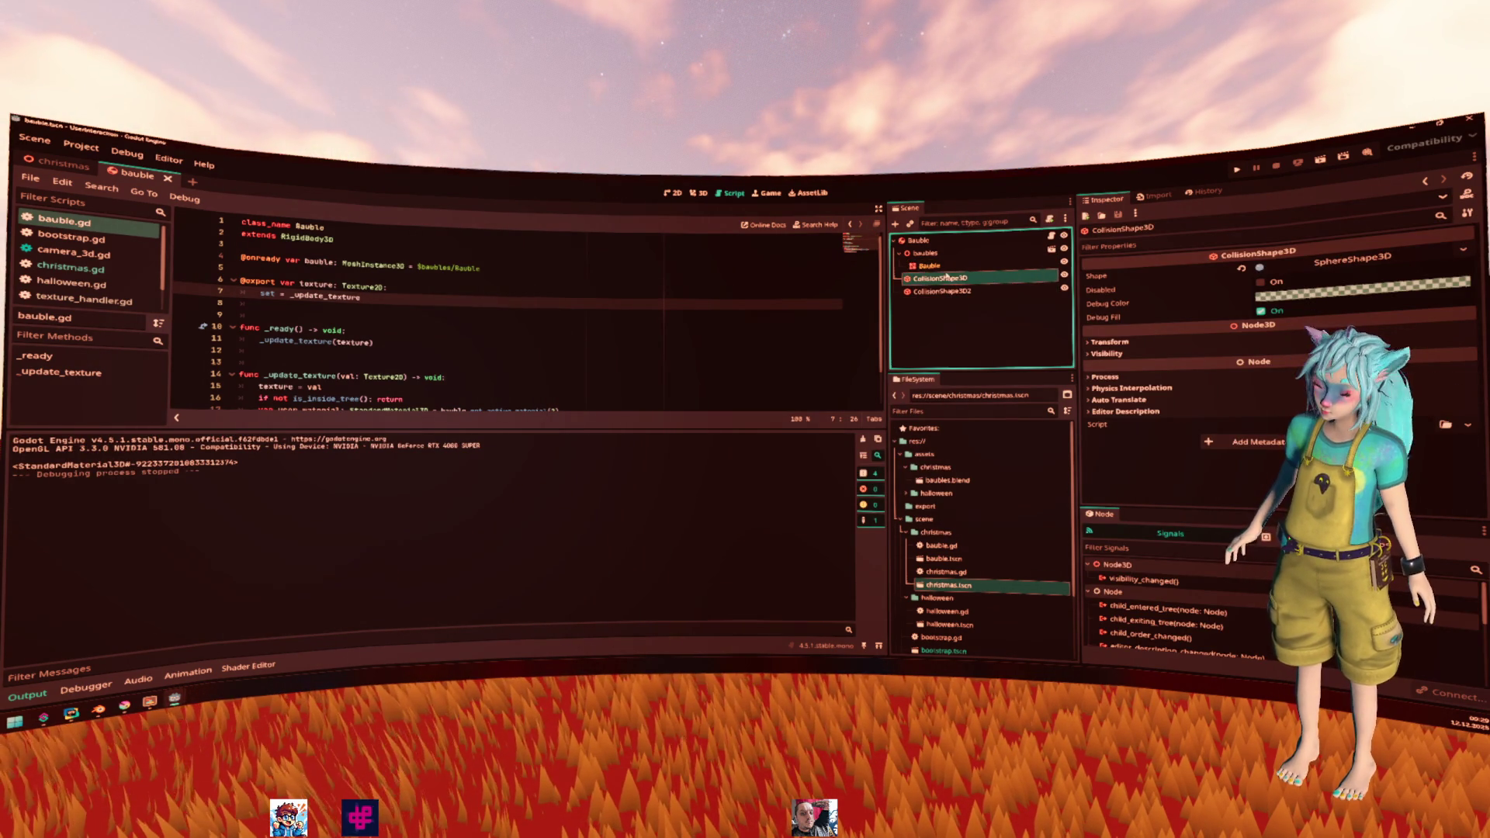
{"action": "left_click", "coordinate": [949, 268]}
{"action": "left_click", "coordinate": [933, 239]}
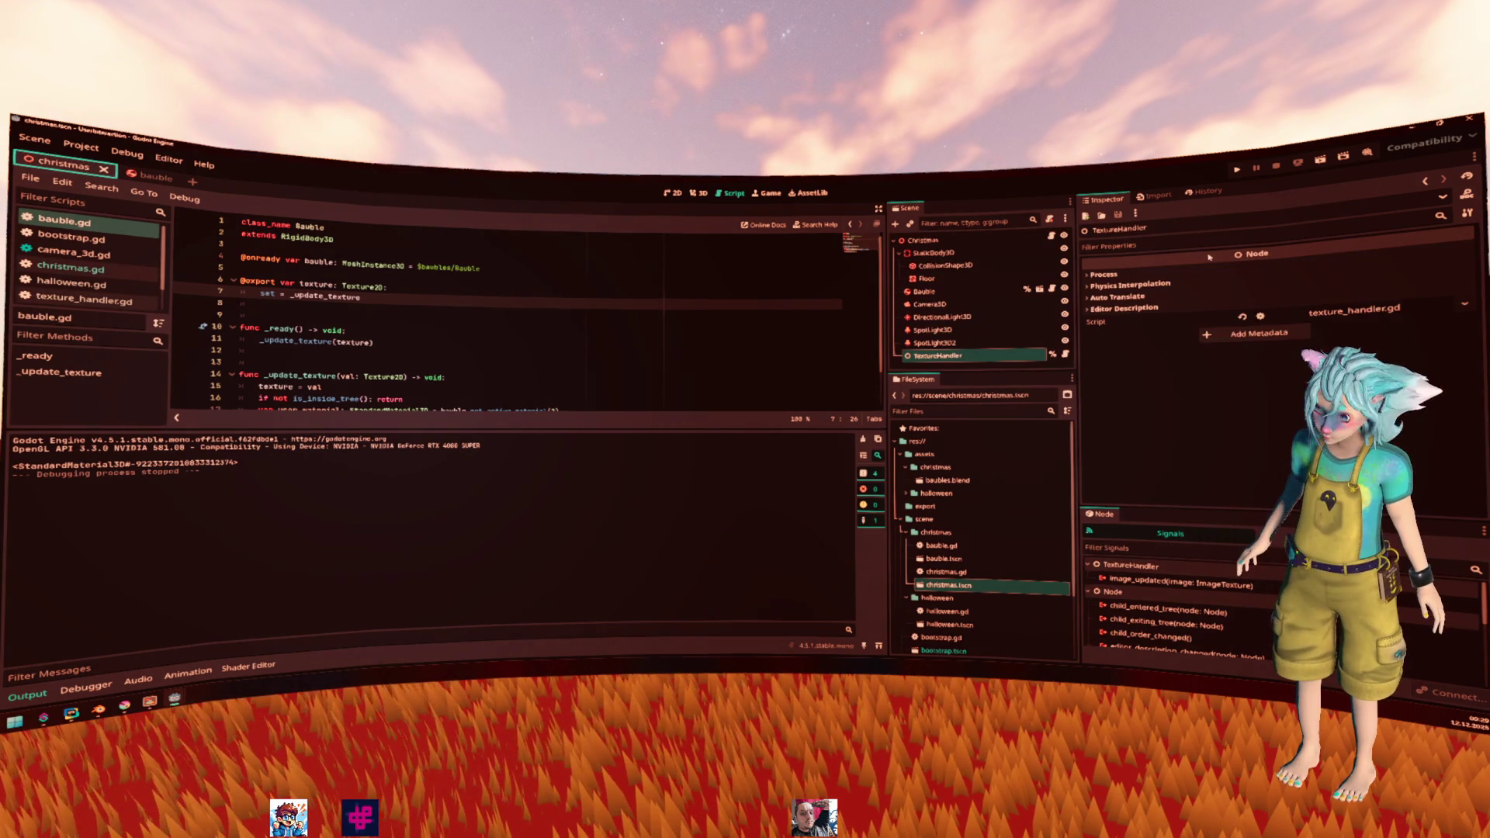
In the christmas scene, reset the Bauble's Texture to empty and save the scene.
{"action": "left_click", "coordinate": [62, 163]}
{"action": "left_click", "coordinate": [1242, 274]}
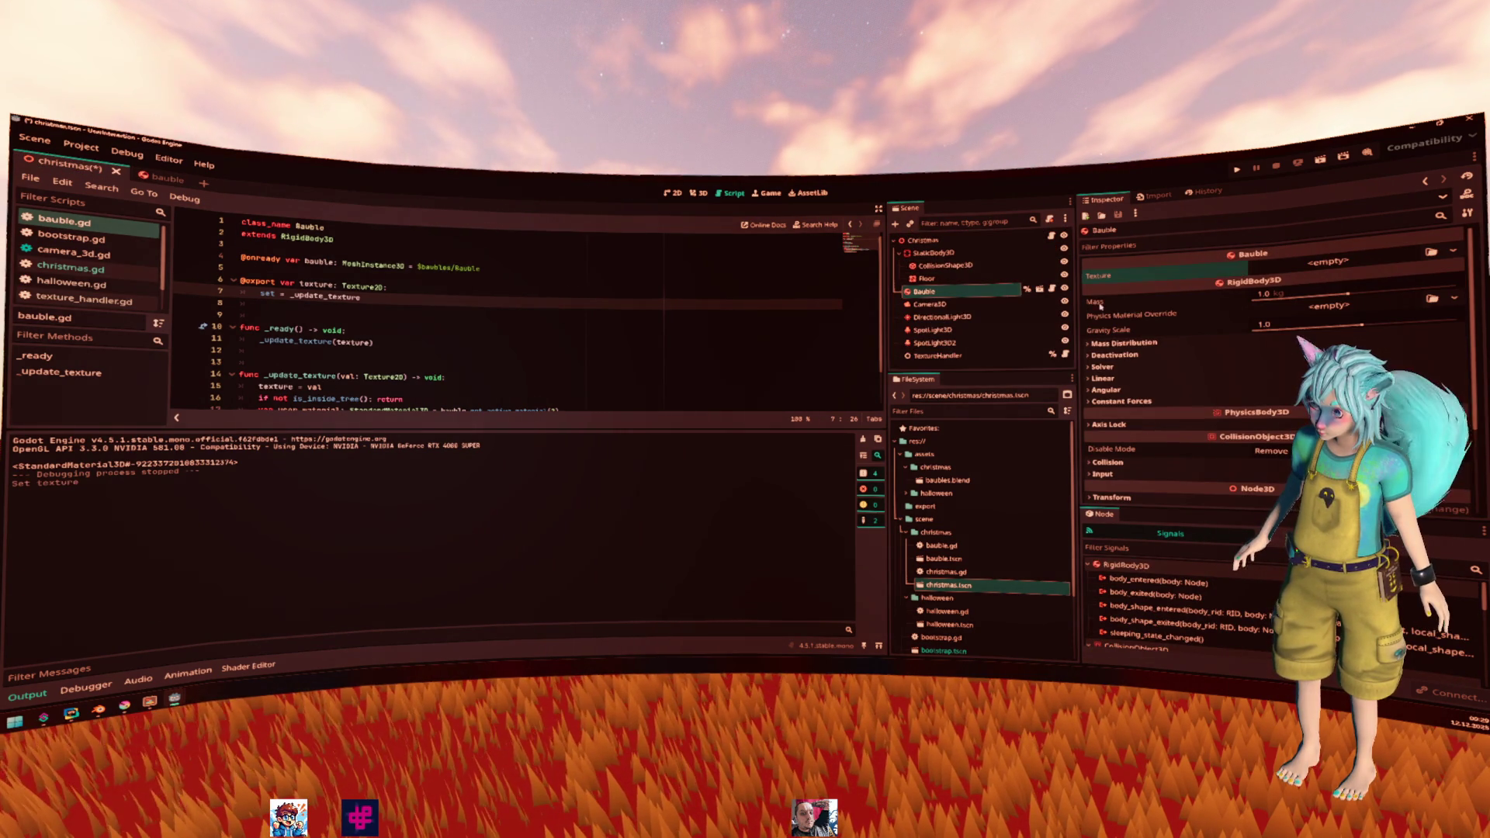
{"action": "left_click", "coordinate": [635, 329]}
{"action": "key", "text": "ctrl+s"}
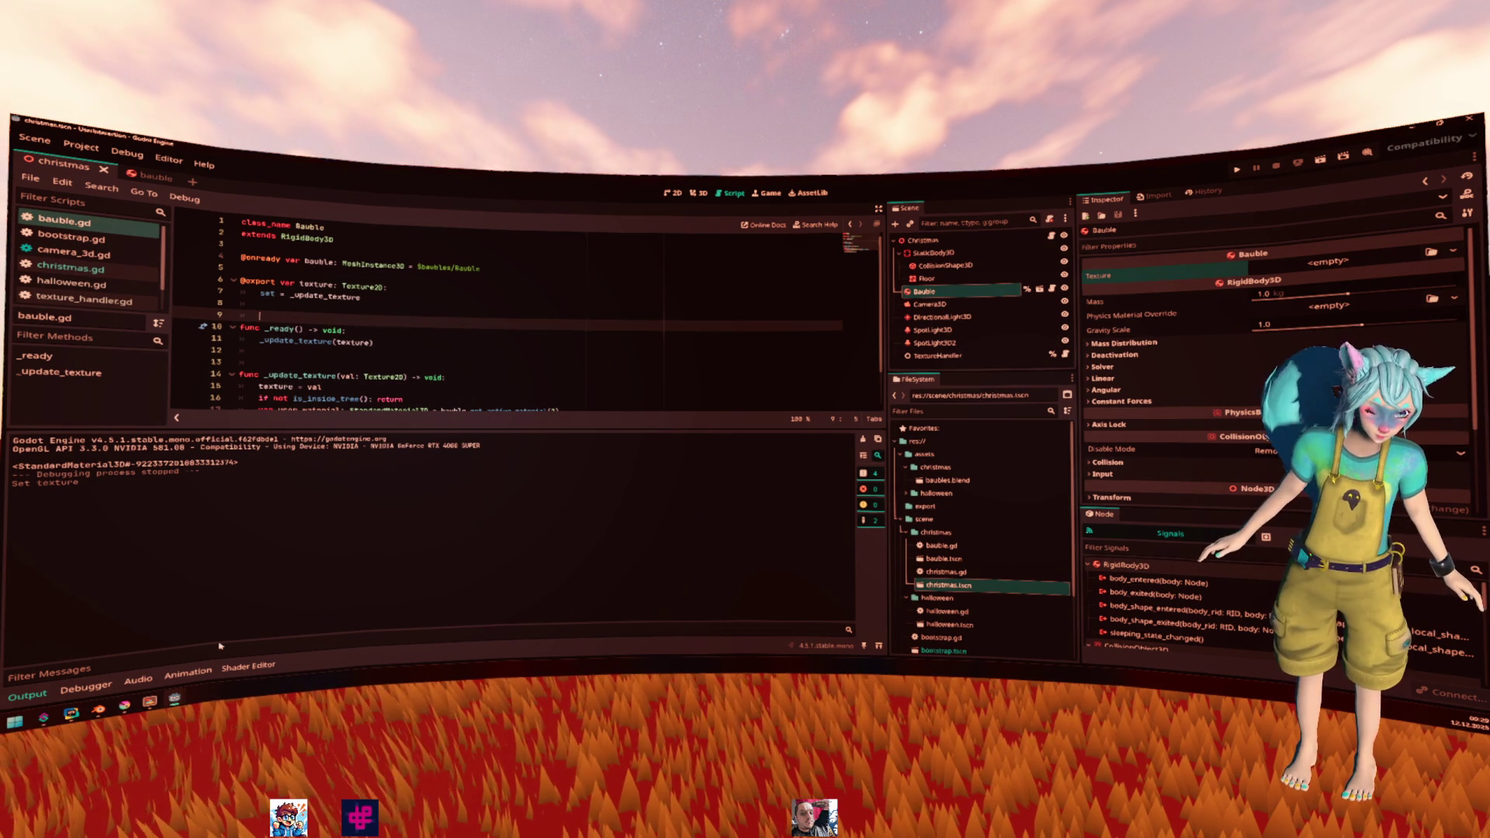
{"action": "key", "text": "alt+Tab"}
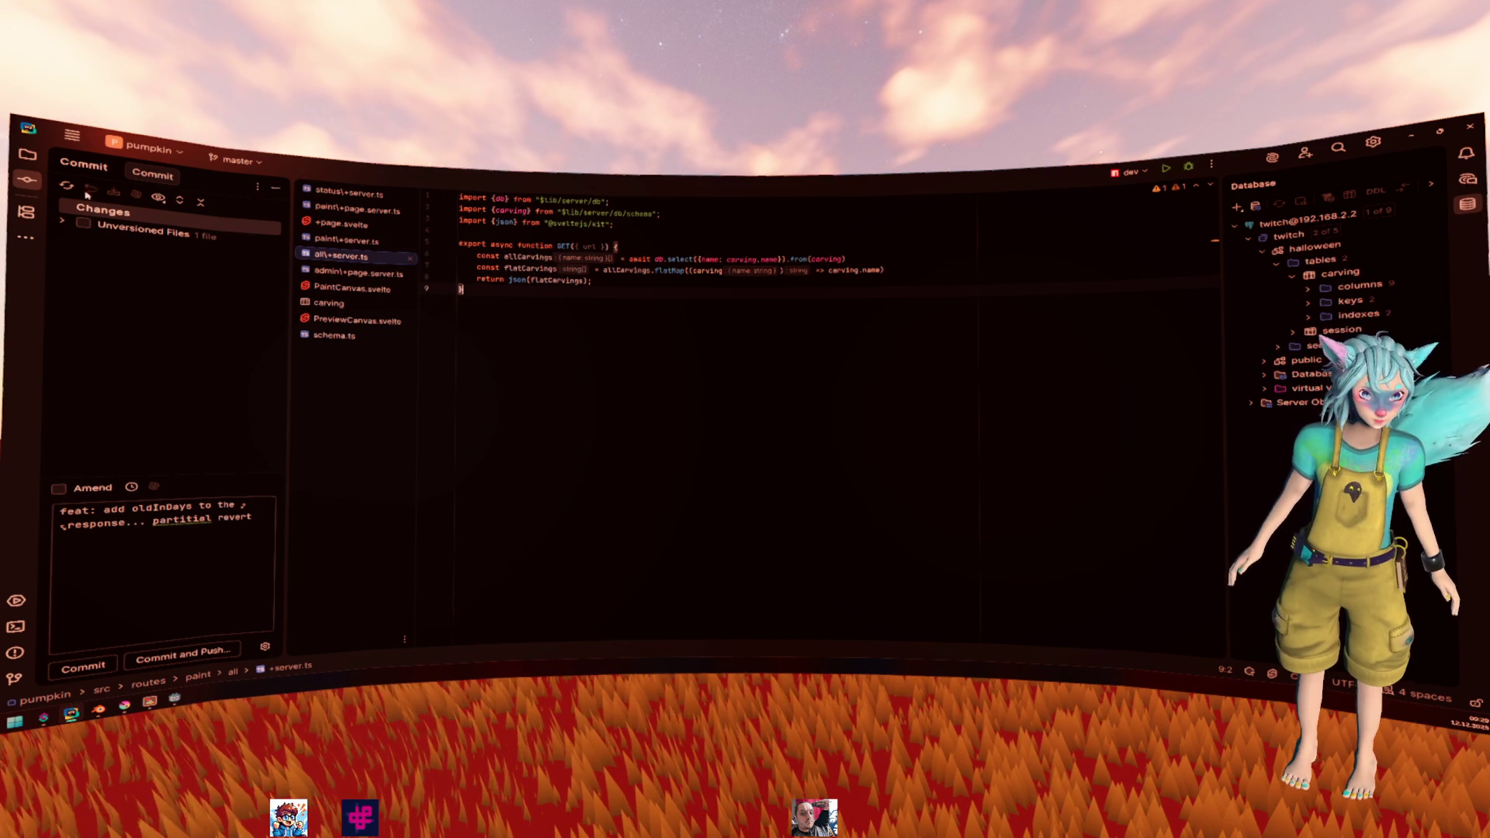
Show and widen WebStorm's Project file tree for the pumpkin project, then return to Godot.
{"action": "key", "text": "alt+1"}
{"action": "left_click_drag", "start_coordinate": [290, 292], "coordinate": [335, 307]}
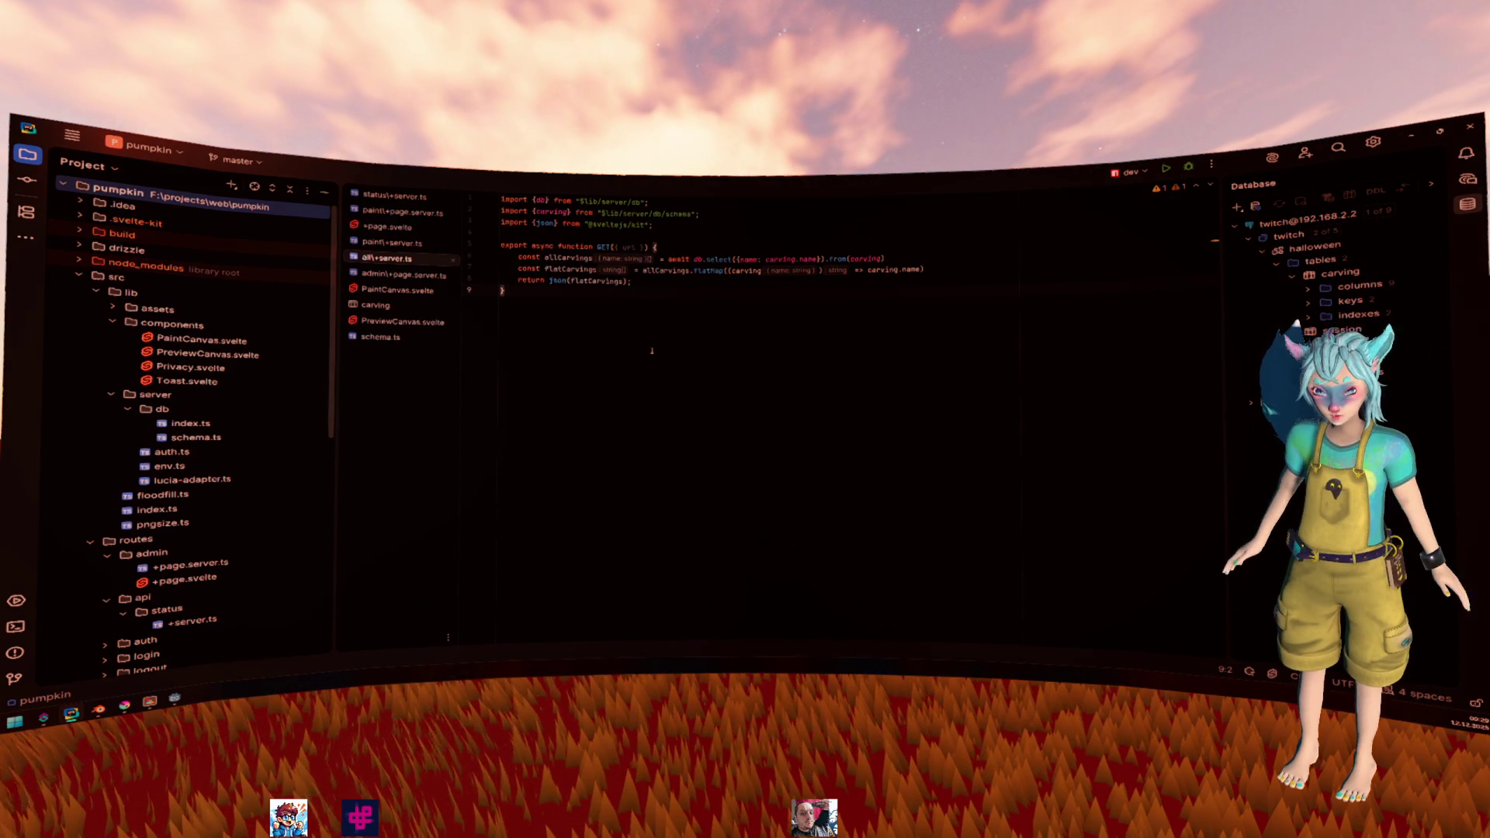
{"action": "key", "text": "alt+Tab"}
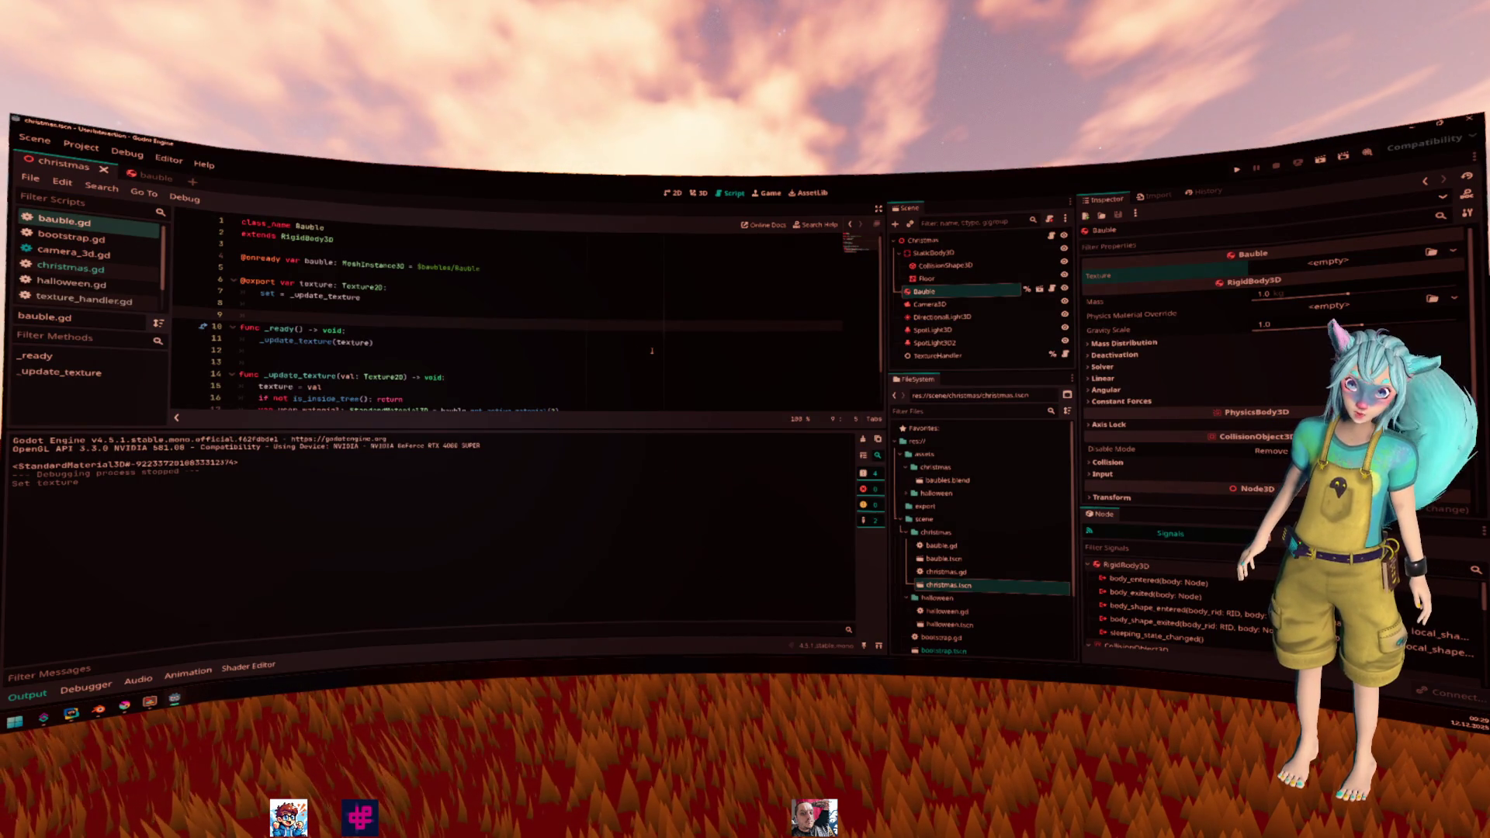
Back in Blender, orbit the viewport to look down on the bauble's red cap.
{"action": "key", "text": "alt+Tab"}
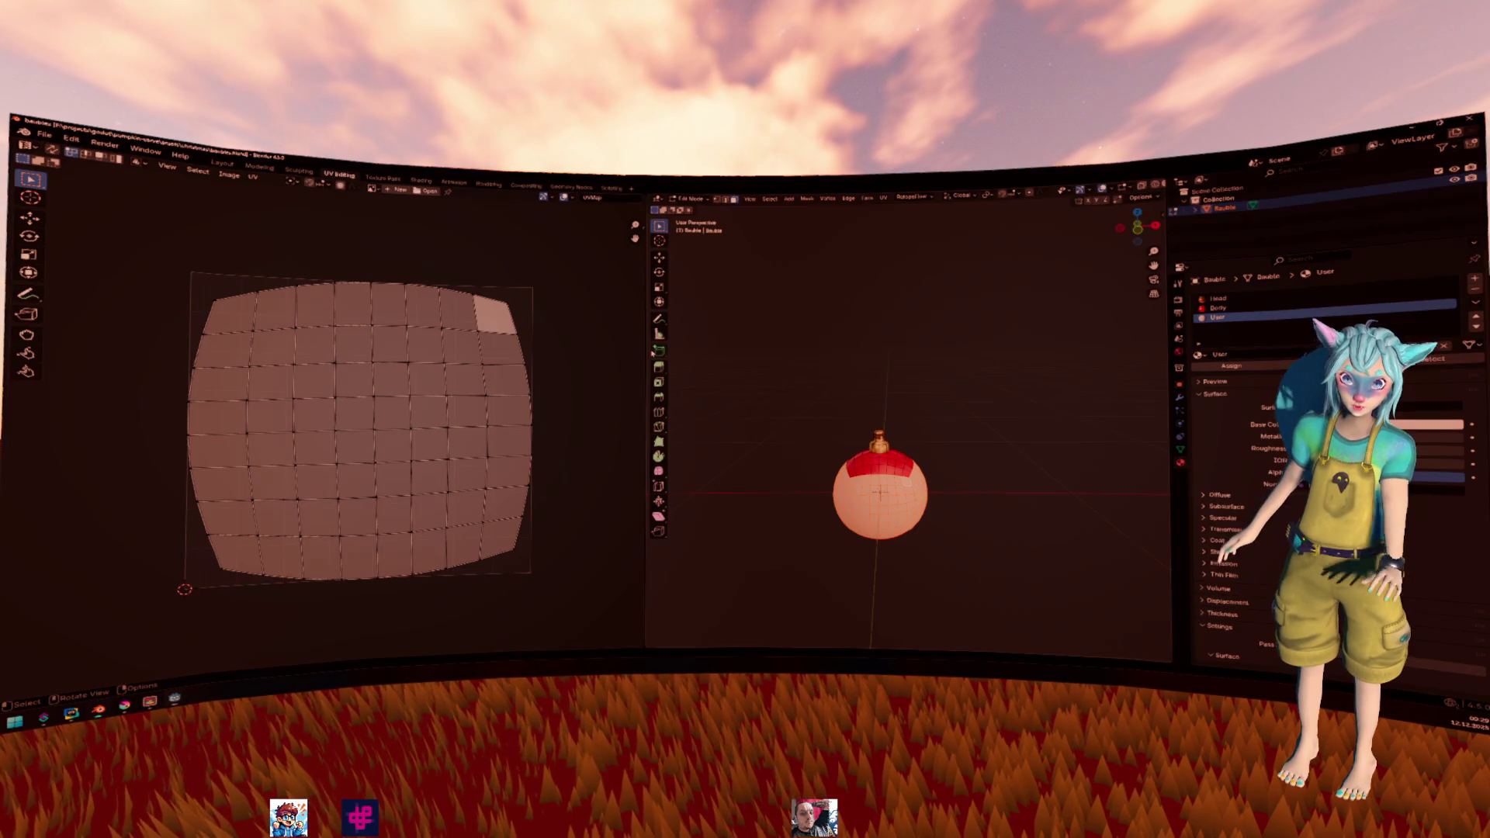
{"action": "mouse_move", "coordinate": [751, 370]}
{"action": "left_mouse_down"}
{"action": "mouse_move", "coordinate": [815, 444]}
{"action": "mouse_move", "coordinate": [913, 432]}
{"action": "mouse_move", "coordinate": [774, 381]}
{"action": "mouse_move", "coordinate": [976, 275]}
{"action": "left_mouse_up"}
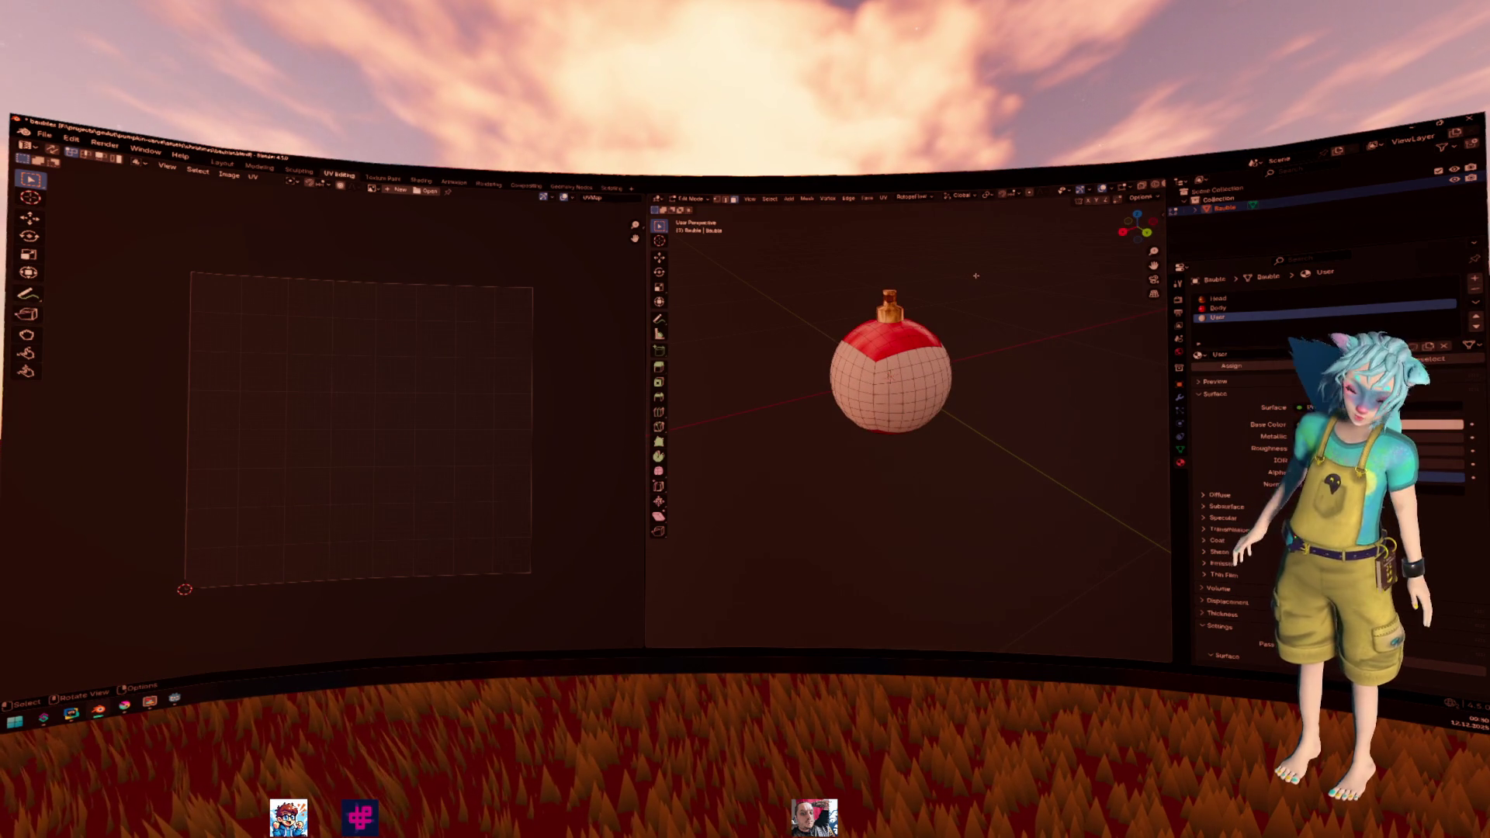